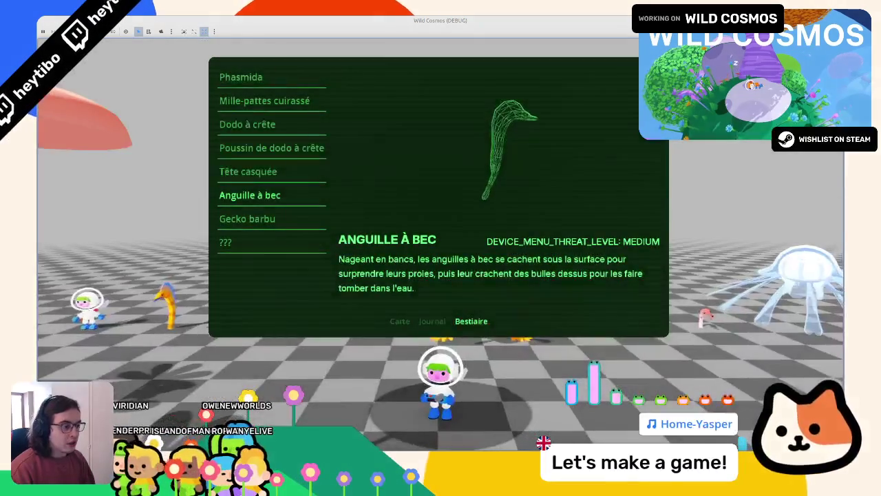
Step: Review the Anguille à bec entry in the device panel's bestiary and journal, then stop the debug game
key("Escape")
key("Tab")
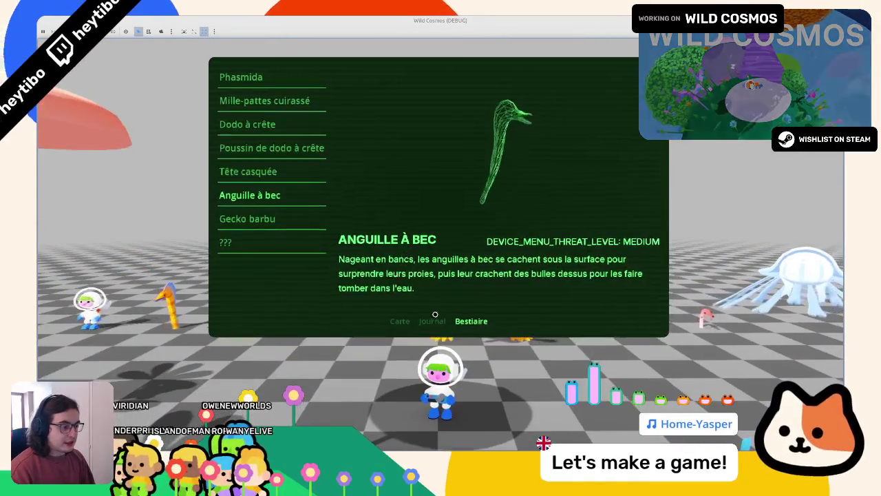
key("q")
key("q")
key("q")
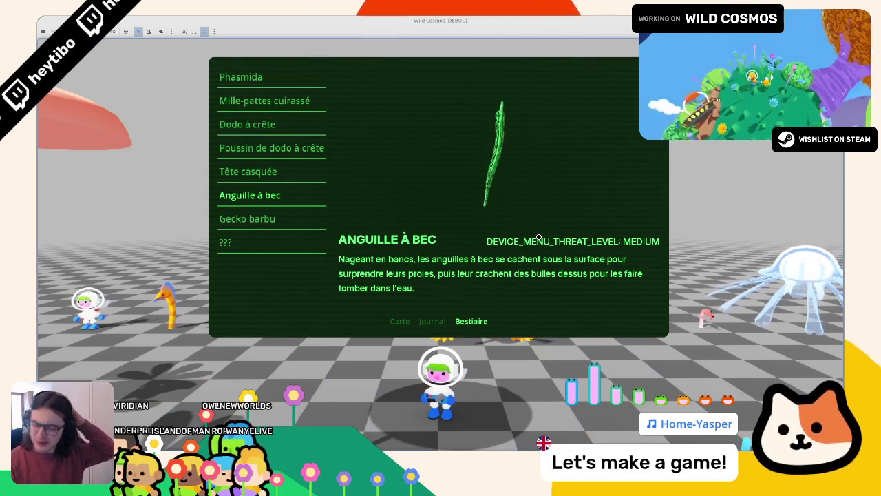
key("F8")
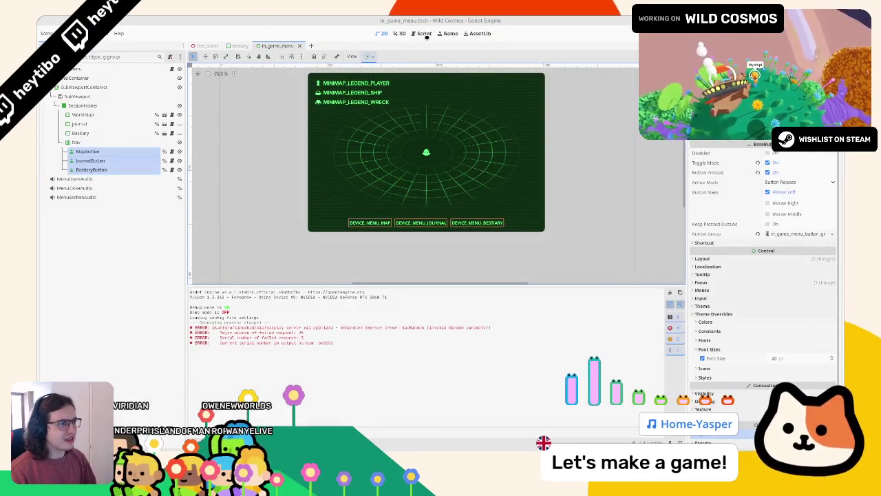
Step: Open bestiary.gd and widen the code area so line 59 no longer wraps
left_click(427, 36)
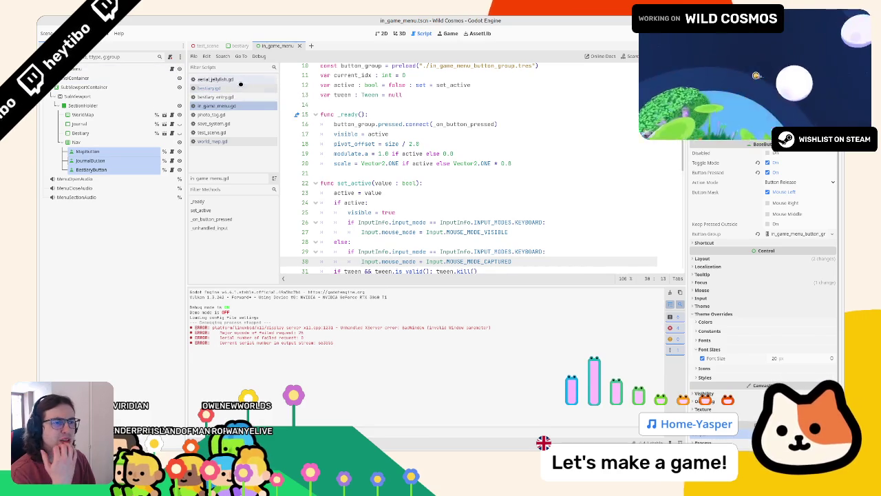
scroll(391, 138, "down", 3)
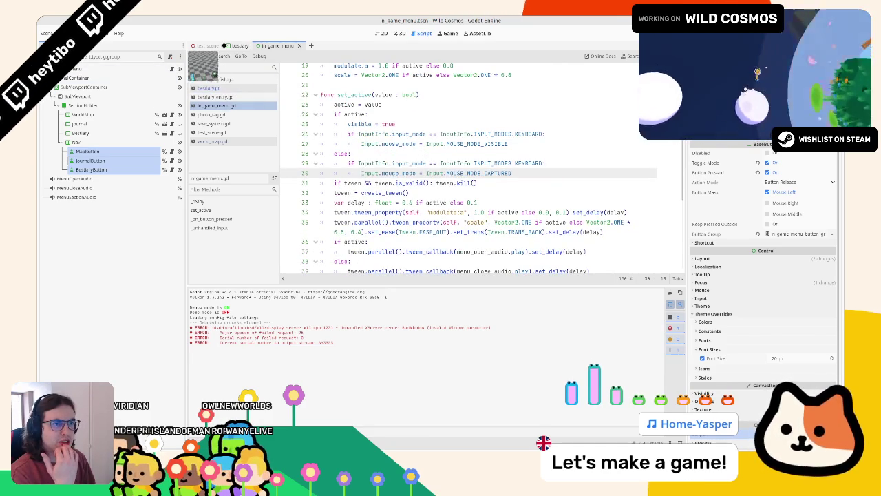
left_click(240, 46)
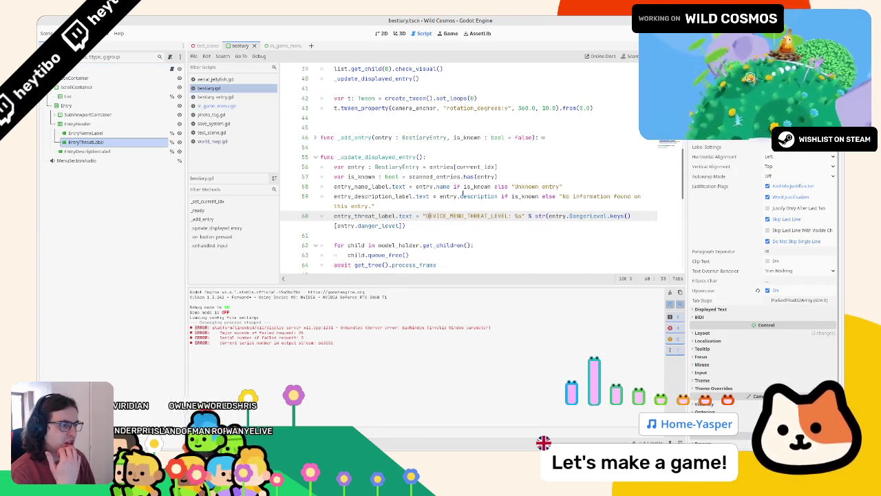
left_click(487, 205)
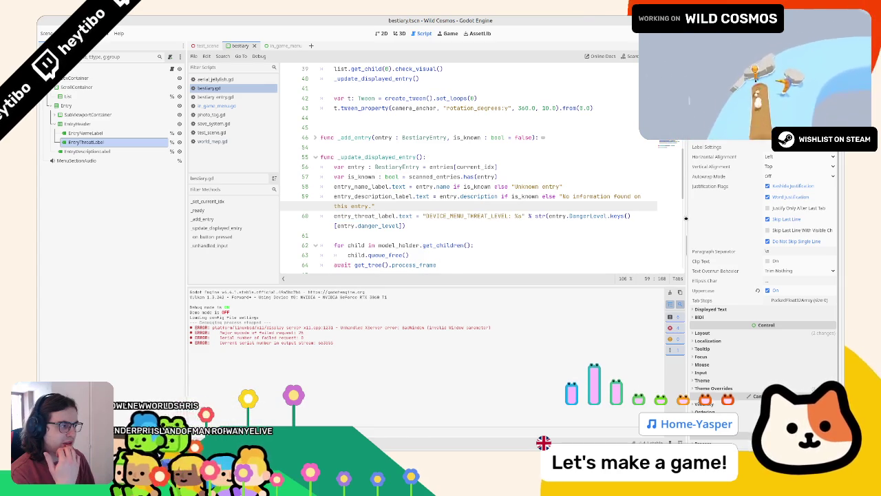
mouse_move(685, 218)
left_mouse_down()
mouse_move(771, 218)
mouse_move(749, 218)
left_mouse_up()
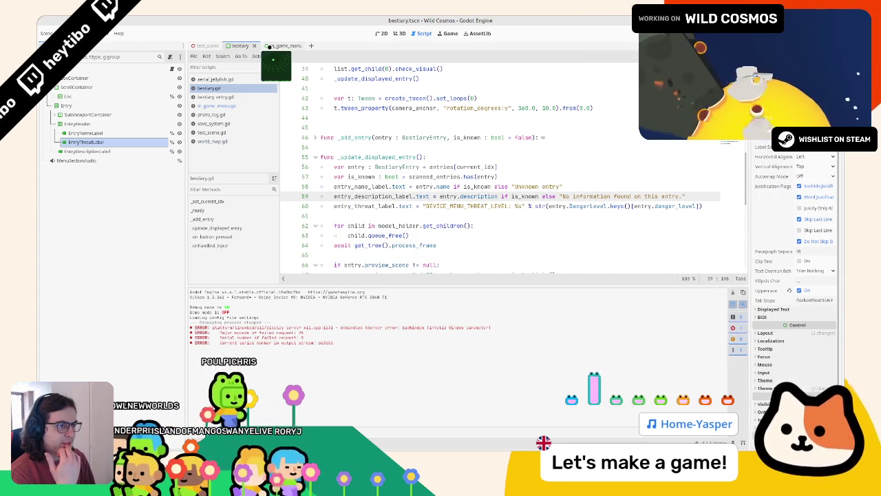
Step: Compare the in_game_menu and bestiary scenes, then add a new line after line 59
left_click(269, 45)
left_click(383, 33)
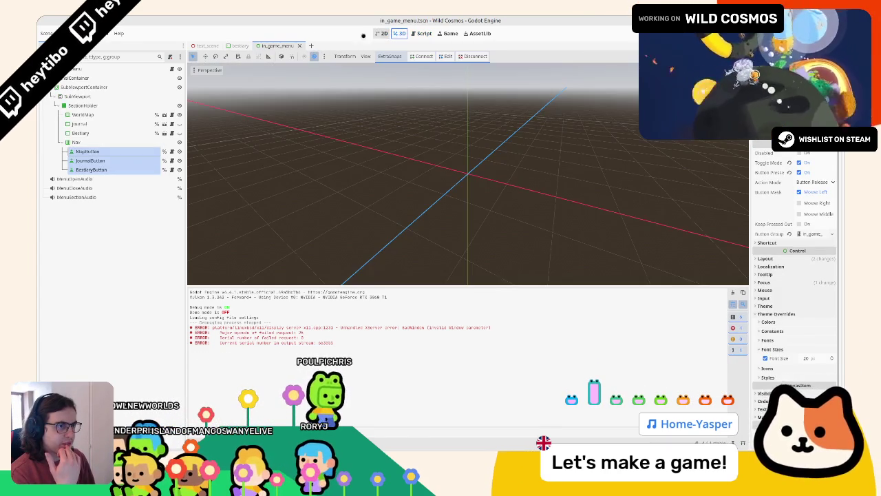
left_click(234, 46)
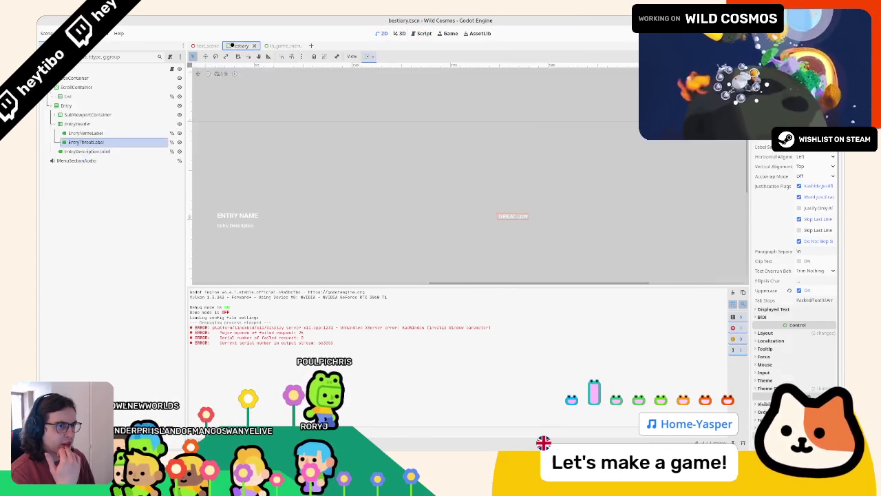
left_click(419, 33)
left_click(382, 33)
left_click(416, 33)
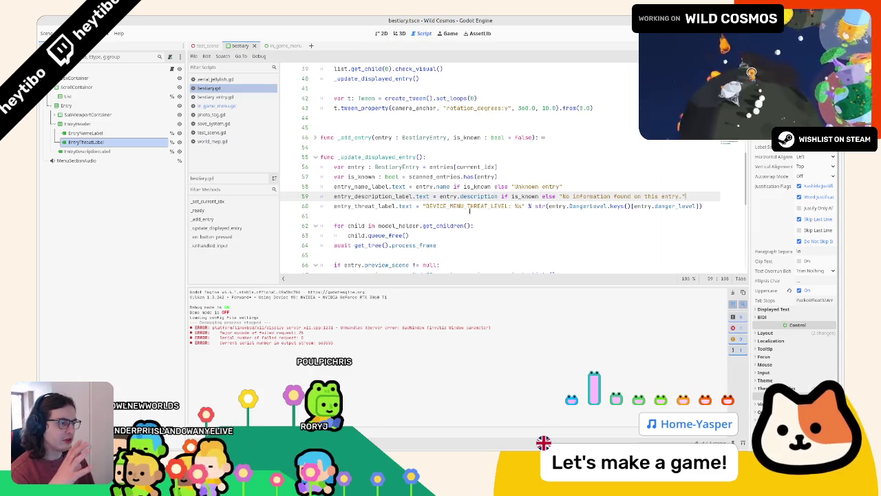
double_click(469, 206)
left_click(692, 195)
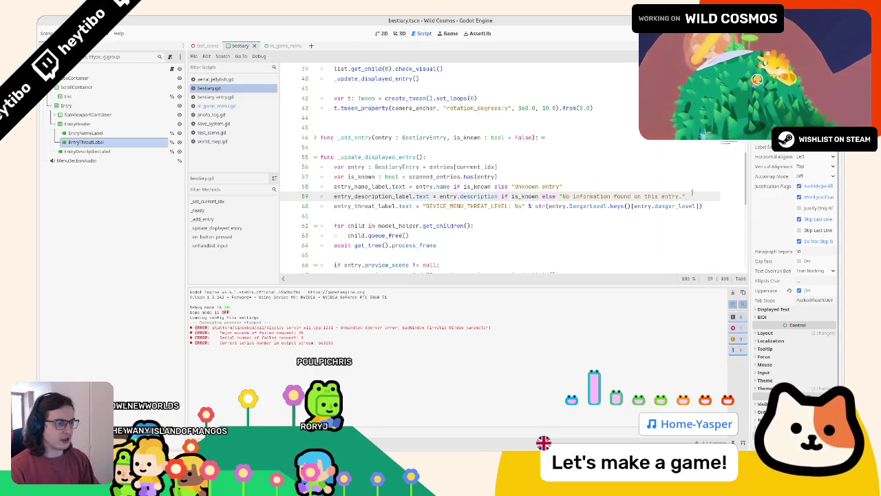
key("Return")
Step: Write TranslationServer on line 60 and Translation on line 61, then open the Translation class reference
type("translat")
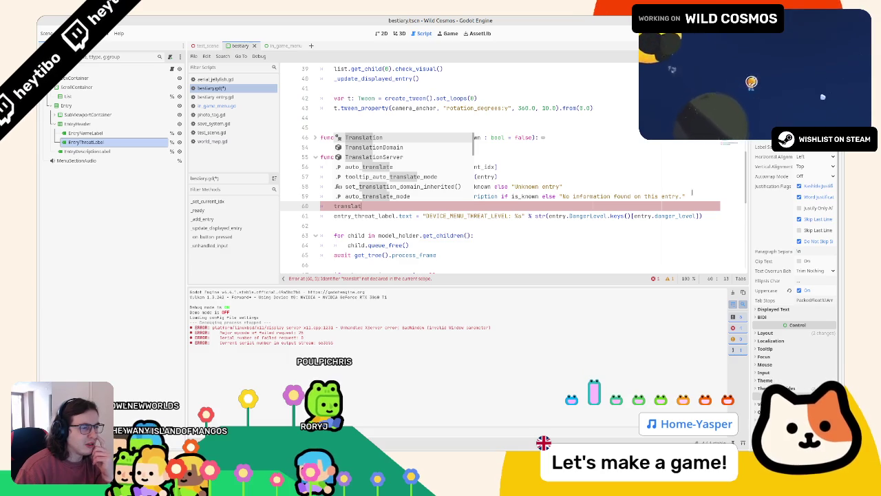
key("Down")
key("Down")
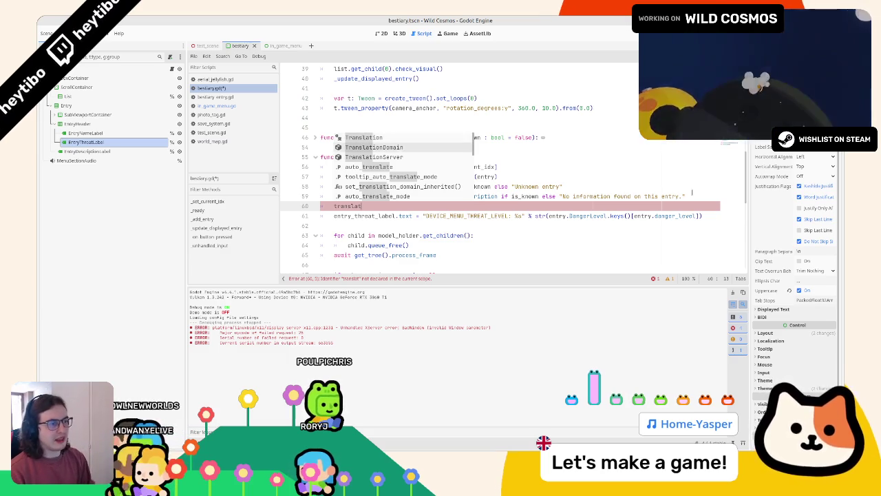
key("Return")
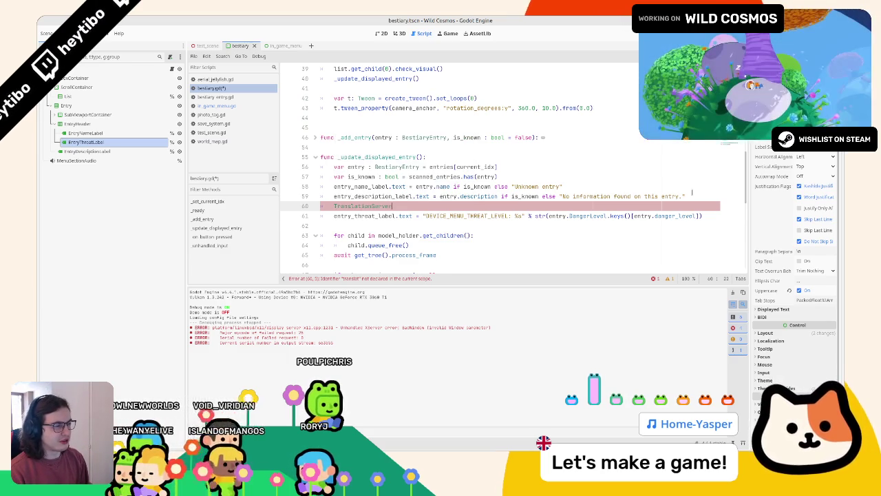
key("Return")
type("Transla")
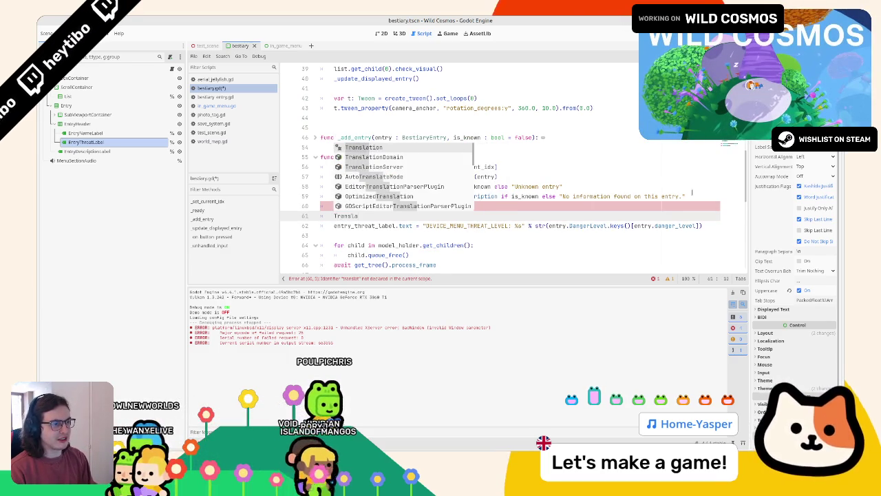
key("Return")
left_click(361, 212, "ctrl")
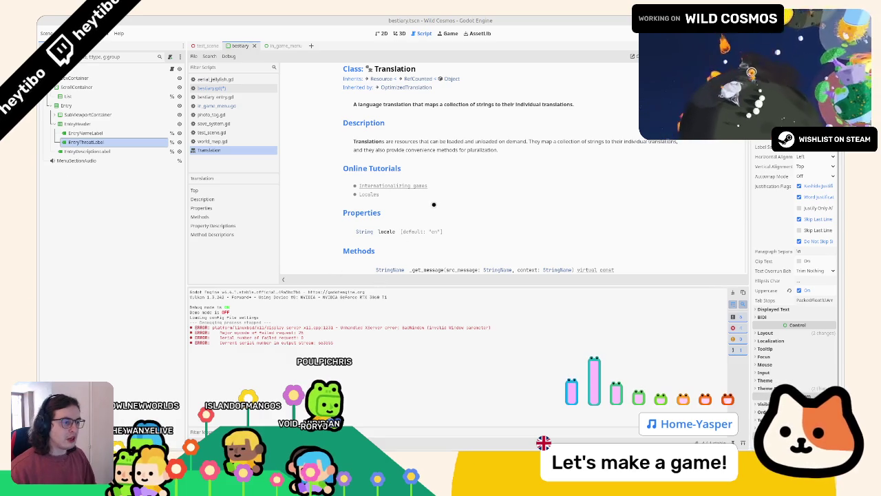
Step: Read through the Translation class reference and close it
scroll(430, 205, "down", 2)
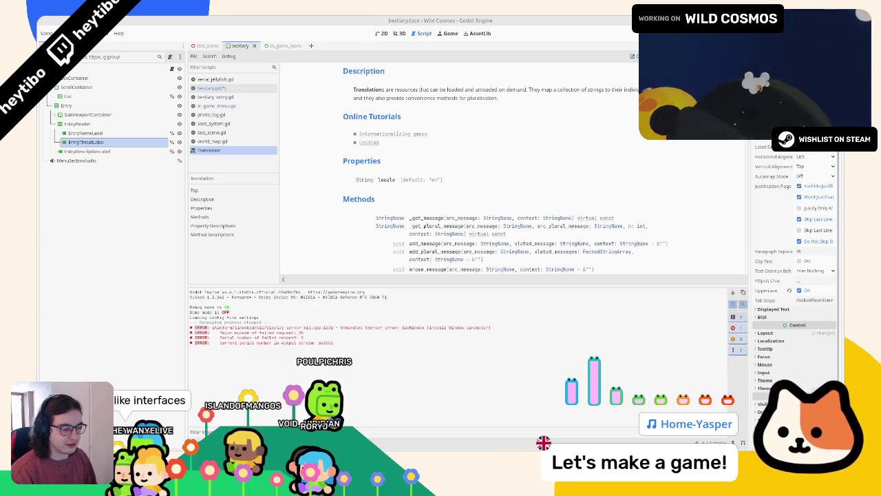
scroll(435, 237, "down", 3)
scroll(434, 236, "down", 3)
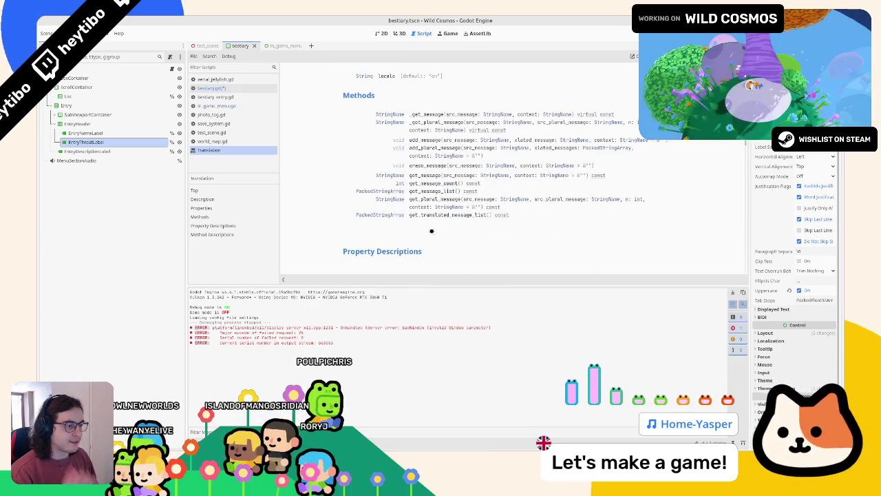
middle_click(219, 154)
Step: Open and read the TranslationServer class reference, then close it to return to bestiary.gd
left_click(365, 206, "ctrl")
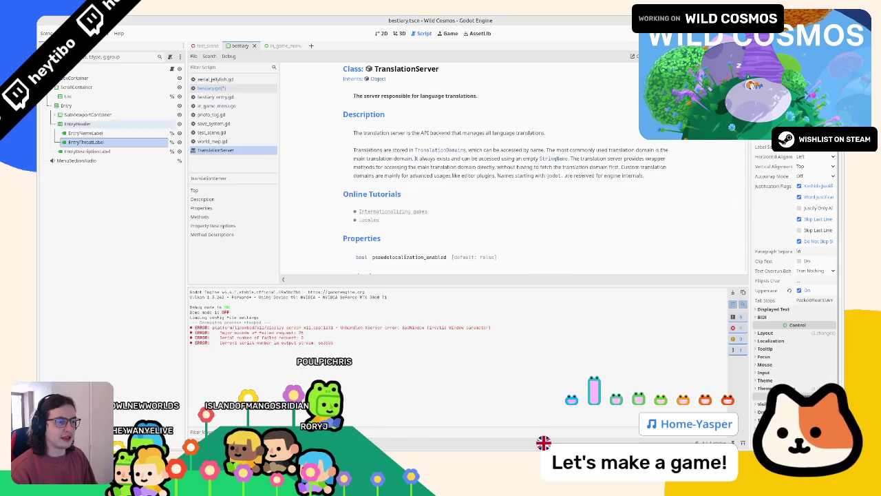
scroll(435, 154, "down", 5)
scroll(436, 154, "down", 2)
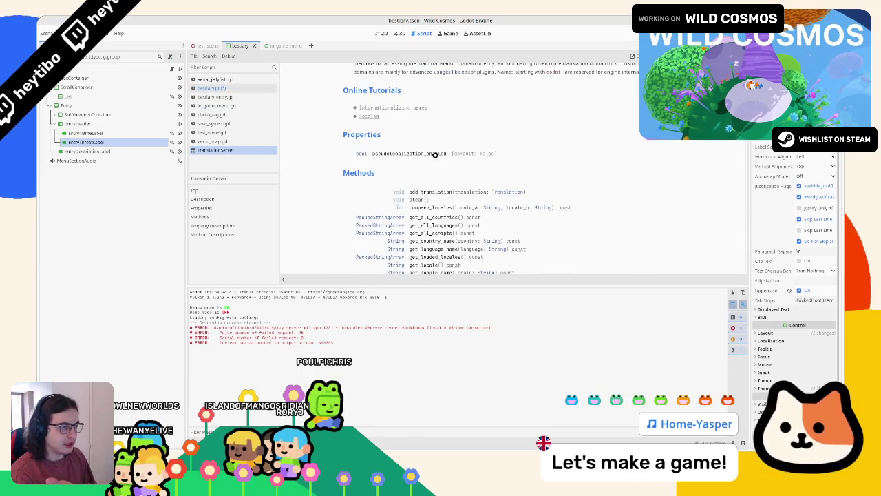
scroll(436, 155, "down", 4)
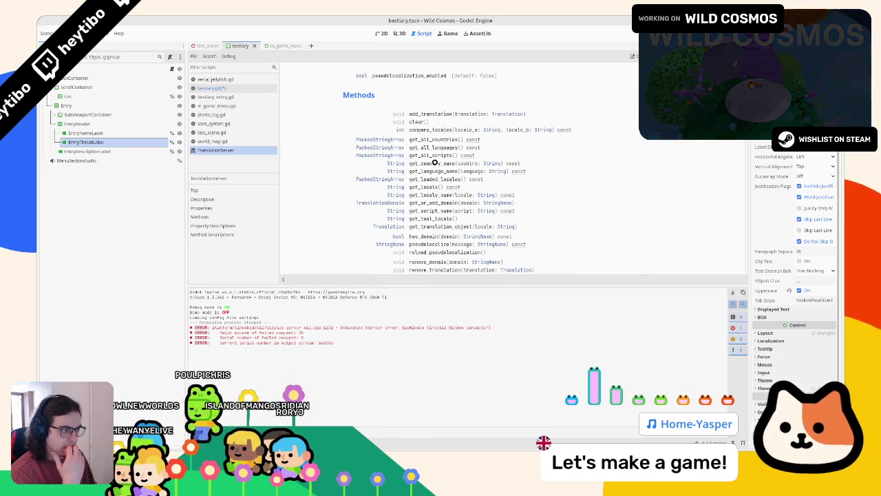
scroll(434, 162, "down", 3)
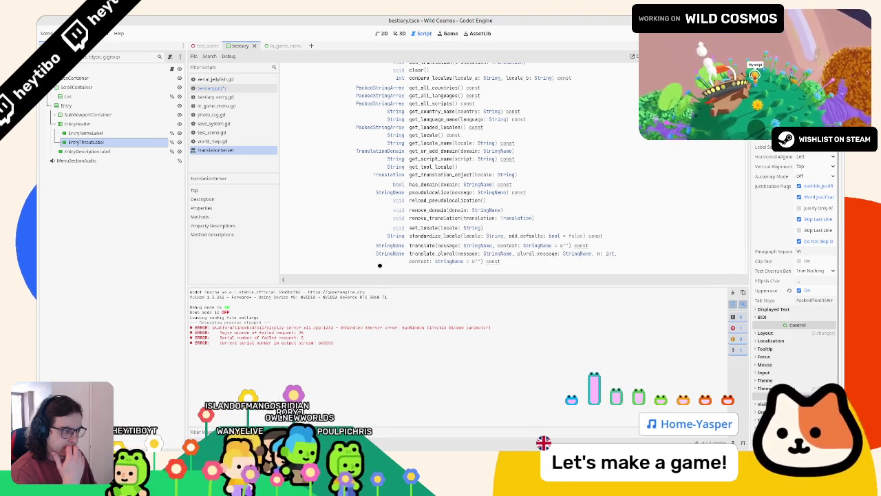
scroll(404, 248, "down", 2)
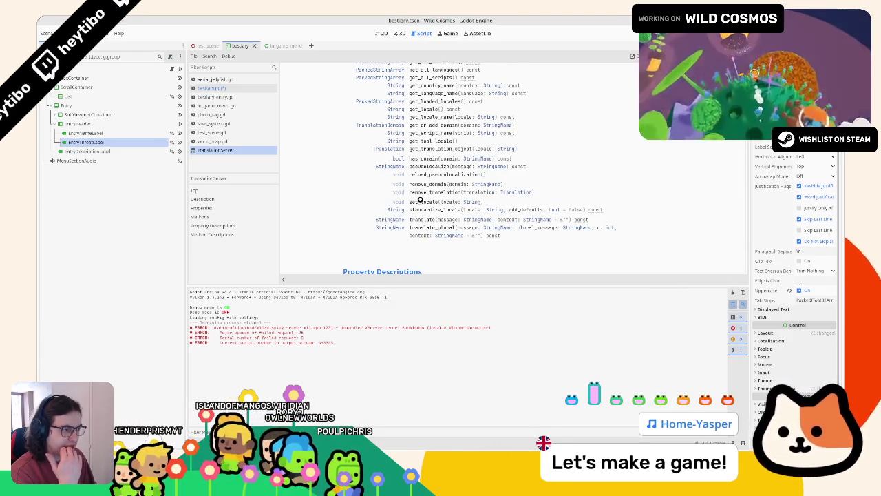
scroll(420, 206, "up", 2)
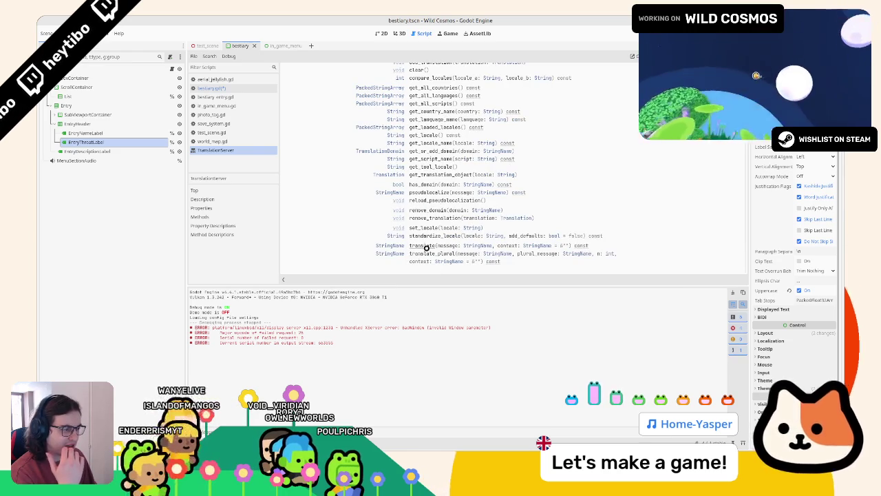
scroll(438, 243, "up", 4)
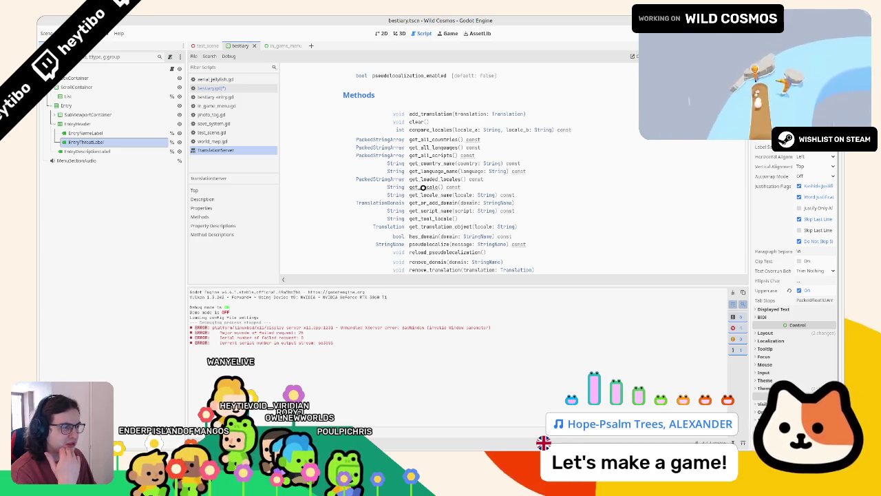
scroll(422, 188, "down", 2)
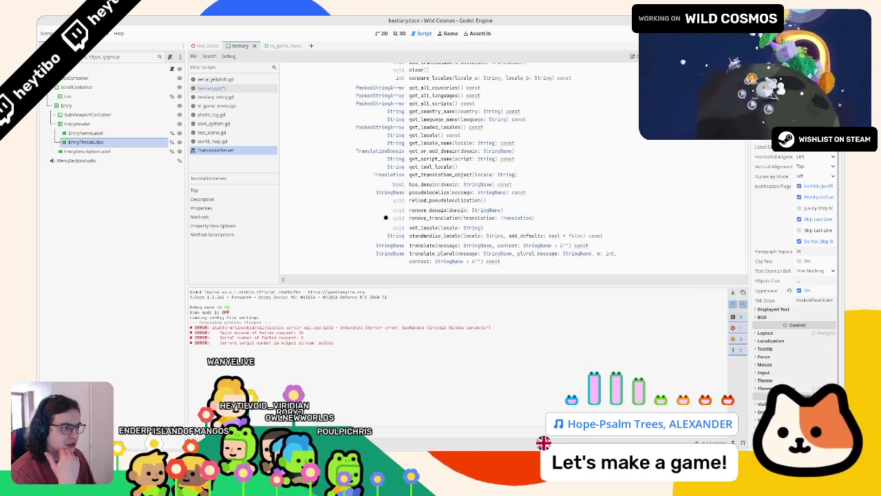
scroll(385, 218, "down", 5)
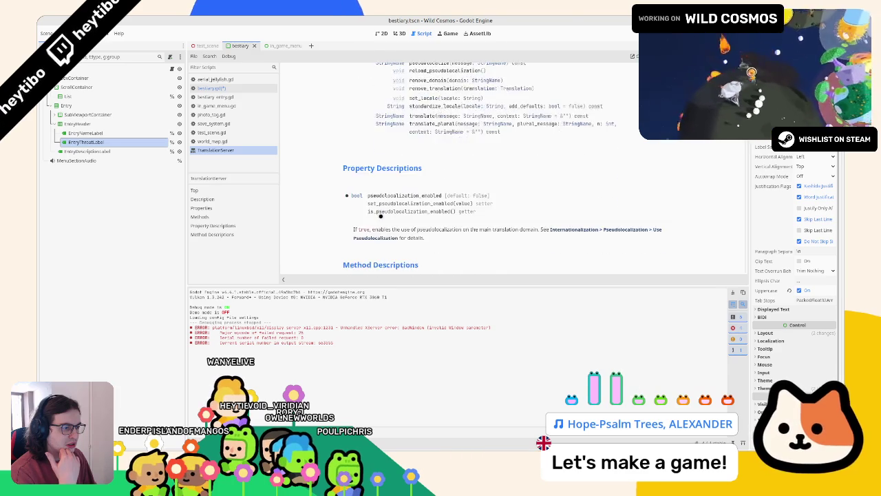
scroll(381, 216, "down", 5)
scroll(351, 204, "down", 2)
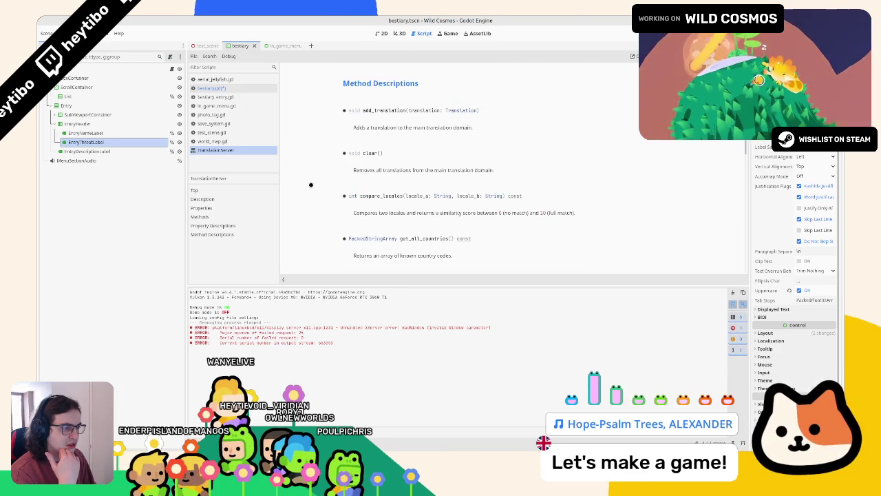
middle_click(242, 153)
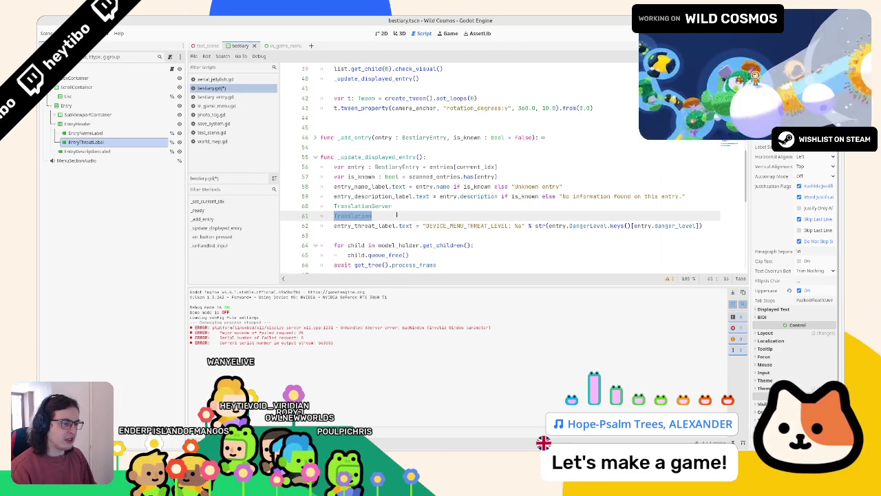
Step: Write a scratch TranslationServer.translate("...") call on line 60
left_click(427, 205)
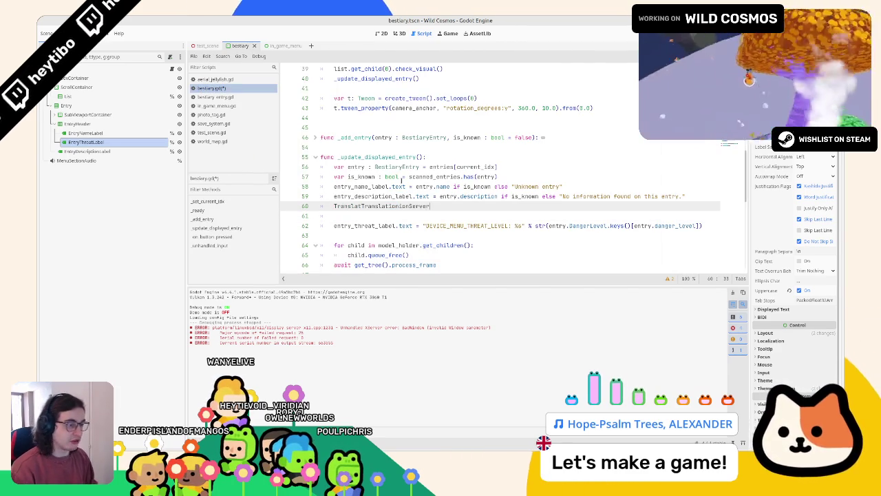
key("ctrl+BackSpace")
type("localiz")
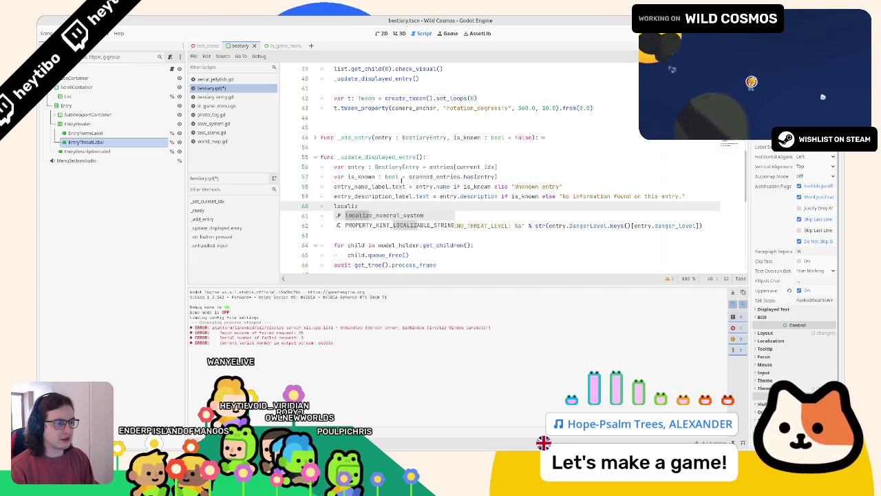
key("ctrl+BackSpace")
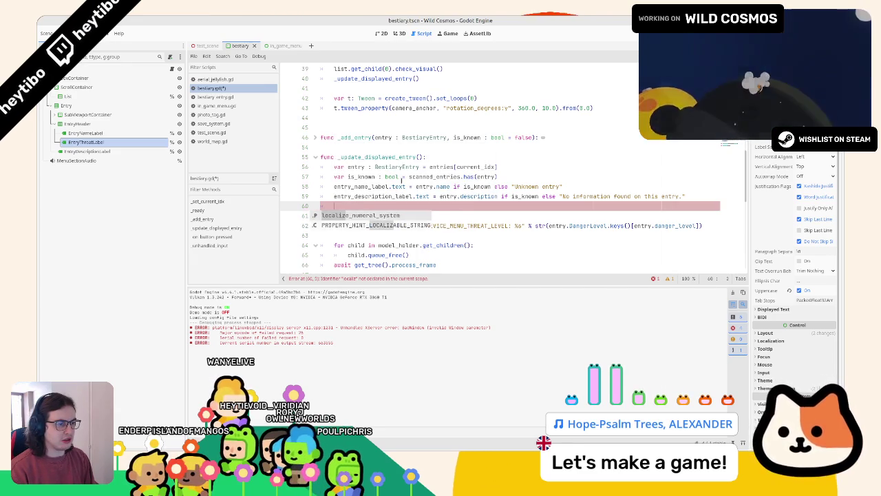
type("translate(")
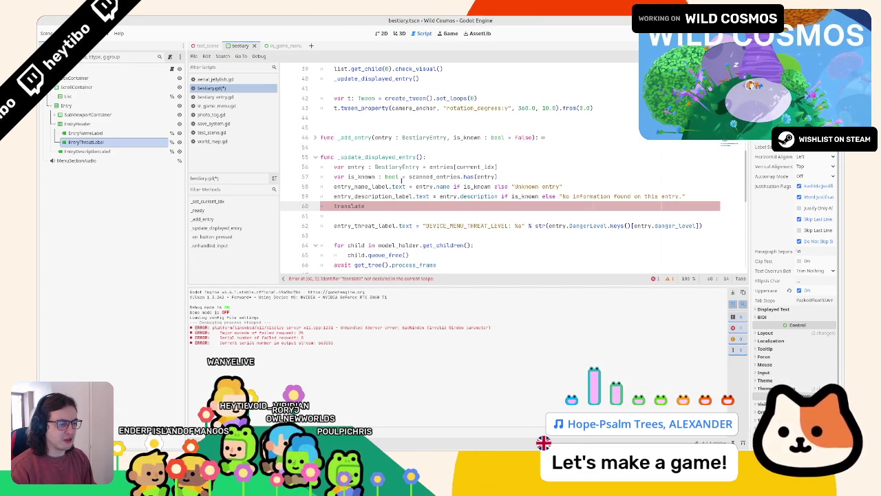
key("ctrl+space")
type("transla")
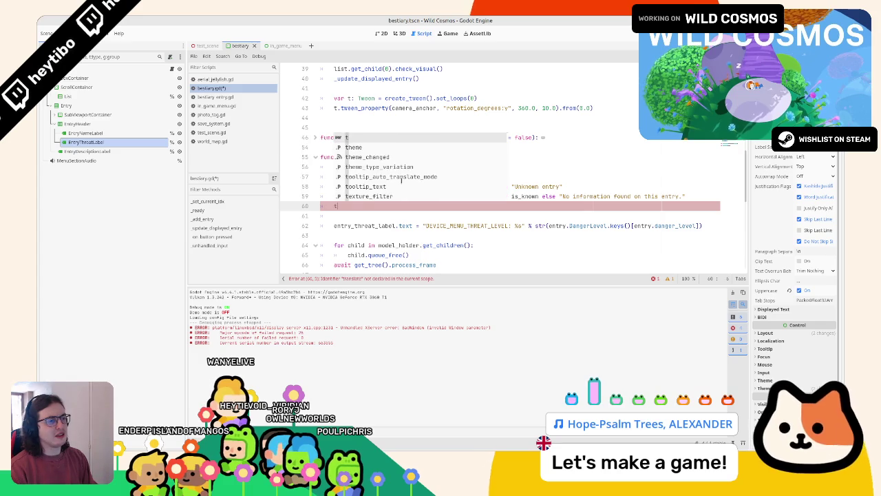
key("Down")
key("Down")
key("Return")
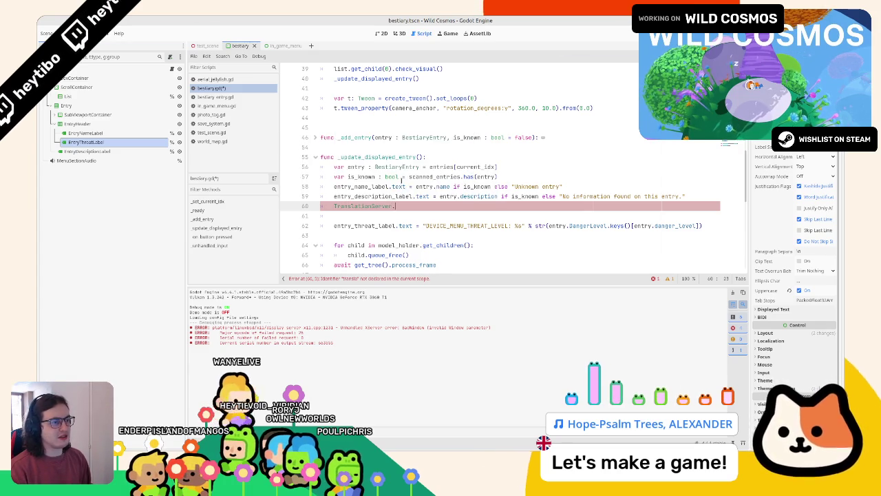
type(".transl")
key("Return")
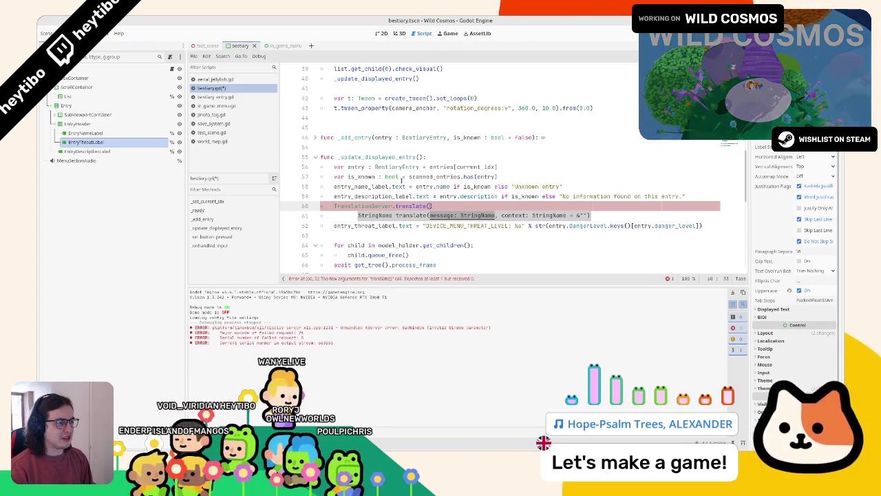
type("\"DEVICE_MENU_THREAT_LEVEL")
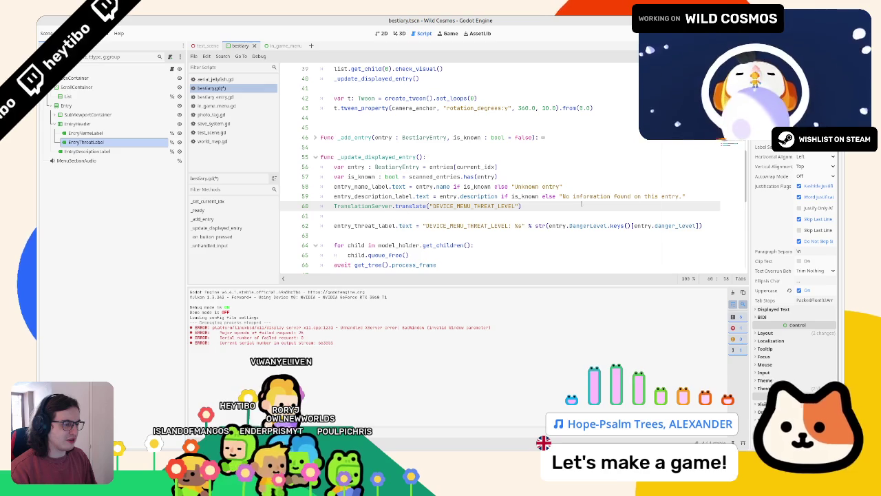
Step: Move the translate call into the threat label as "%s: %s" with the danger level, and run the game
left_click_drag(559, 205, 334, 207)
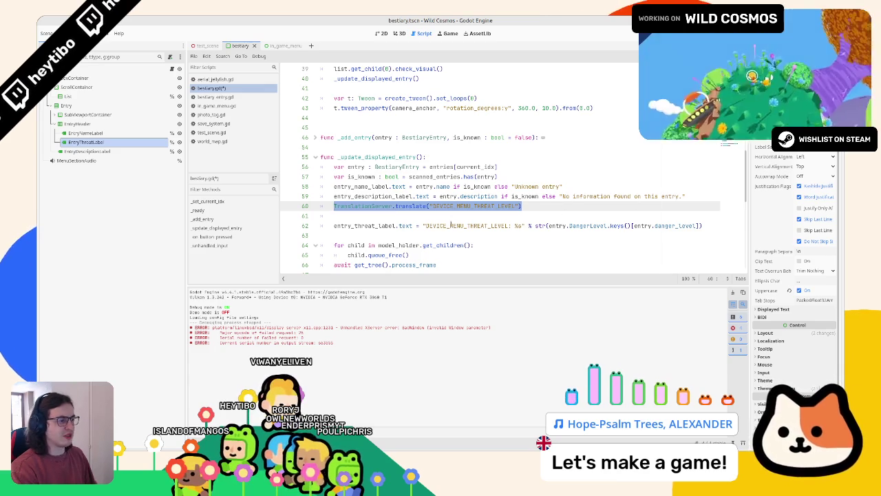
key("ctrl+x")
key("BackSpace")
double_click(453, 215)
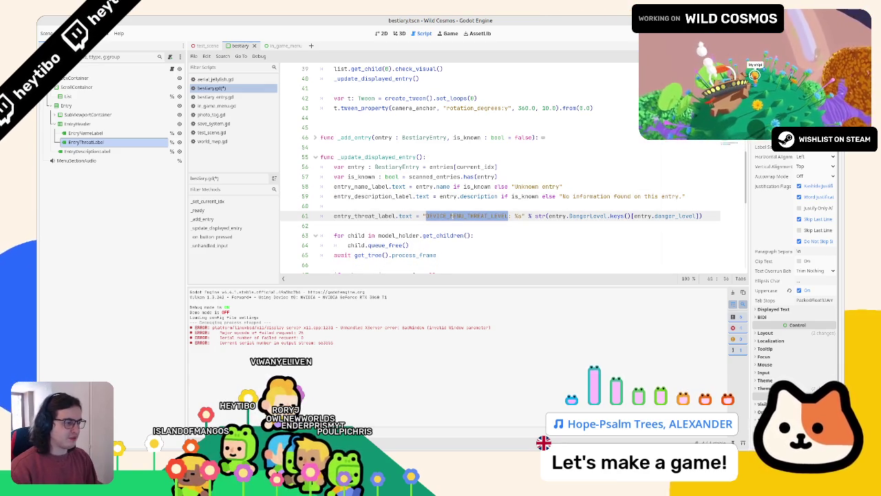
type("M")
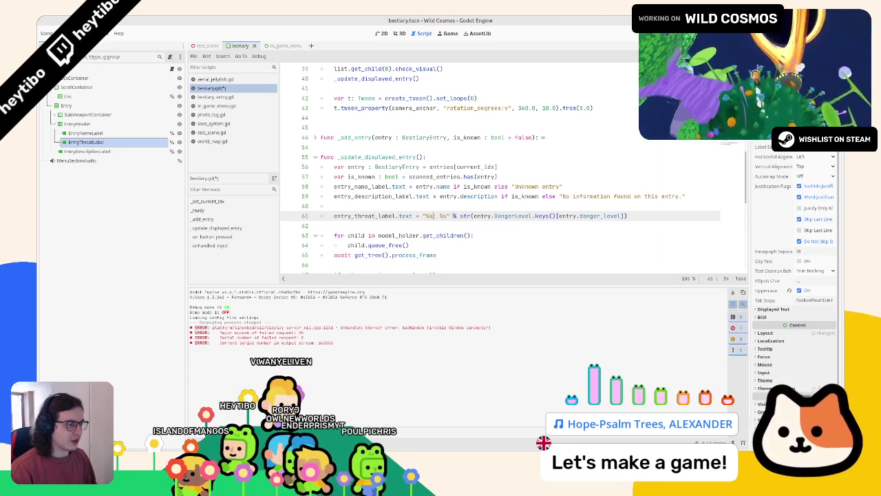
type(":")
left_click_drag(460, 216, 626, 215)
type("[")
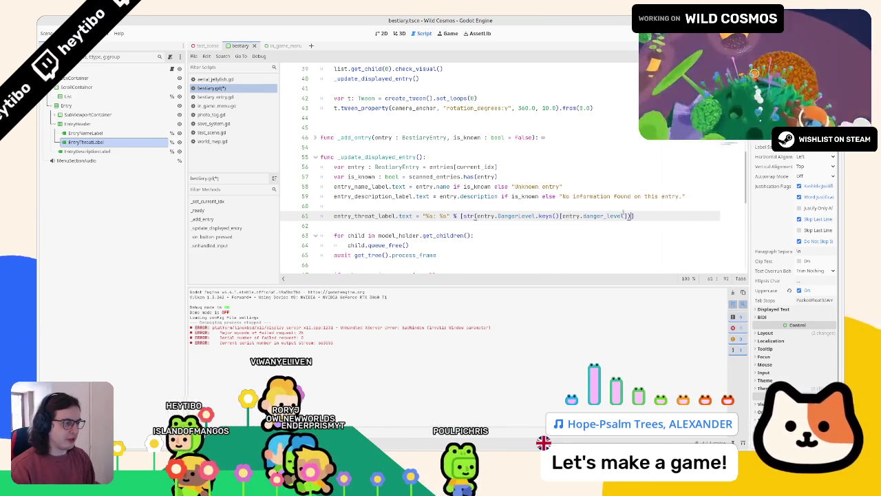
scroll(623, 214, "down", 1)
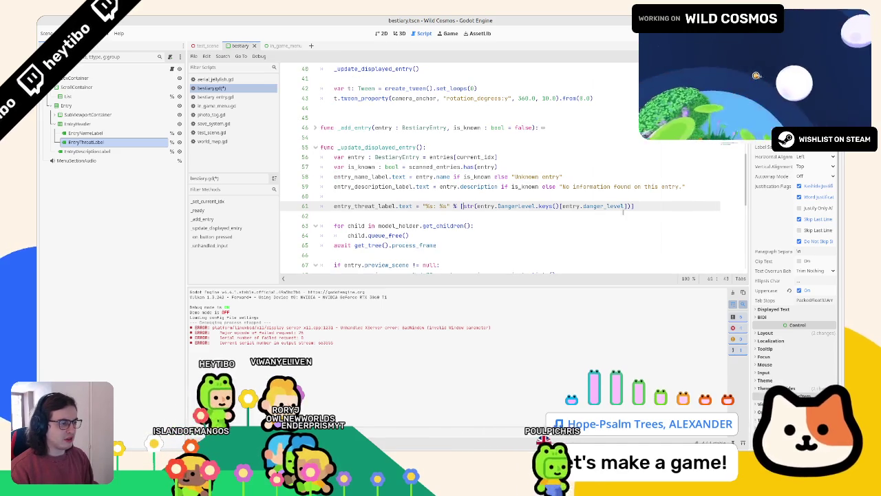
key("ctrl+v")
key("Return")
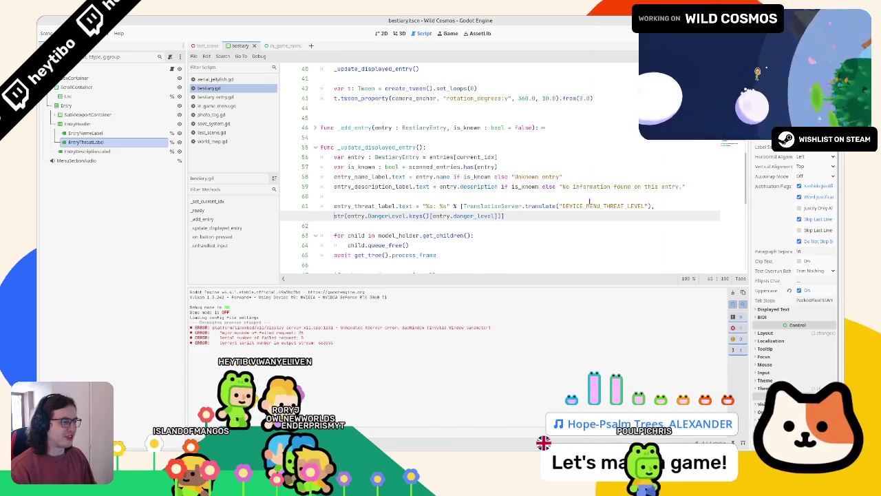
key("F5")
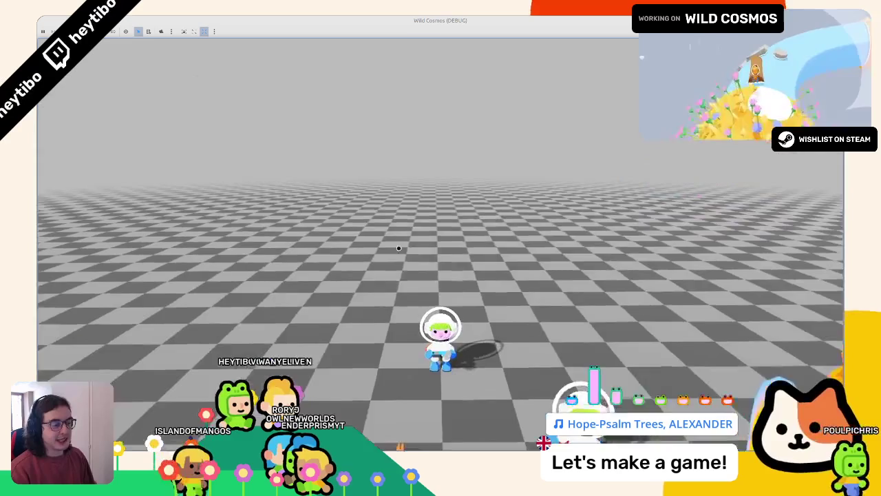
Step: Confirm in the Bestiaire tab that Phasmida shows DANGER: LOW, then stop the game
key("Tab")
left_click(469, 325)
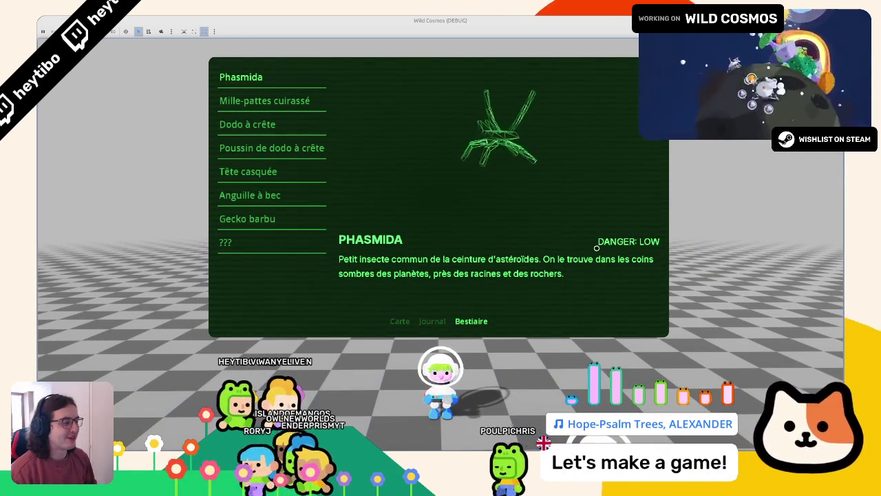
key("F8")
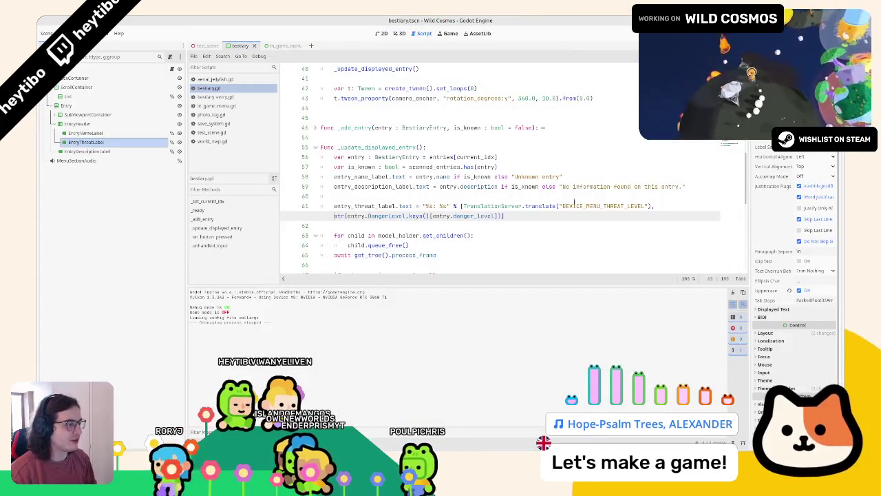
Step: Shrink the scene tree to widen the script, then inspect line 61 down to entry.DangerLevel
left_click_drag(186, 171, 98, 171)
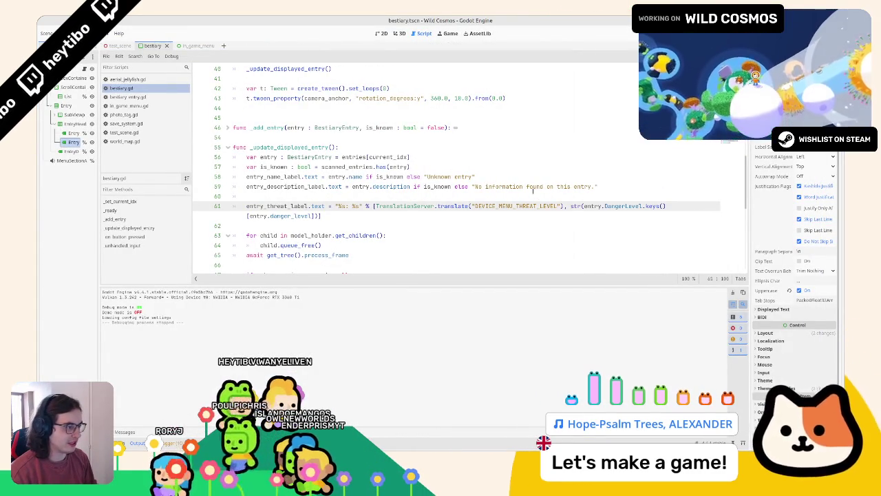
left_click_drag(376, 206, 588, 206)
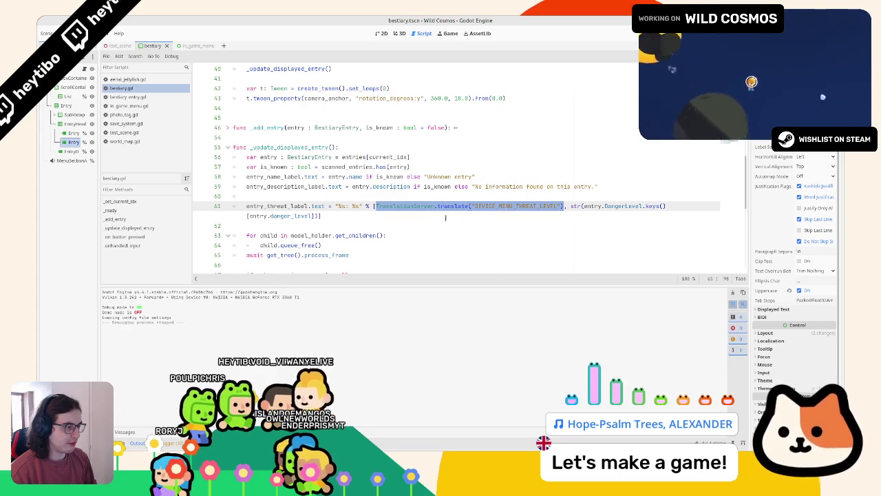
mouse_move(571, 205)
left_mouse_down()
mouse_move(647, 206)
mouse_move(598, 219)
left_mouse_up()
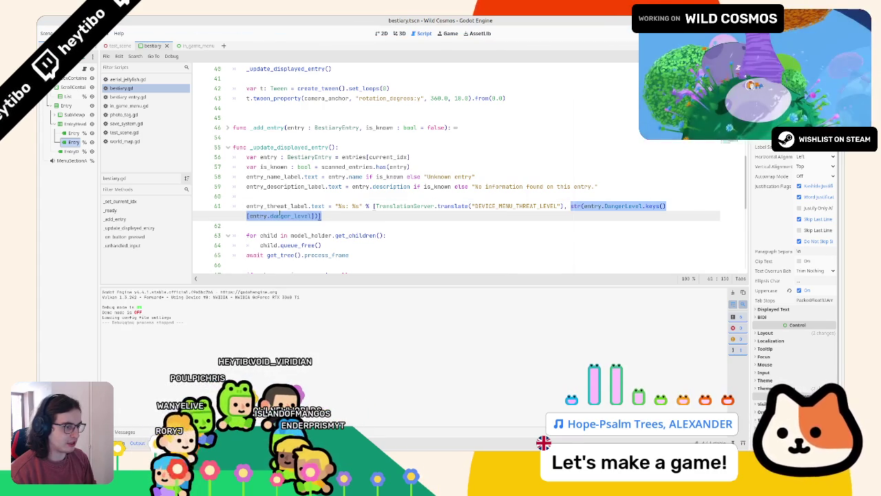
double_click(612, 206)
left_click_drag(584, 206, 665, 205)
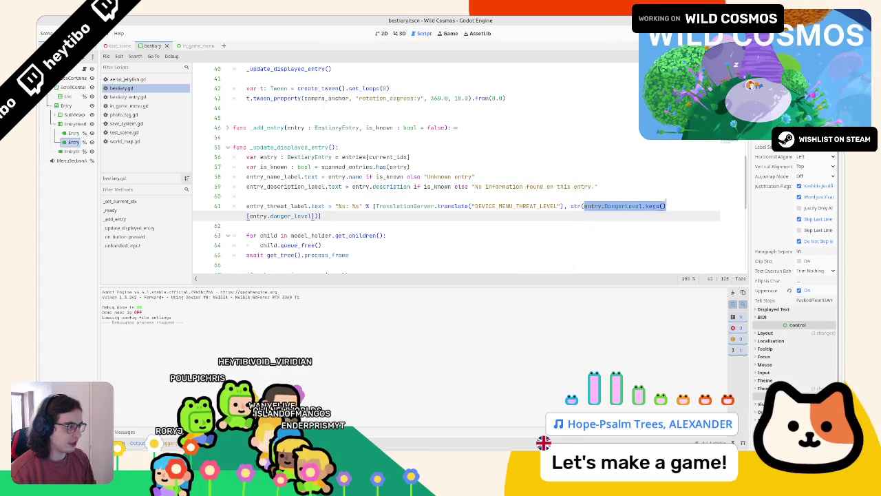
key("shift+Left")
key("shift+Left")
key("shift+Left")
Step: Add a temporary danger-level debug line on line 60 and test-run the game twice
left_click(595, 196)
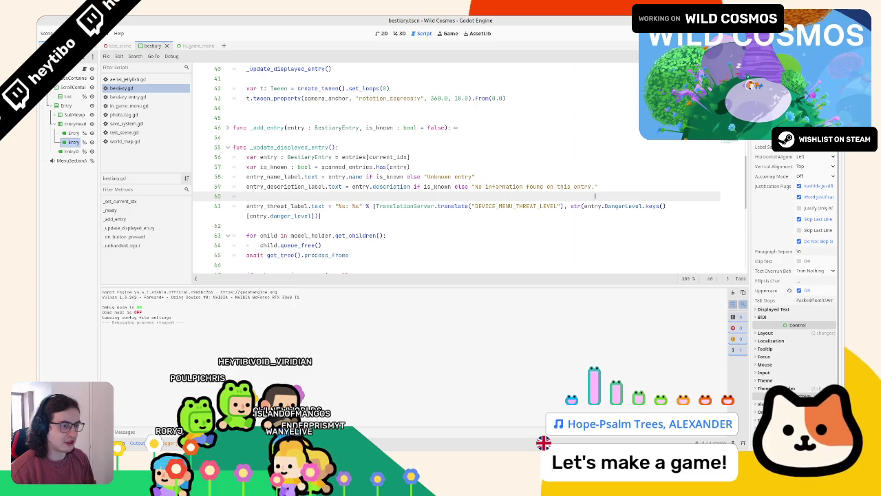
type("print(entry.DangerLevel")
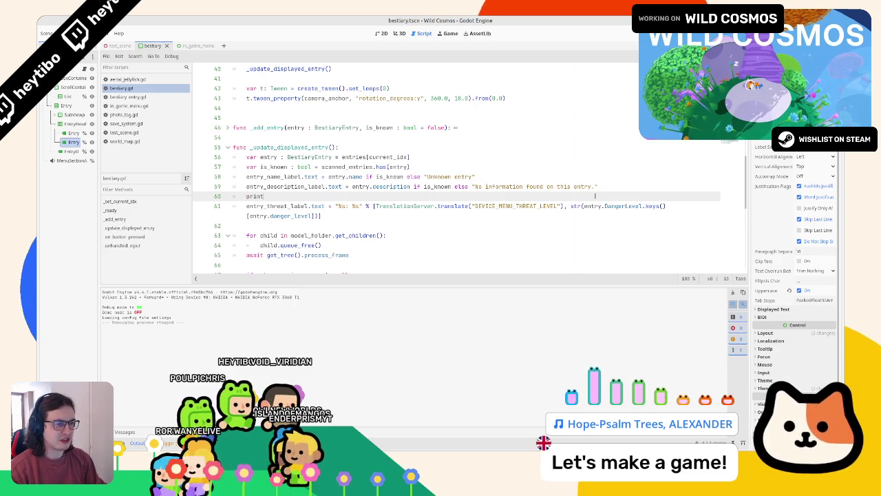
key("F5")
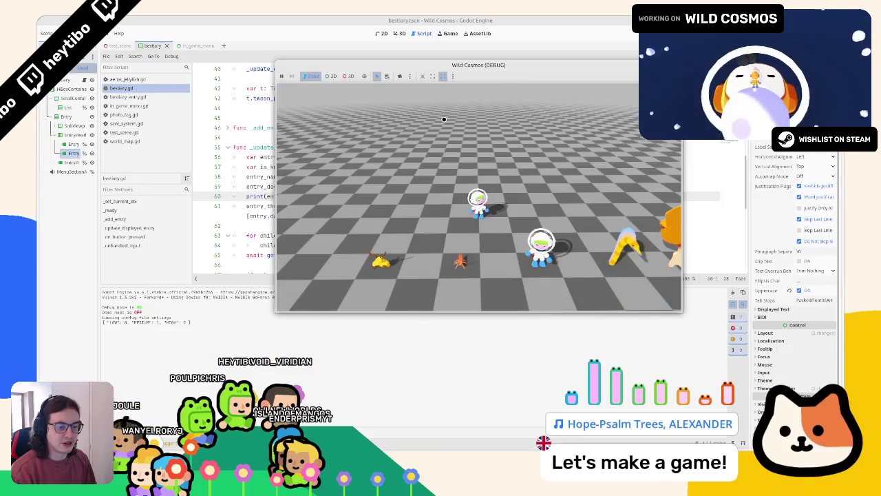
key("F8")
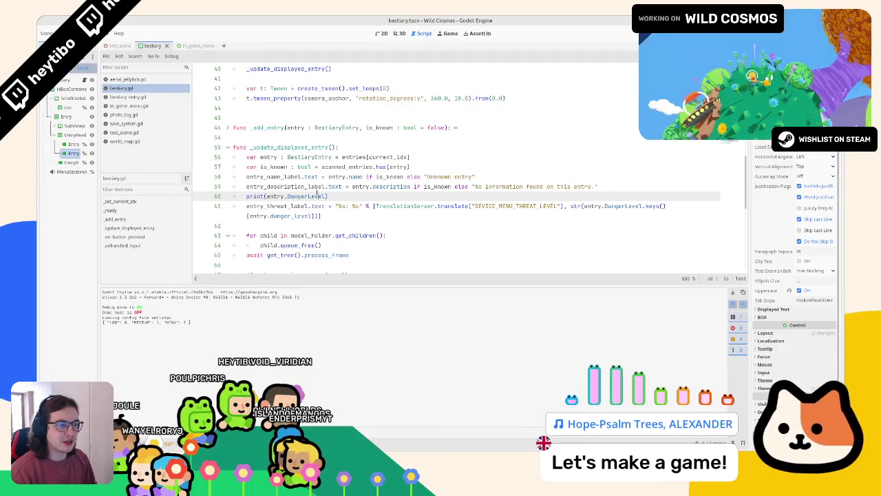
type("dang")
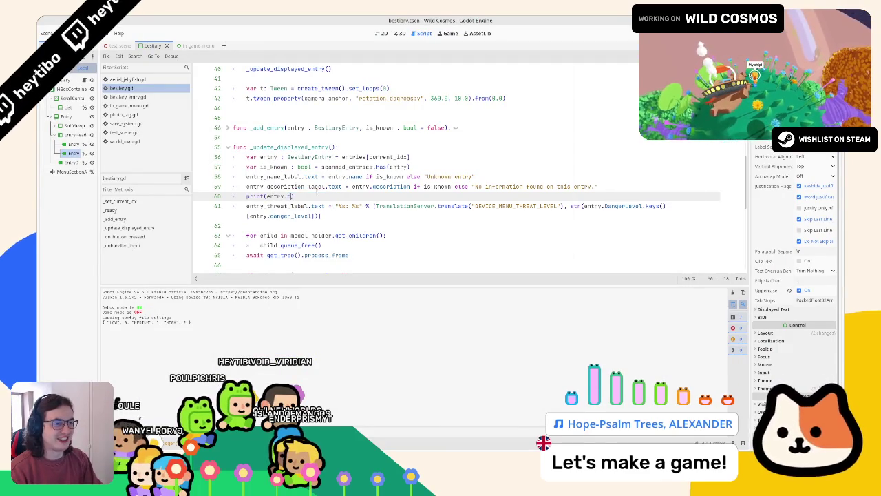
key("Return")
key("F6")
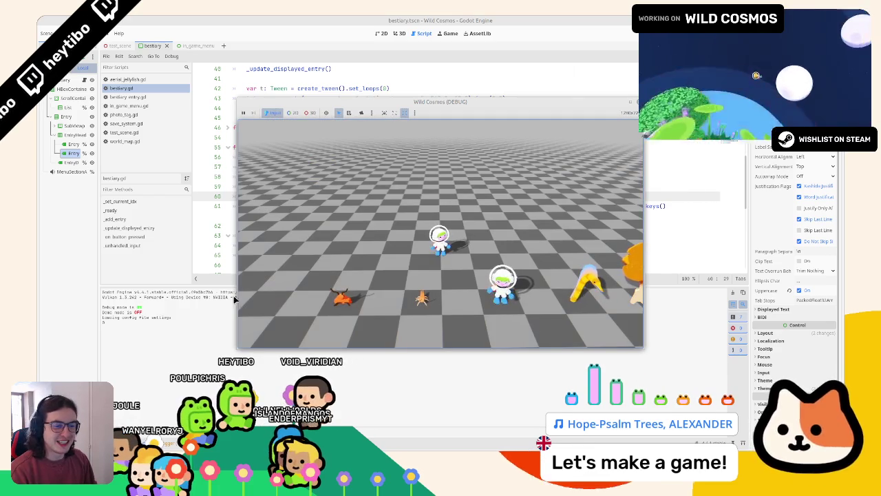
key("F8")
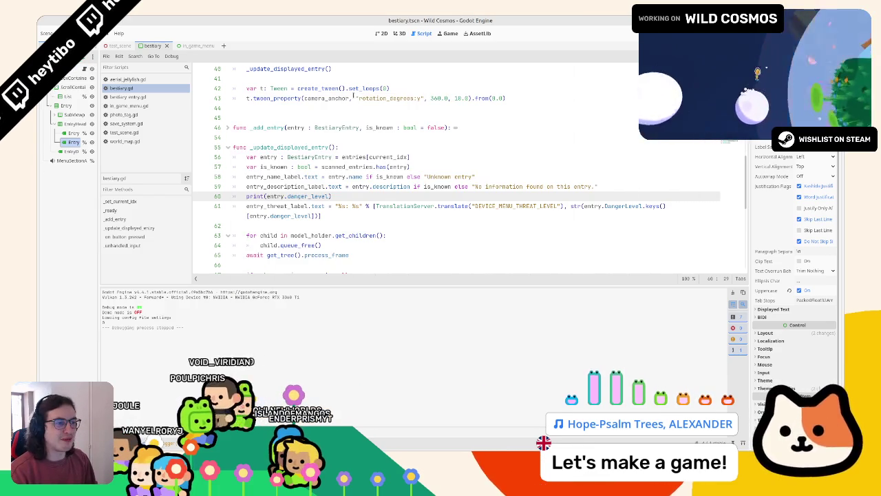
Step: Delete the print(entry.danger_level) debug line from line 60
mouse_move(246, 196)
left_mouse_down()
mouse_move(397, 193)
mouse_move(436, 206)
mouse_move(561, 206)
left_mouse_up()
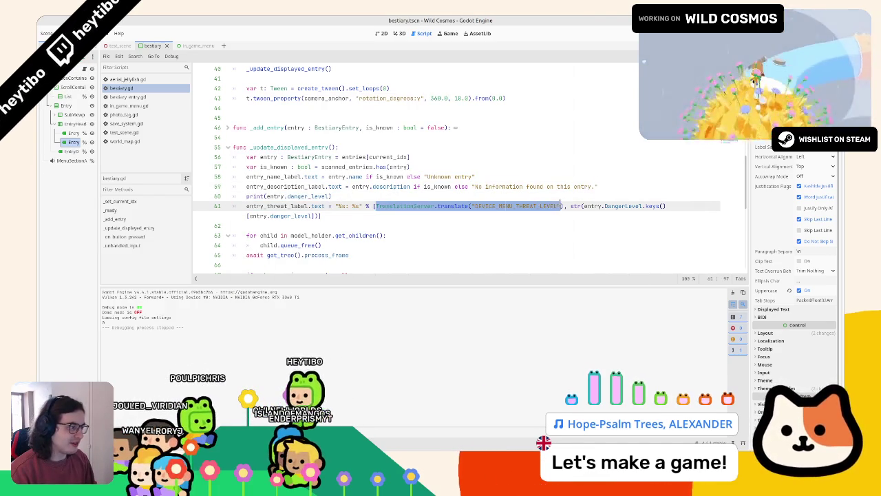
left_click_drag(246, 196, 398, 196)
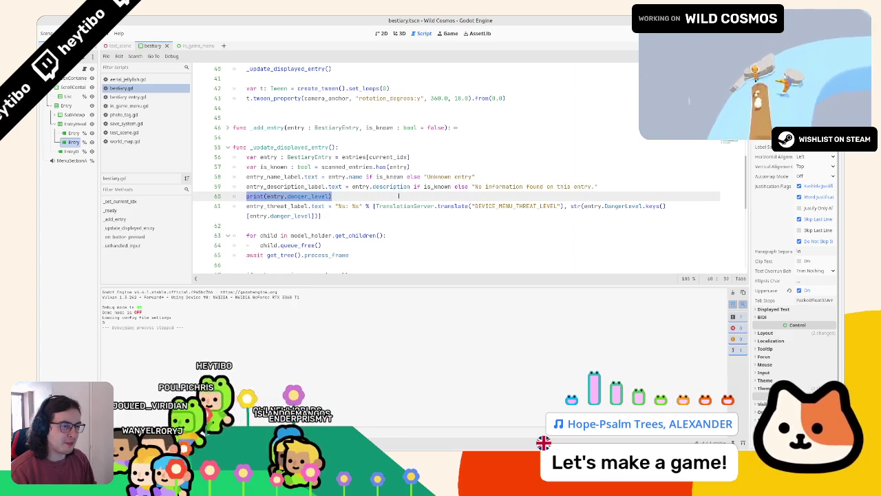
key("BackSpace")
key("BackSpace")
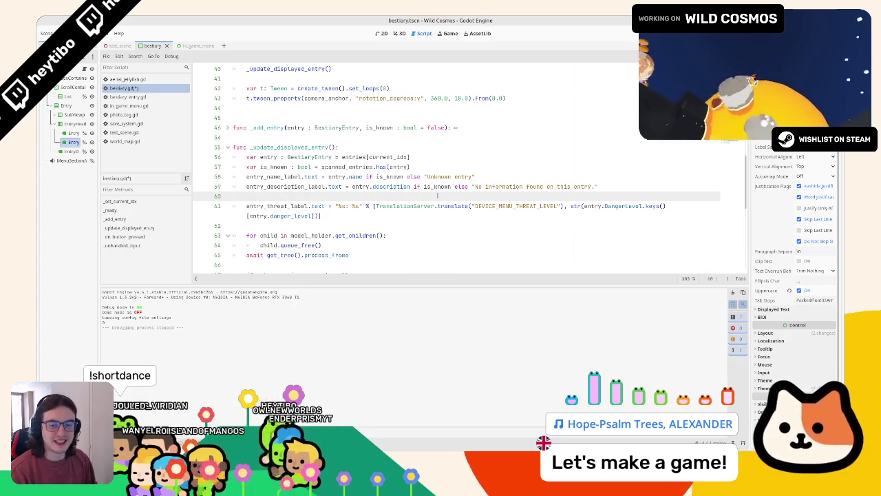
scroll(427, 203, "up", 12)
left_click(405, 215)
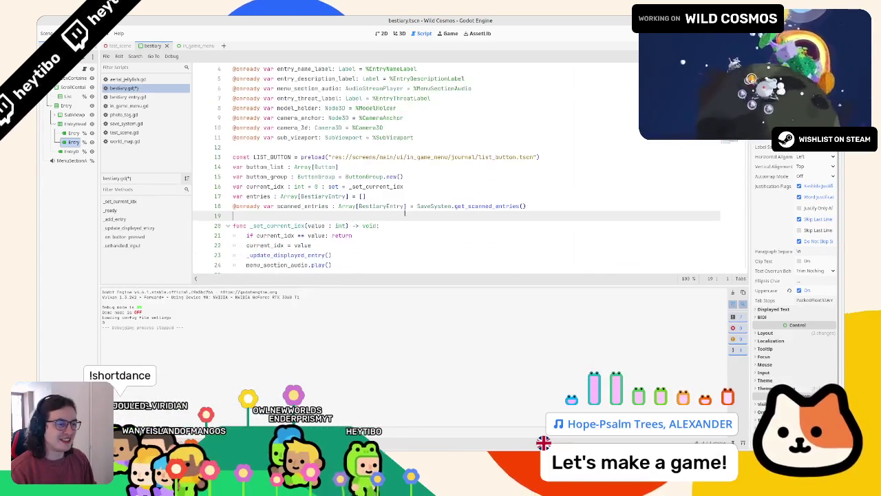
key("Return")
key("Return")
key("Up")
type("var ")
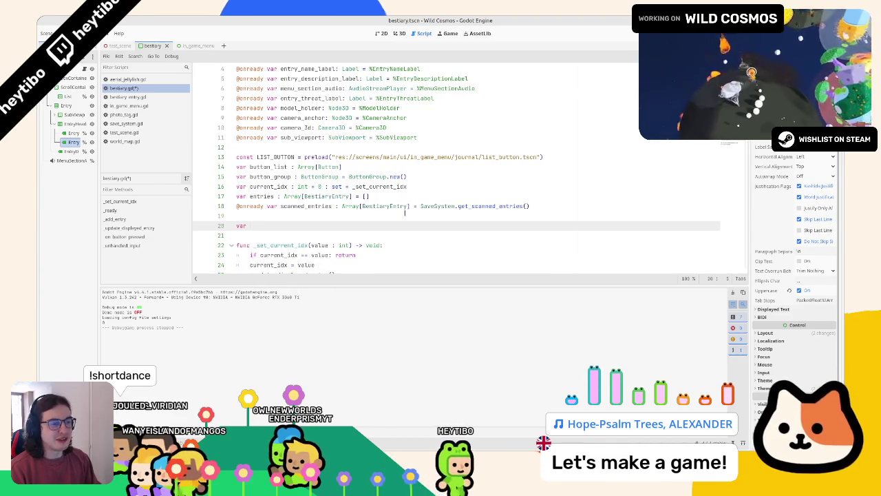
type("le")
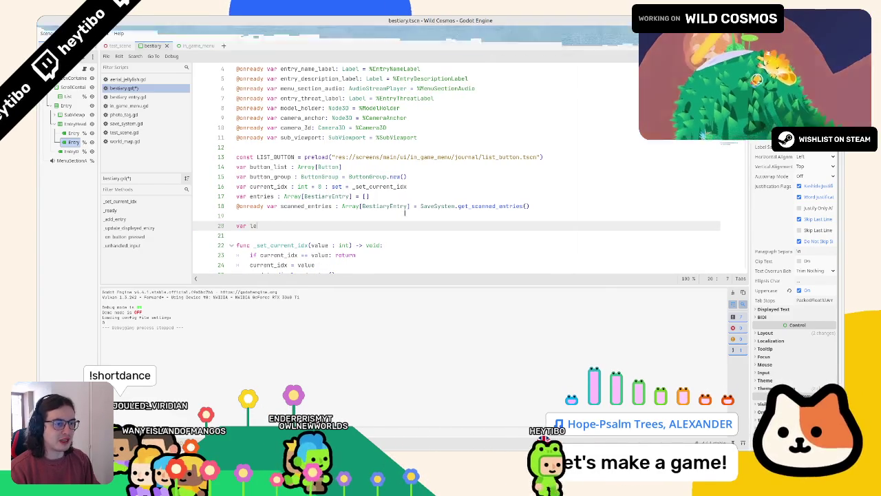
type("ve")
type("anger_")
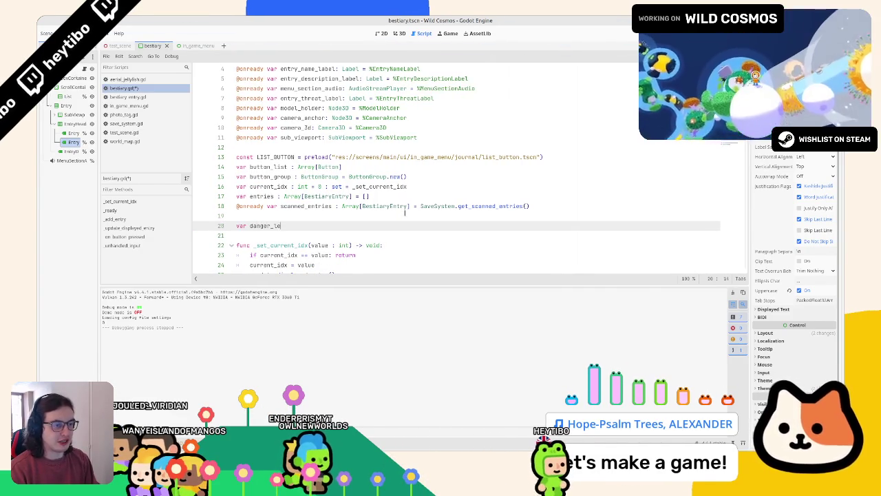
type("rr")
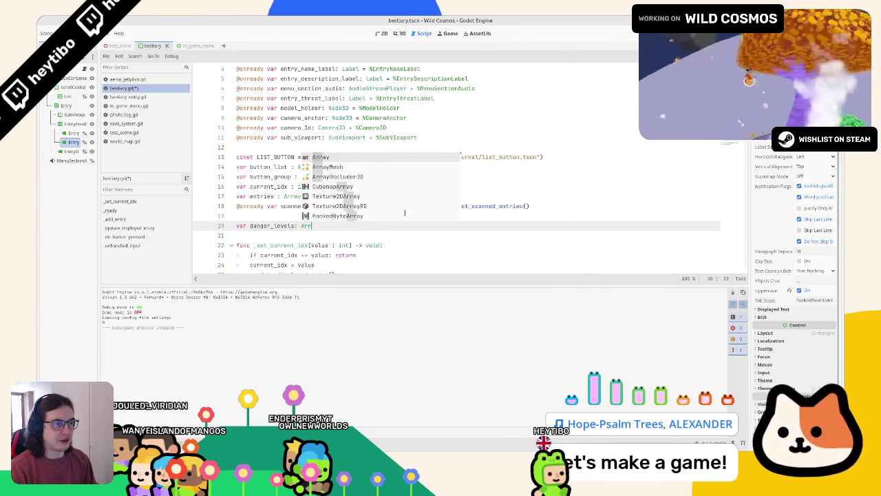
key("Return")
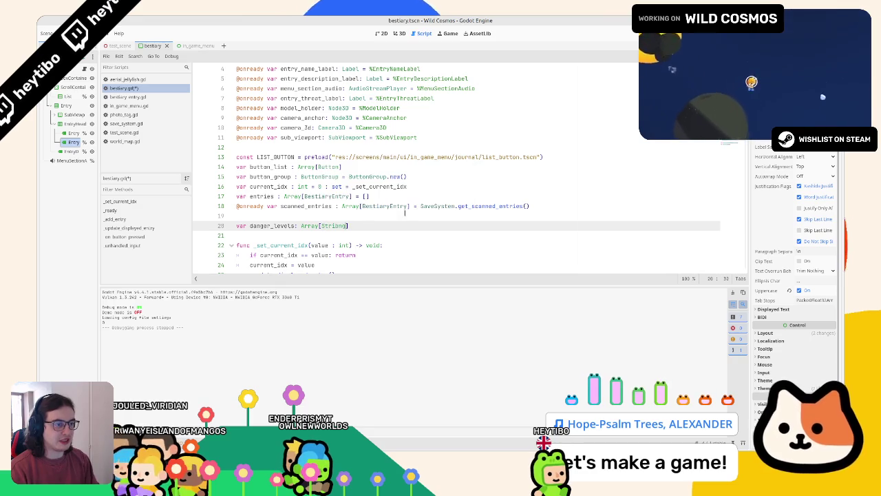
type("tring] ")
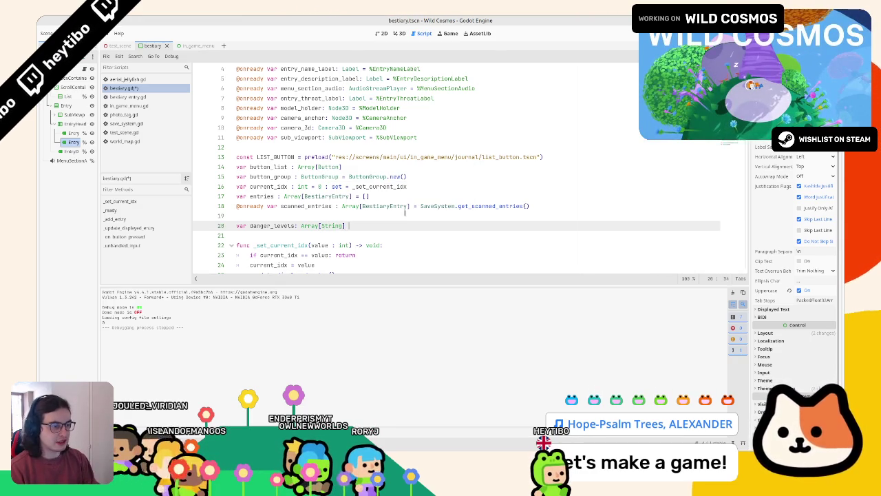
type("= [")
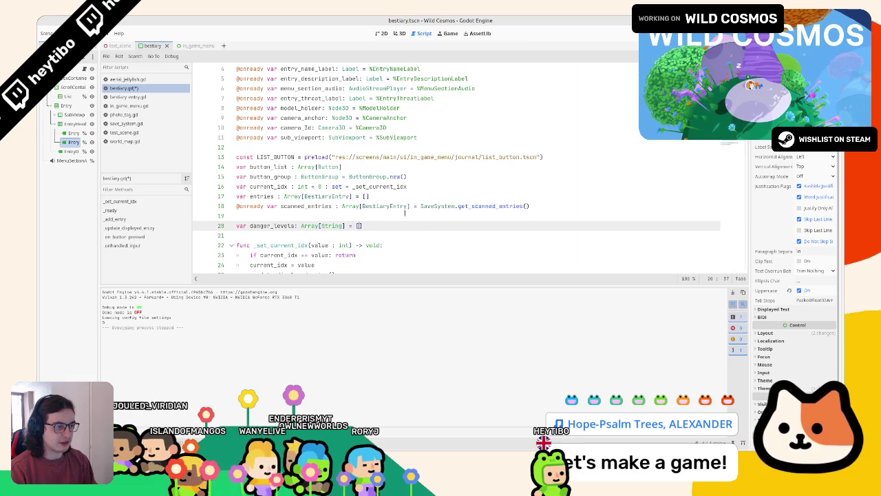
key("Return")
type("\"\"")
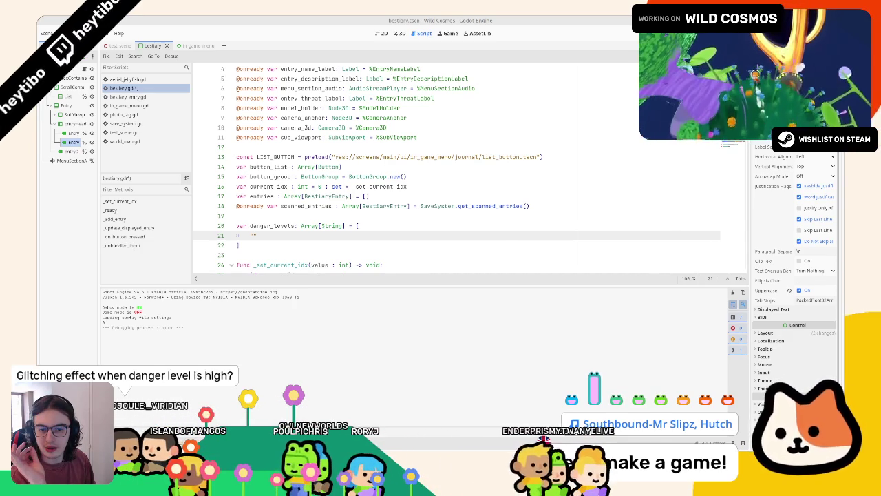
key("ctrl+z")
key("ctrl+z")
key("ctrl+z")
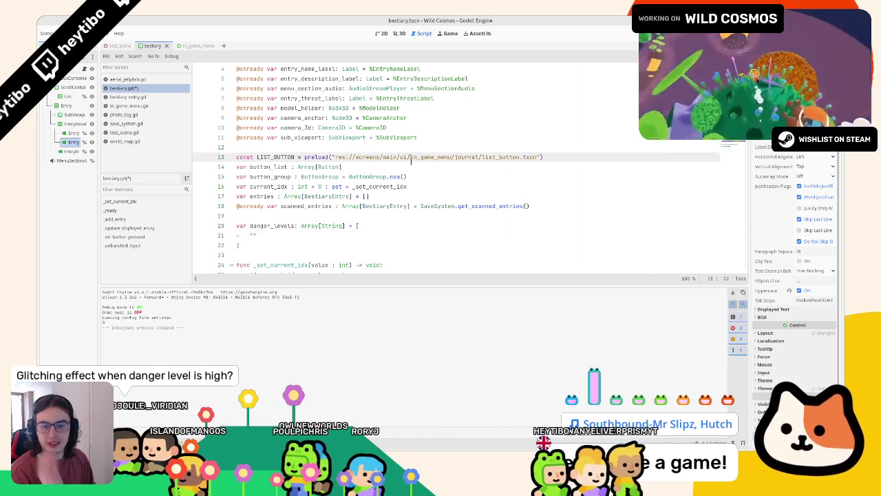
key("ctrl+z")
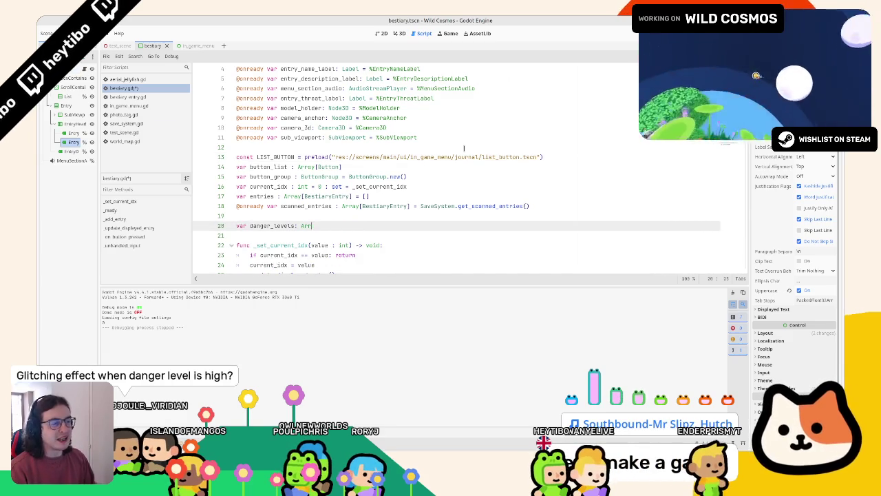
key("ctrl+z")
key("ctrl+z")
key("ctrl+z")
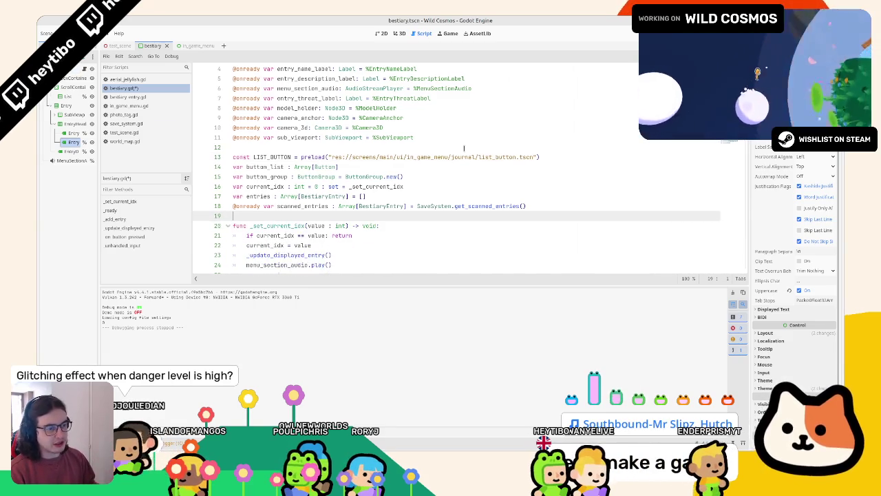
scroll(434, 137, "down", 2)
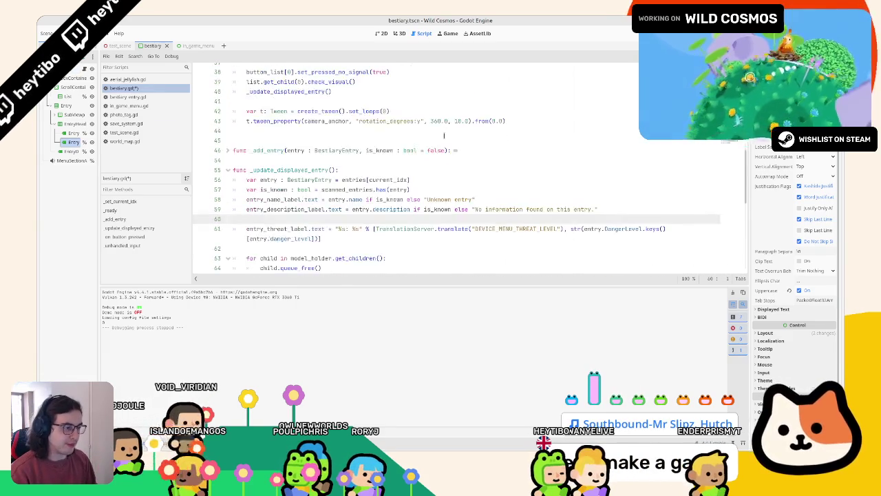
left_click(556, 239)
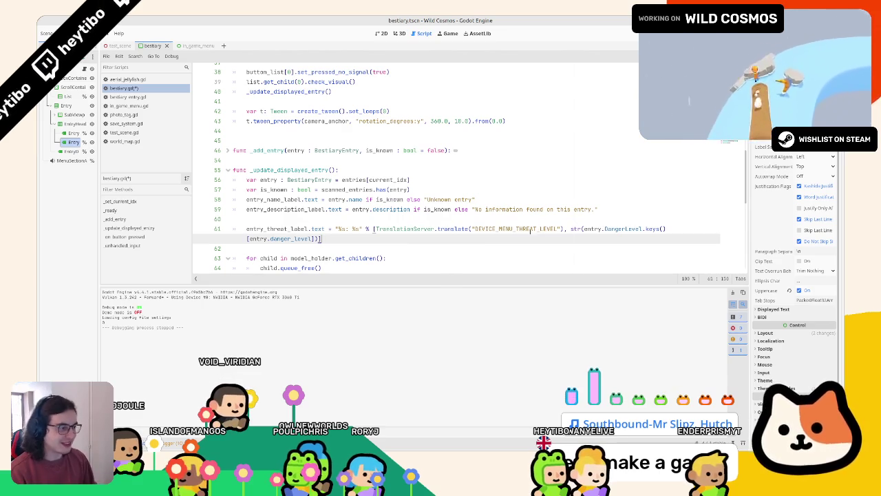
left_click_drag(376, 229, 566, 229)
key("ctrl+c")
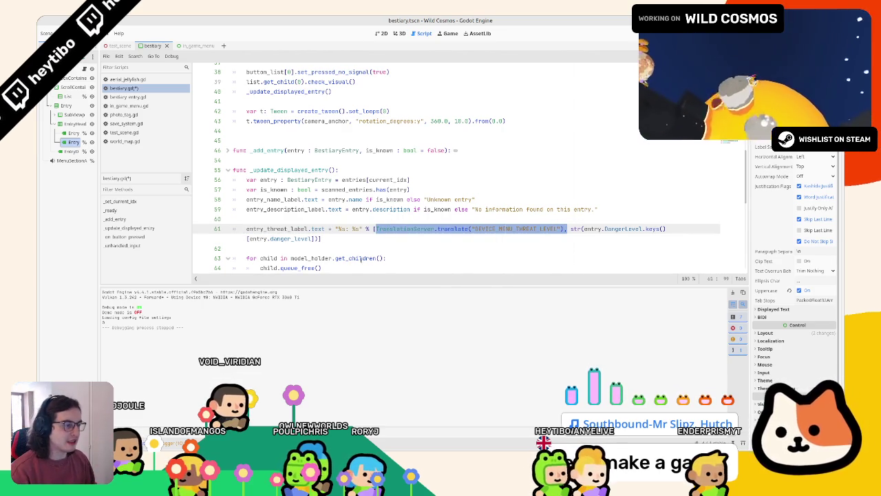
left_click(424, 237)
mouse_move(426, 230)
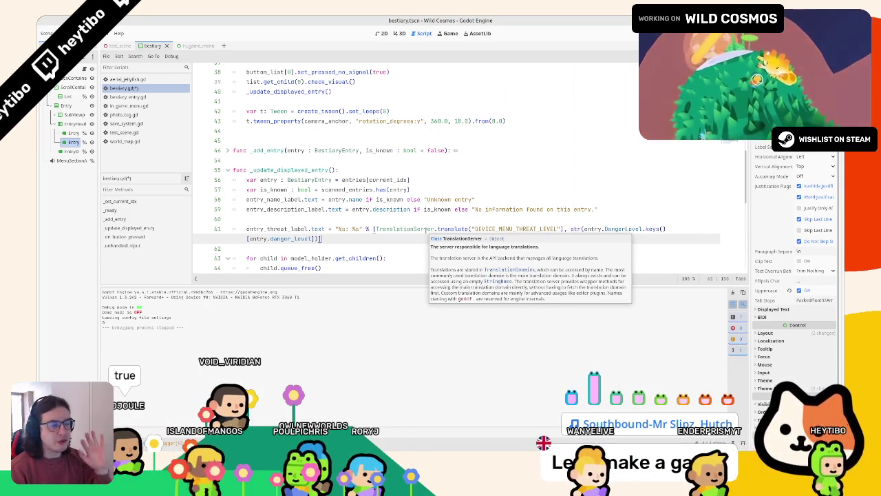
double_click(405, 229)
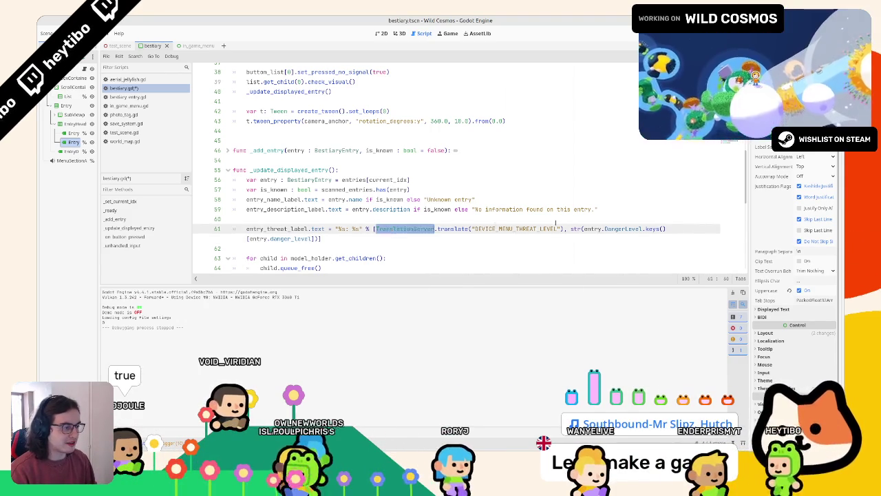
left_click(571, 228)
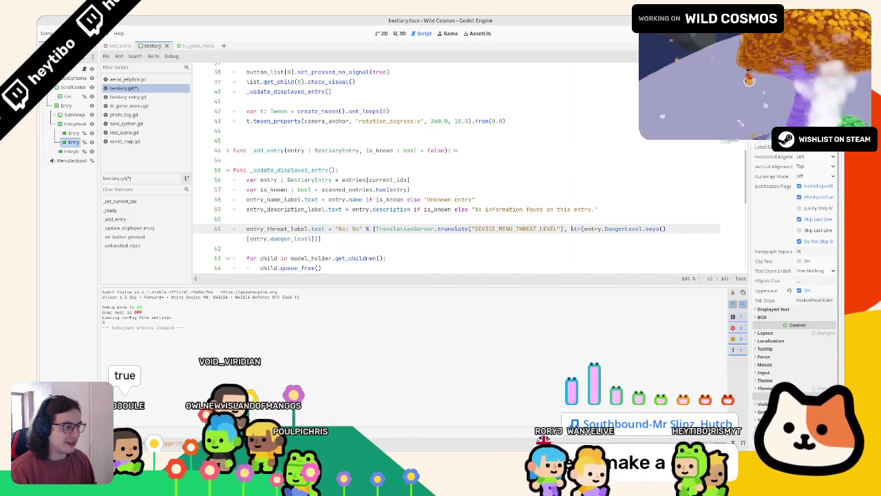
Step: Paste the translate call on a new line above the threat label, changing its key to "THREAT_LEVEL_"
key("shift+End")
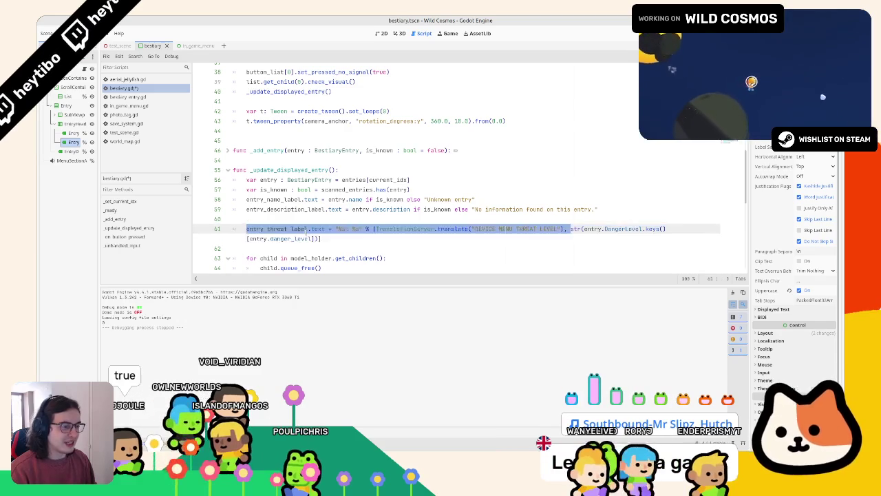
key("shift+Left")
key("ctrl+v")
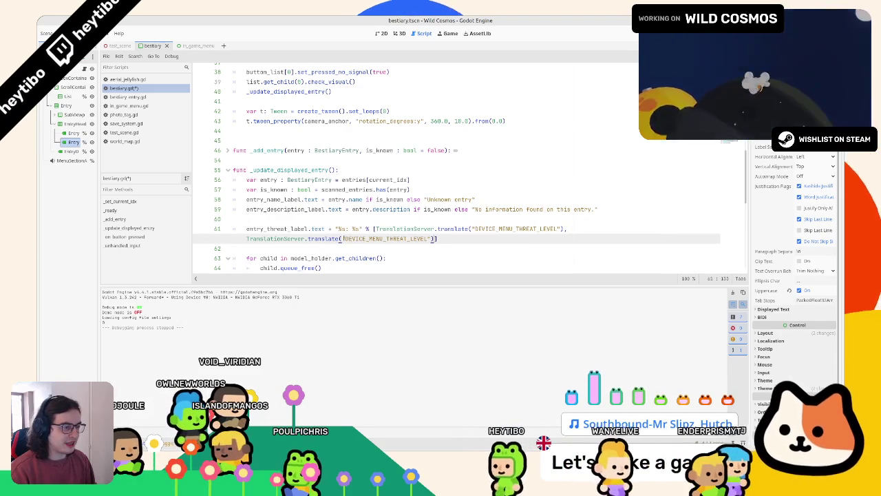
key("ctrl+z")
key("ctrl+shift+Return")
key("ctrl+shift+Return")
key("ctrl+v")
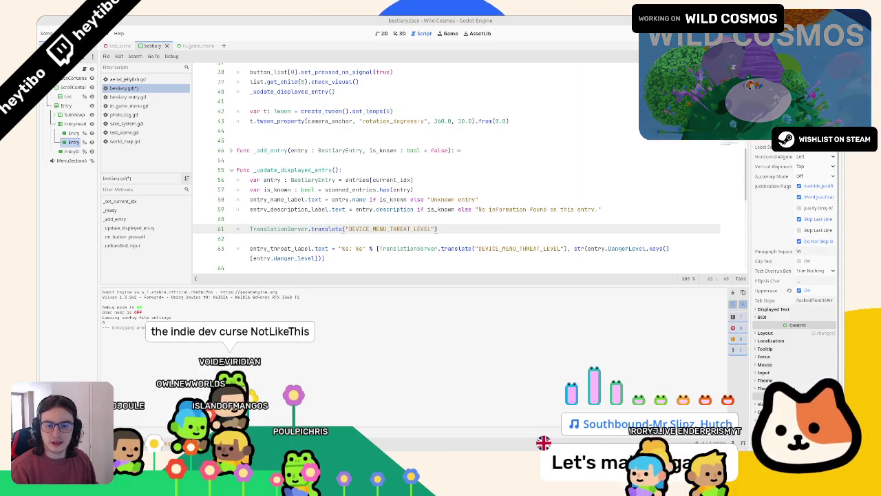
double_click(358, 228)
type("THREAT_LEVEL_LOW")
key("BackSpace")
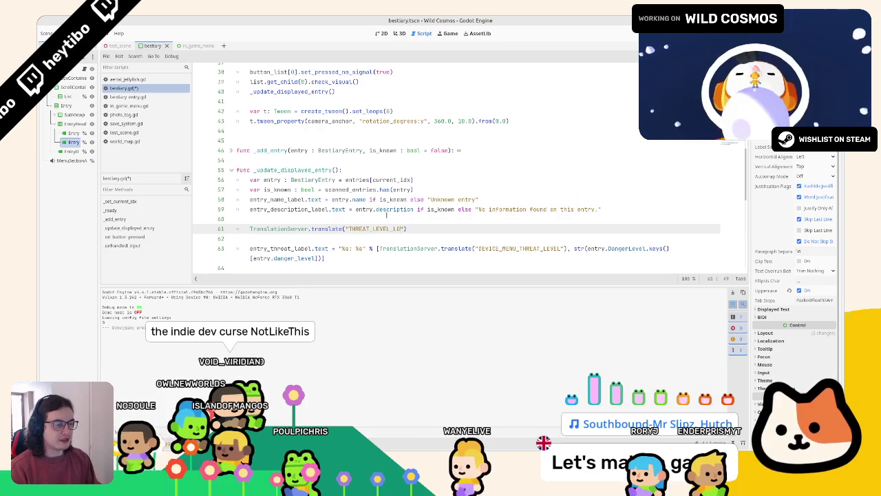
key("BackSpace")
key("BackSpace")
key("BackSpace")
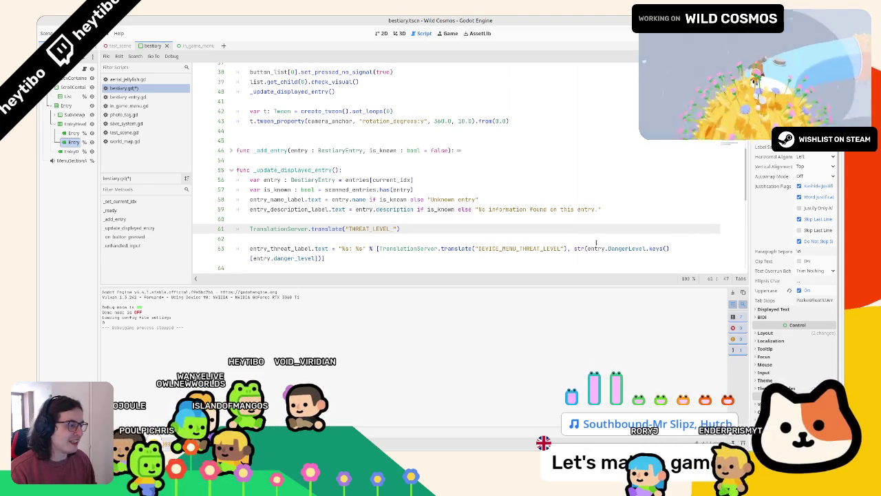
Step: Append the DangerLevel key name to that key and store it in var danger_level:String
mouse_move(574, 247)
left_mouse_down()
mouse_move(585, 249)
mouse_move(323, 255)
left_mouse_up()
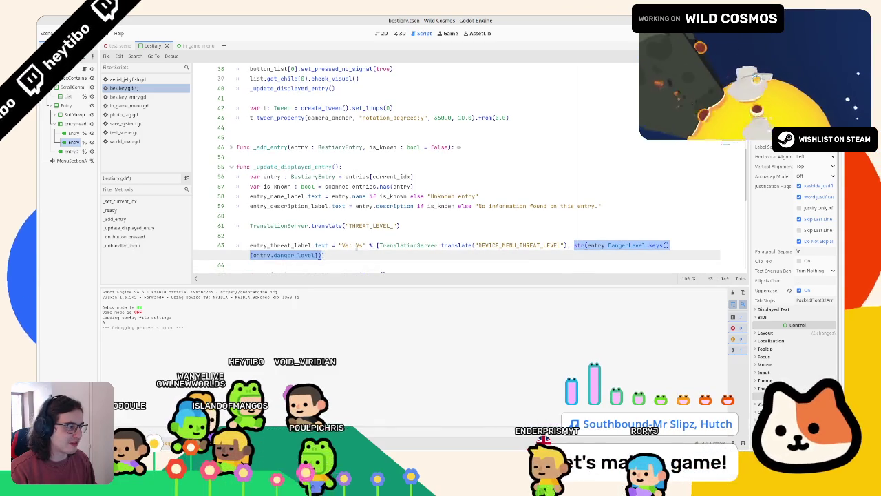
key("ctrl+c")
left_click(397, 225)
type("+")
key("ctrl+v")
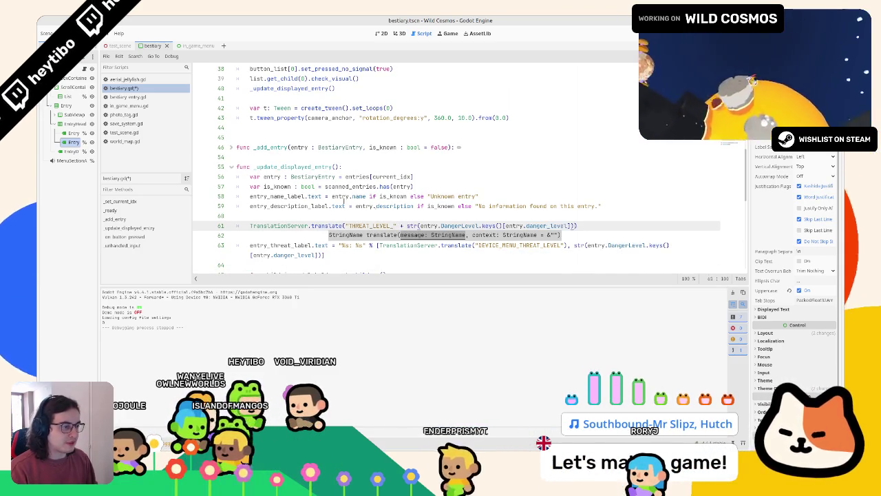
left_click_drag(250, 225, 563, 232)
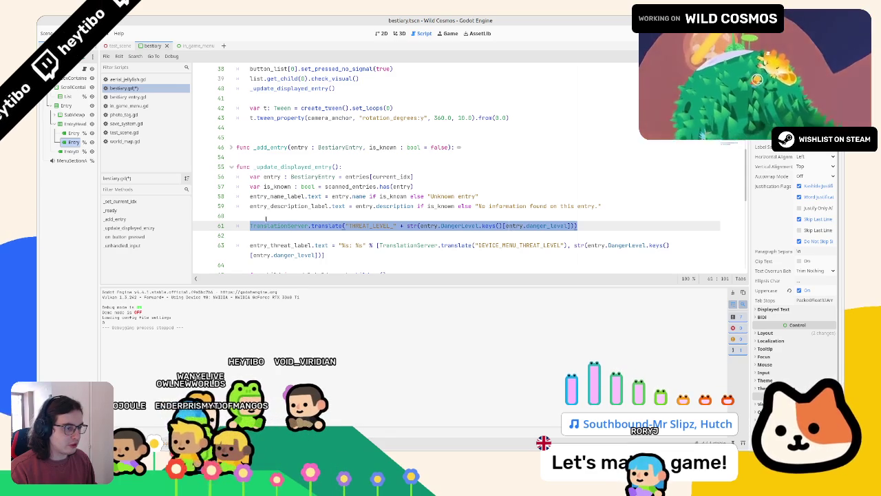
left_click(254, 226)
type("var ")
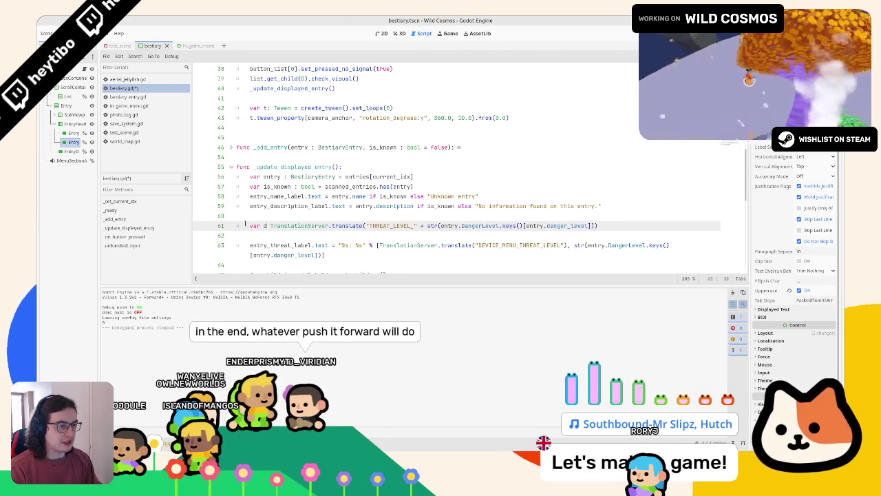
type(" danger_level:String =")
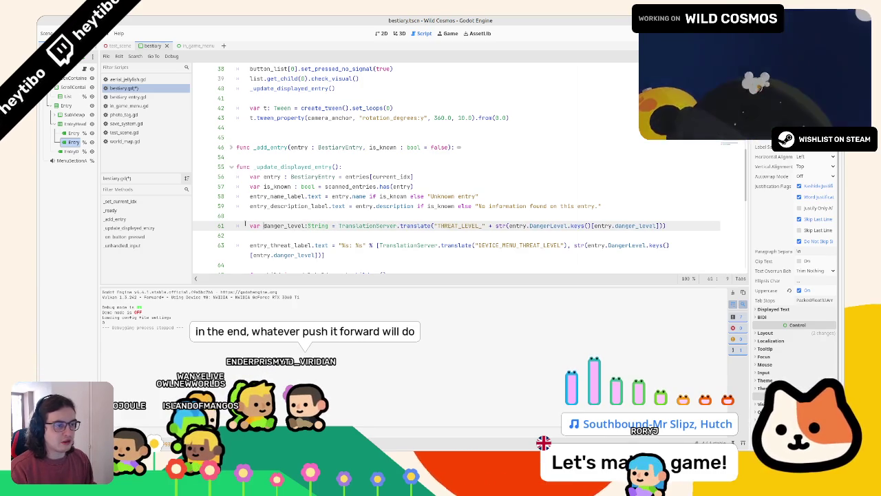
key("ctrl+shift+Right")
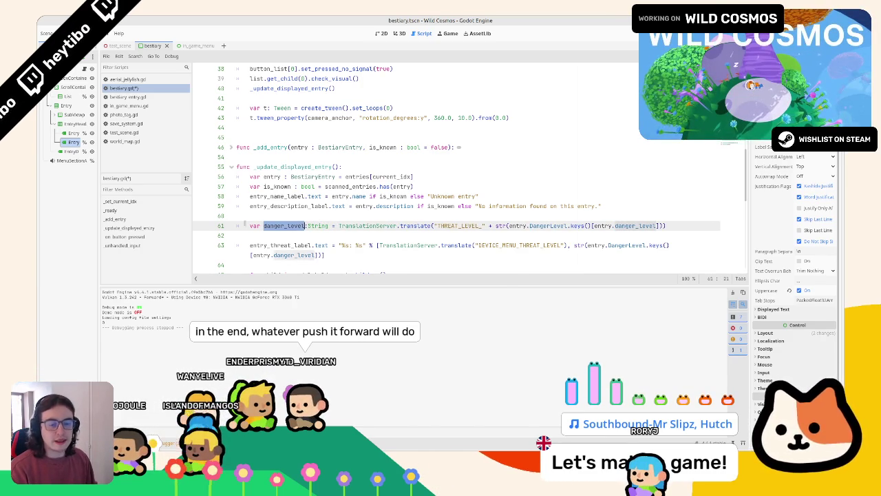
left_click(574, 245)
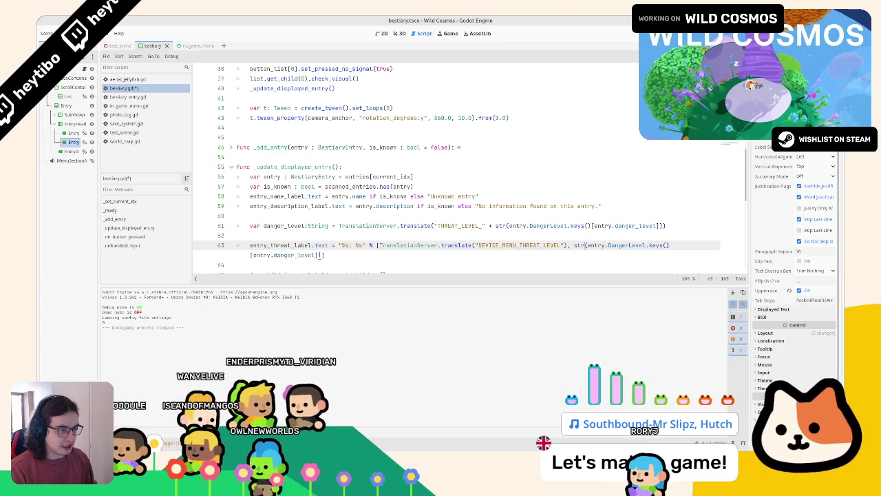
Step: Replace str(entry.DangerLevel.keys()[entry.danger_level]) on line 63 with danger_level
mouse_move(323, 255)
left_mouse_down()
mouse_move(579, 226)
mouse_move(573, 245)
left_mouse_up()
type("danger_level")
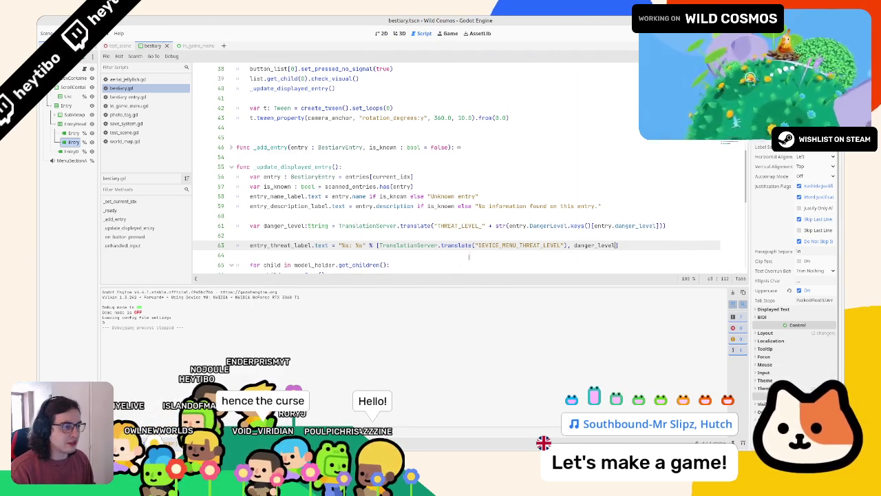
Step: Run Wild Cosmos and open its bestiary on the Phasmida entry in a maximized game window
left_click(467, 254)
key("F6")
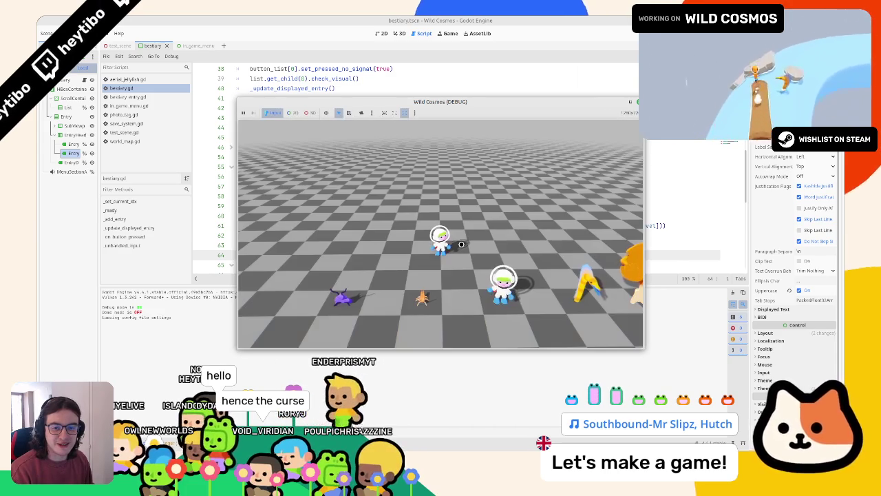
left_click(491, 205)
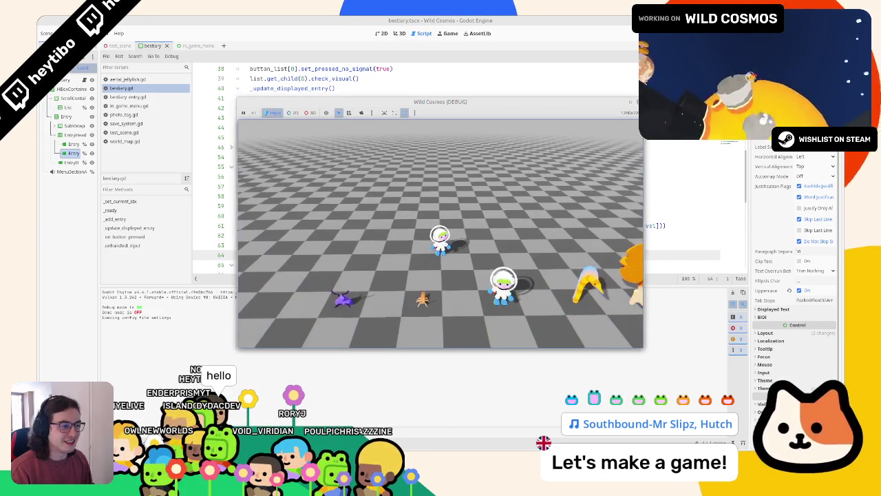
key("Tab")
key("e")
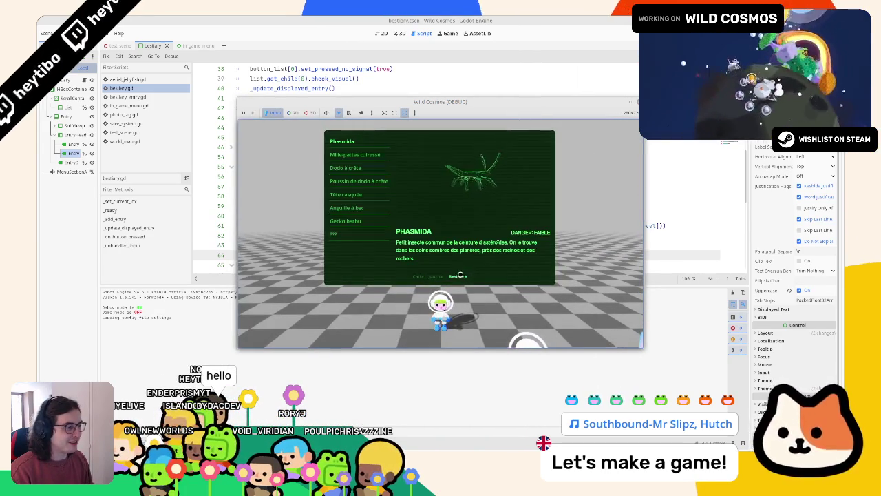
key("super+Up")
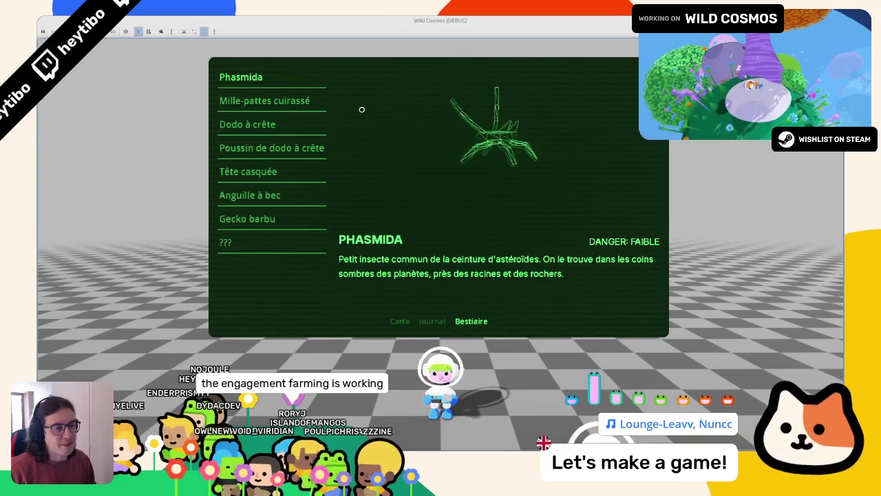
Step: View the Mille-pattes cuirassé, Phasmida, Poussin de dodo à crête, Anguille à bec and Gecko barbu entries
left_click(266, 100)
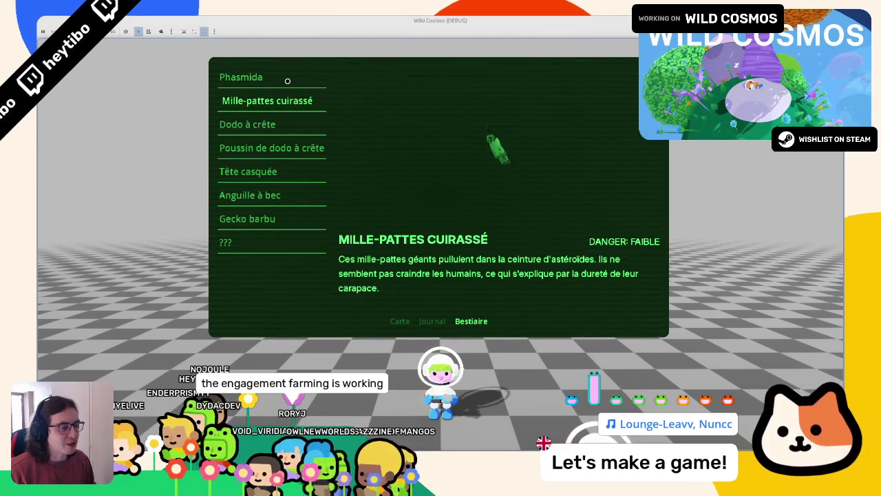
left_click(288, 81)
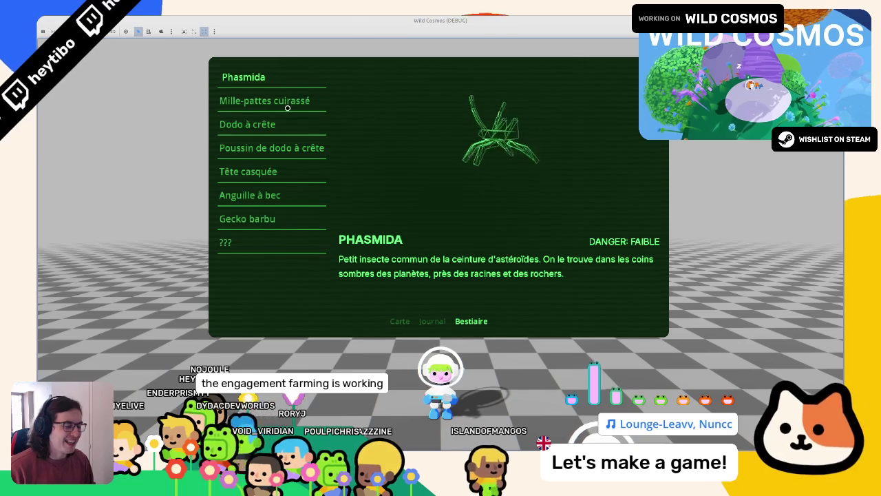
left_click(287, 105)
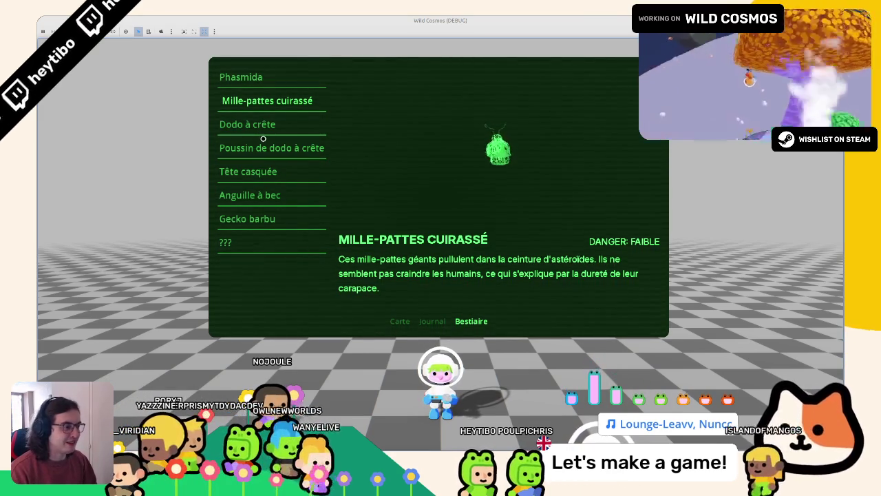
left_click(269, 149)
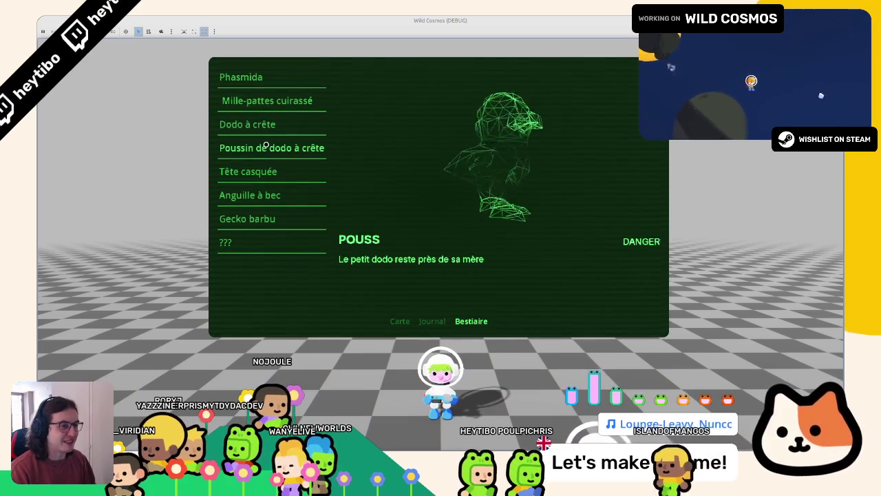
left_click(253, 196)
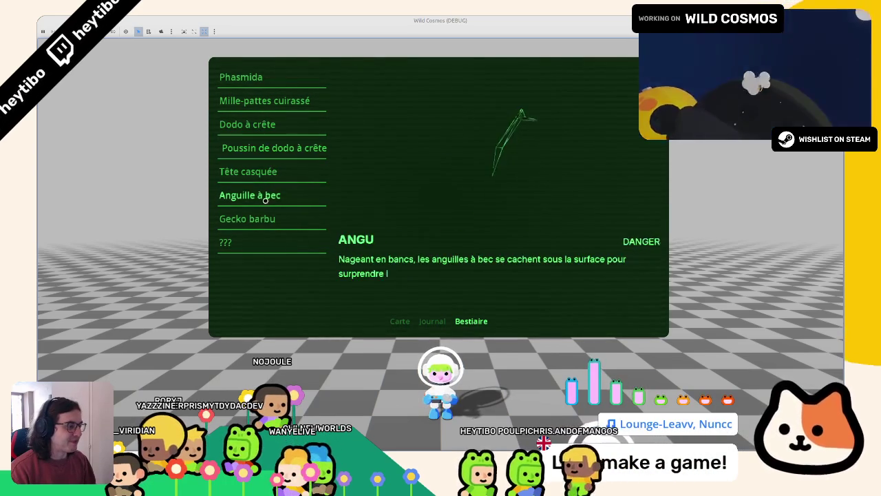
left_click(262, 218)
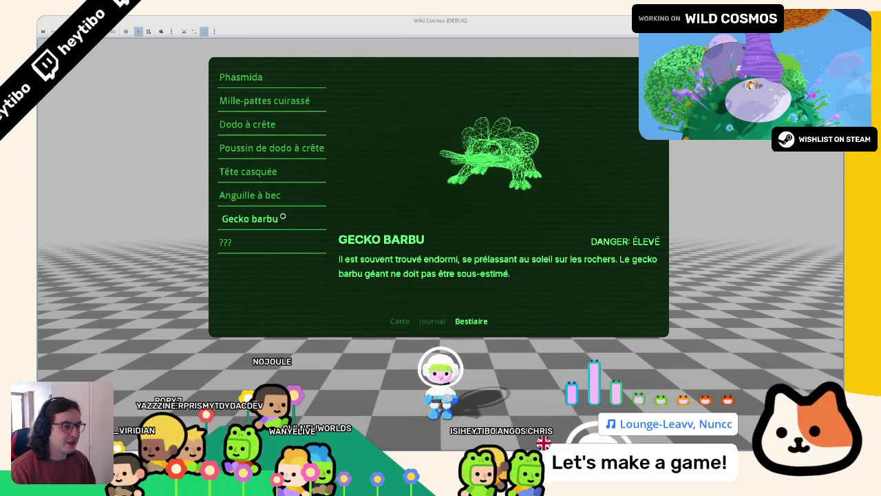
Step: Check the unknown ??? entry, then stop the game with F8 and return to bestiary.gd
left_click(251, 196)
left_click(227, 243)
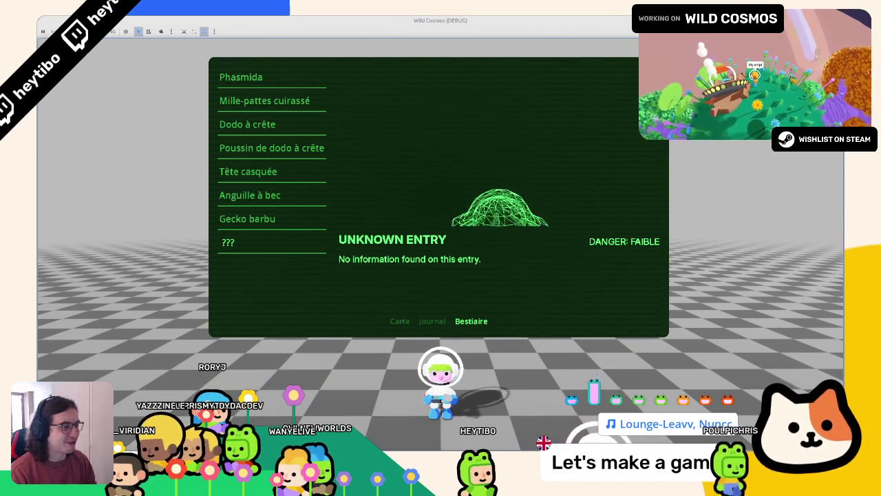
key("F8")
left_click(353, 197)
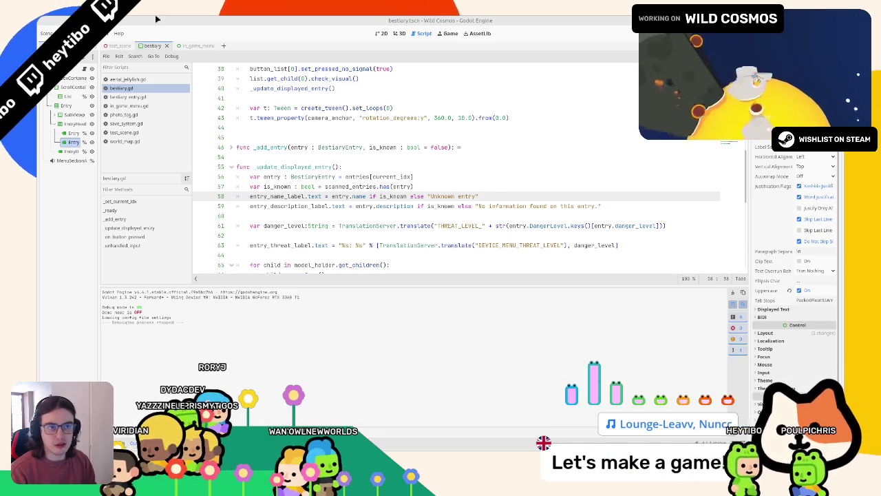
Step: Glance at Project Settings, close it, and relaunch the game with F5
left_click(63, 33)
left_click(90, 44)
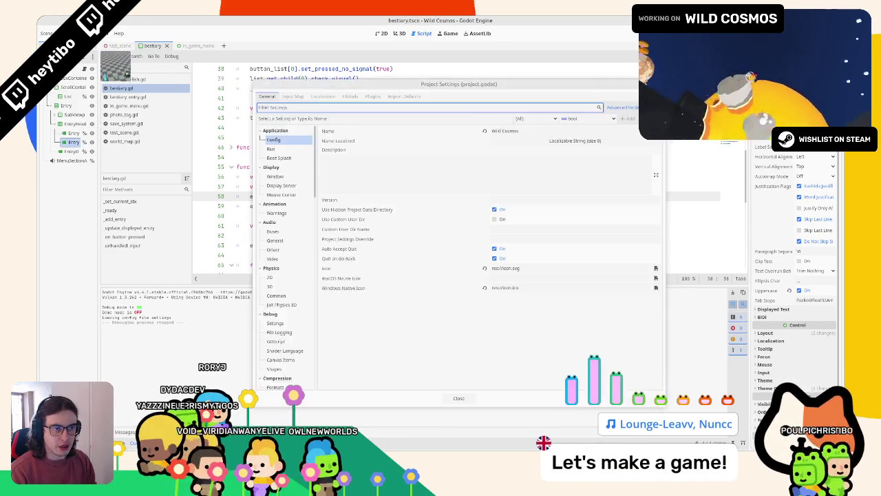
key("Escape")
key("F5")
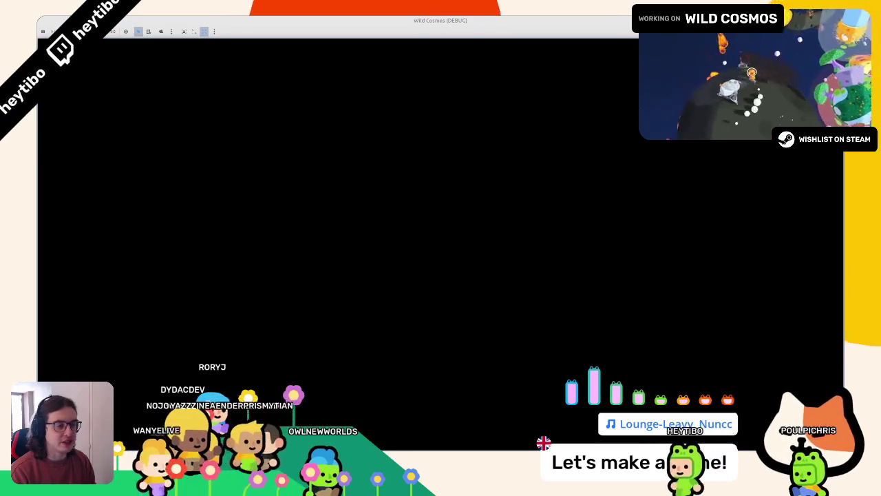
Step: Set the game language to English in General settings, resume, and open the device map
key("Escape")
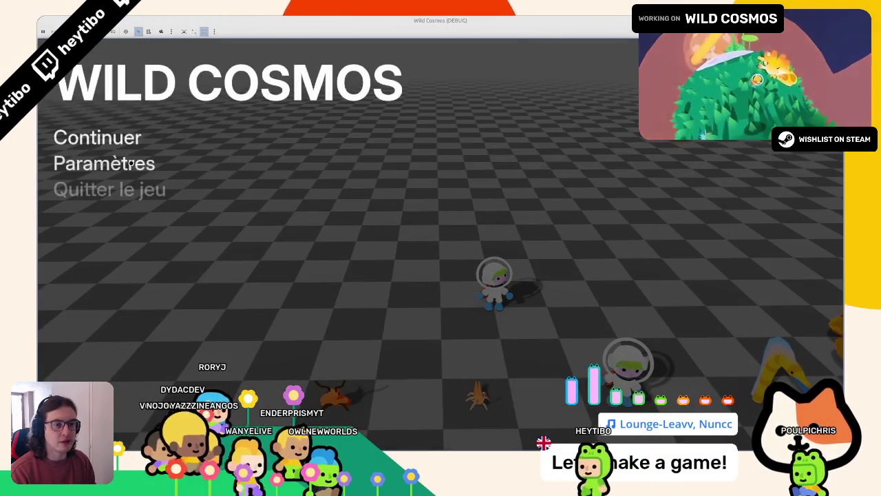
left_click(104, 161)
left_click(588, 114)
left_click(442, 118)
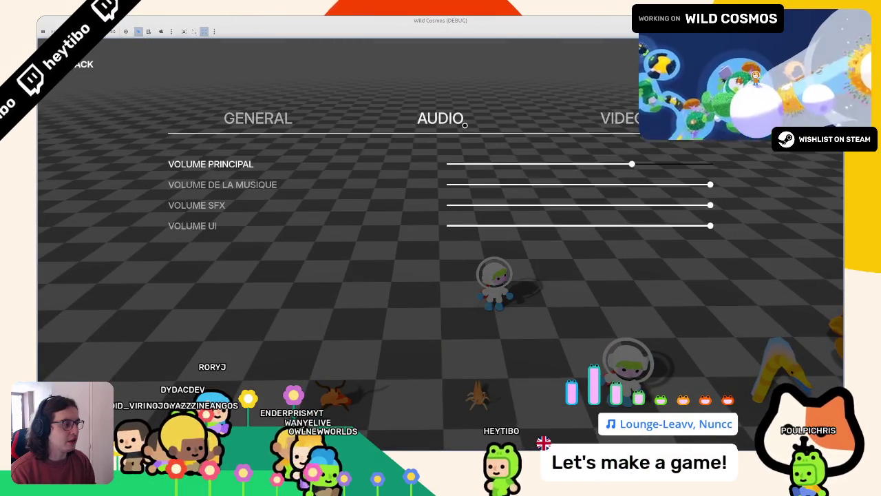
left_click(258, 118)
left_click(615, 226)
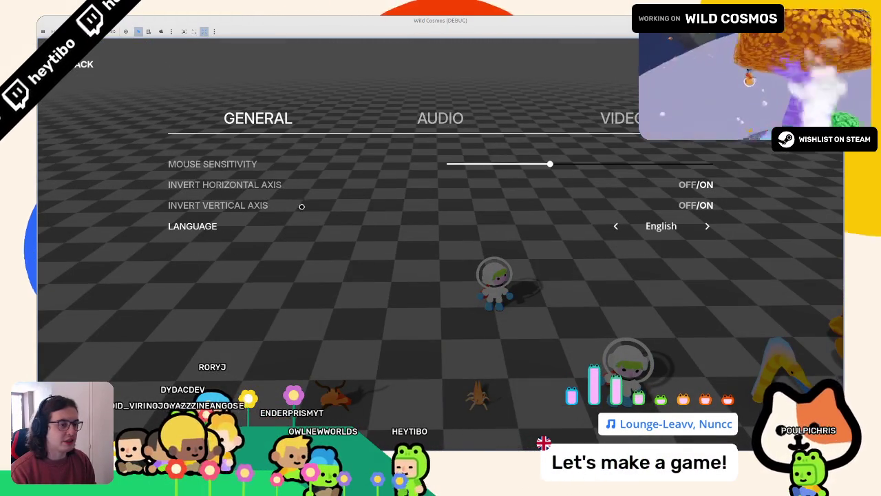
key("Escape")
key("Escape")
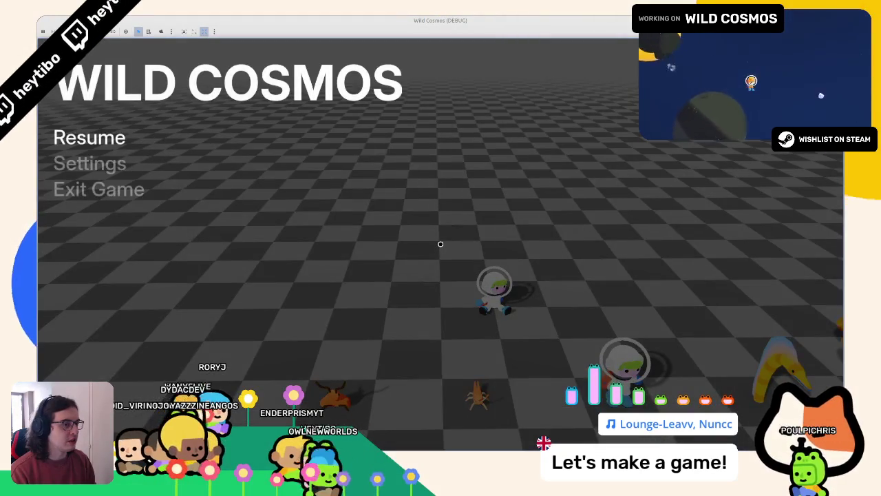
key("Escape")
key("Tab")
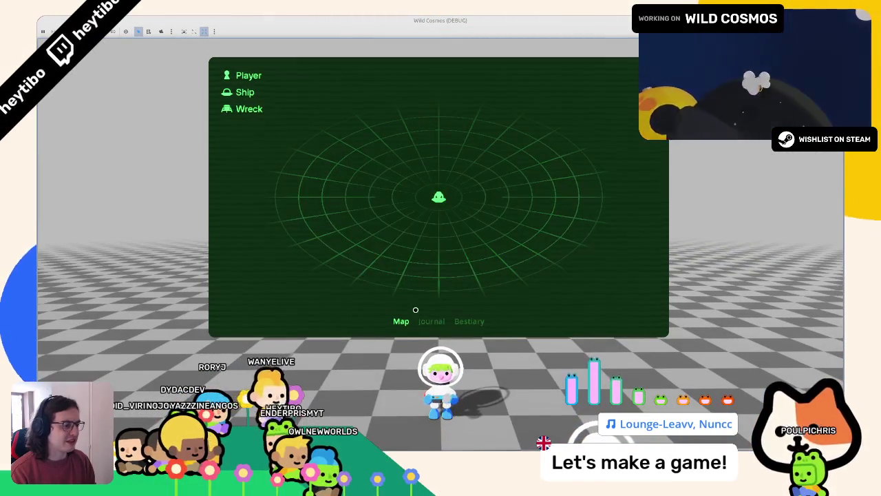
Step: Review the English bestiary entries: Armored millipede, Crested Dodo, Crested Dodo chick and Helmethead
left_click(417, 321)
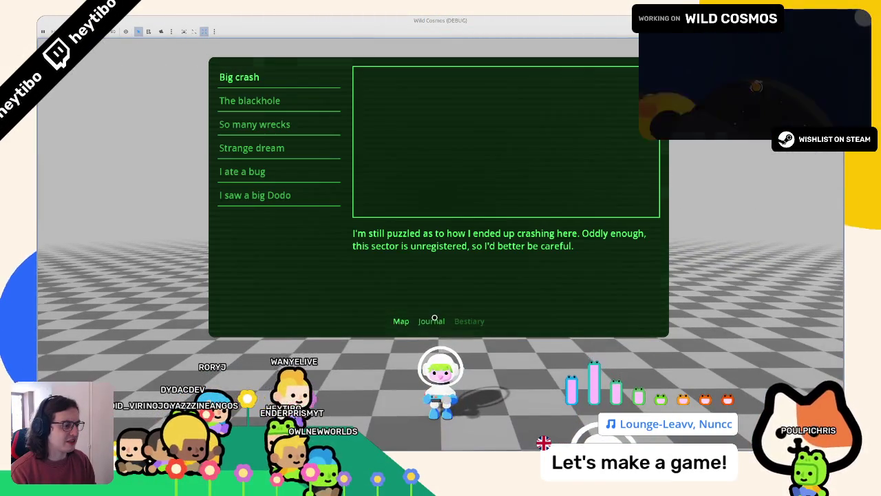
left_click(471, 320)
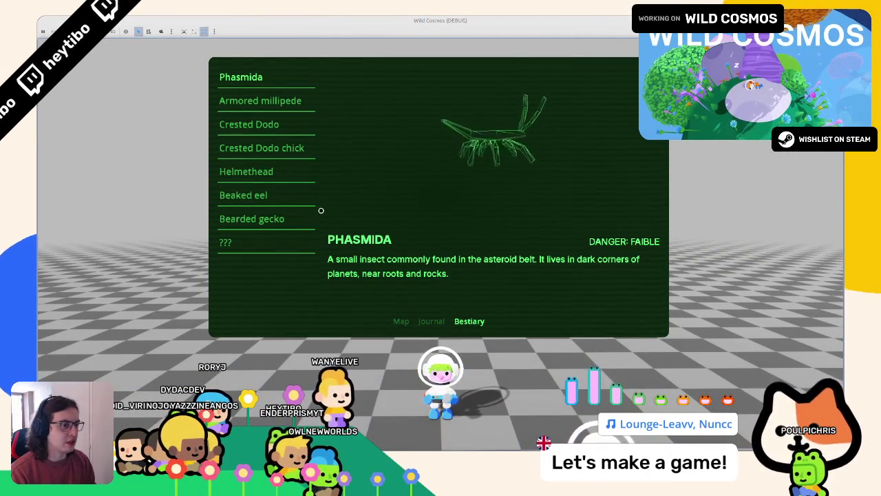
left_click(260, 101)
left_click(248, 124)
left_click(263, 147)
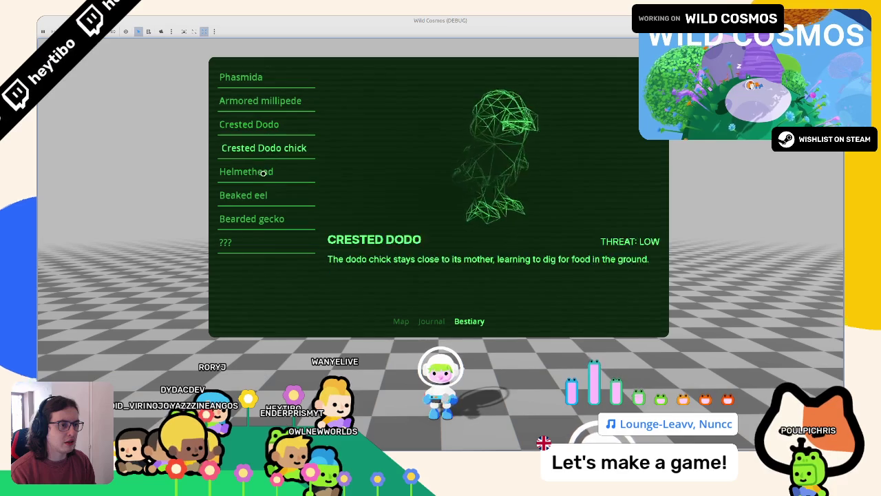
left_click(263, 172)
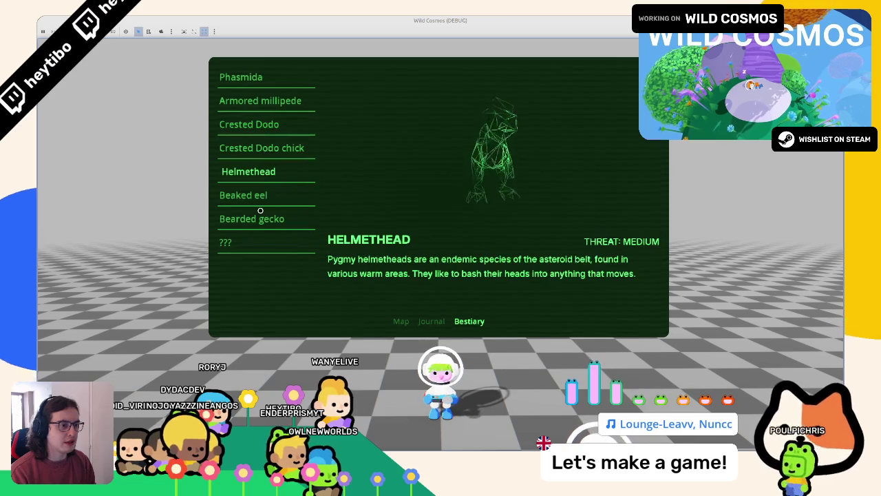
left_click(282, 144)
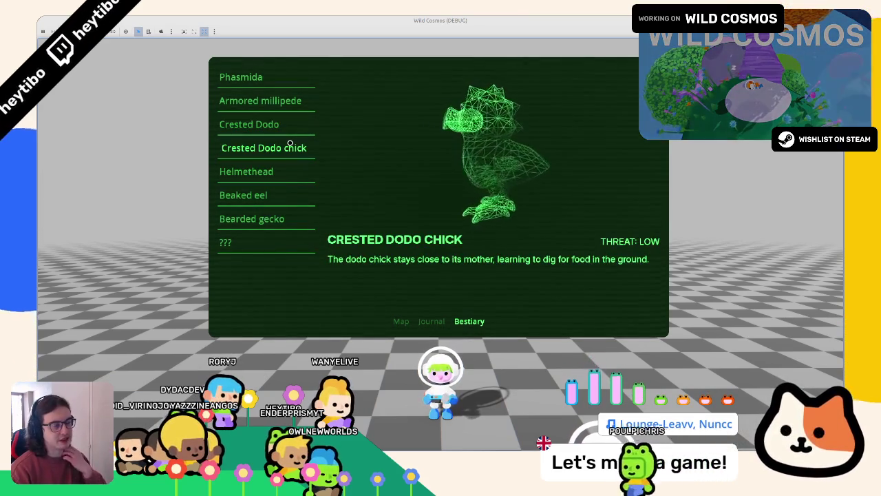
Step: Flip between the map and bestiary pages, ending back on the map
left_click(409, 320)
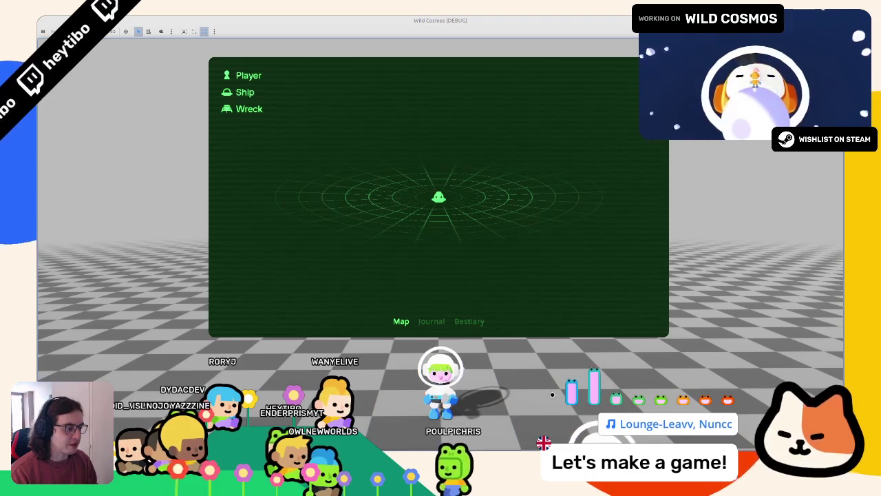
left_click(471, 322)
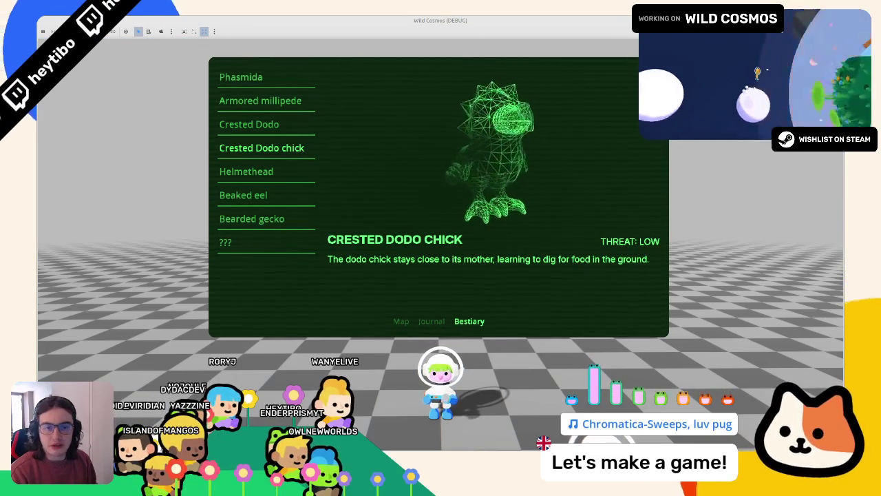
key("e")
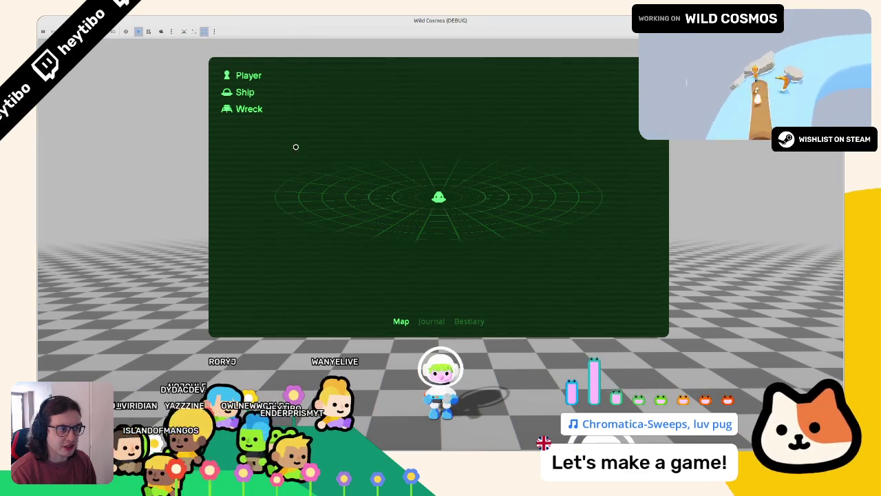
Step: Switch the game language to Français in settings and resume play
key("Escape")
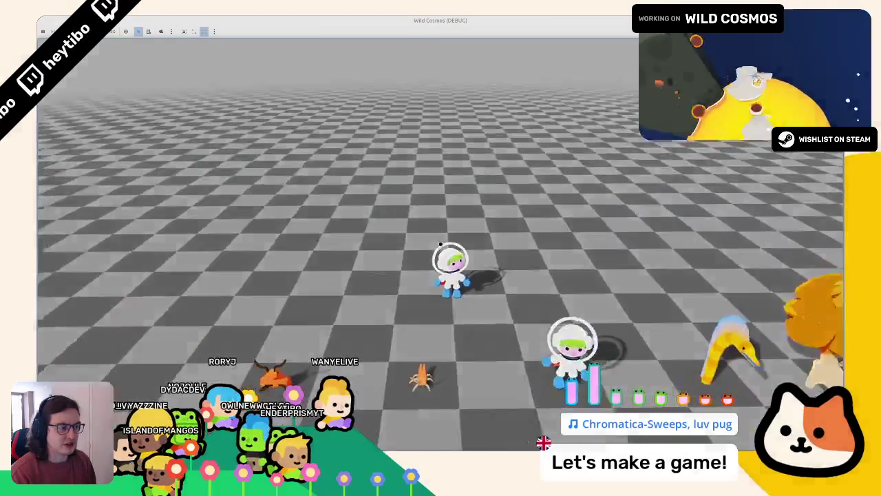
key("Escape")
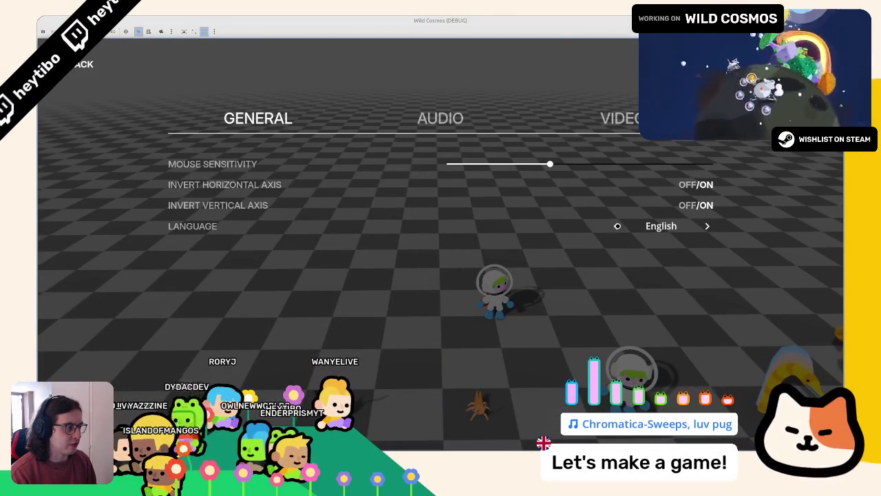
key("Escape")
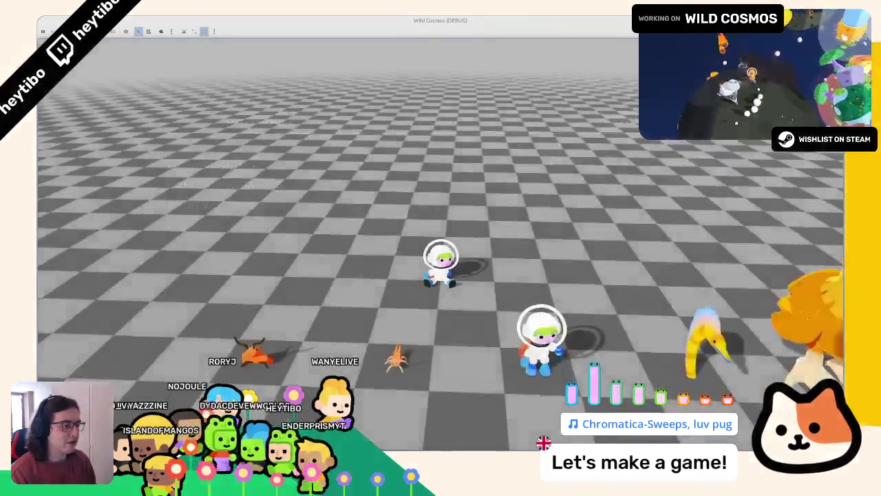
left_click(160, 165)
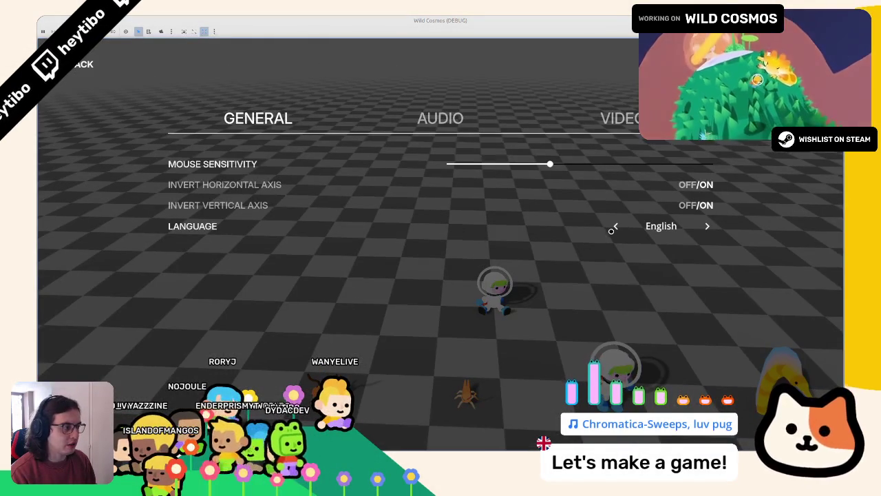
left_click(612, 228)
left_click(612, 227)
key("Escape")
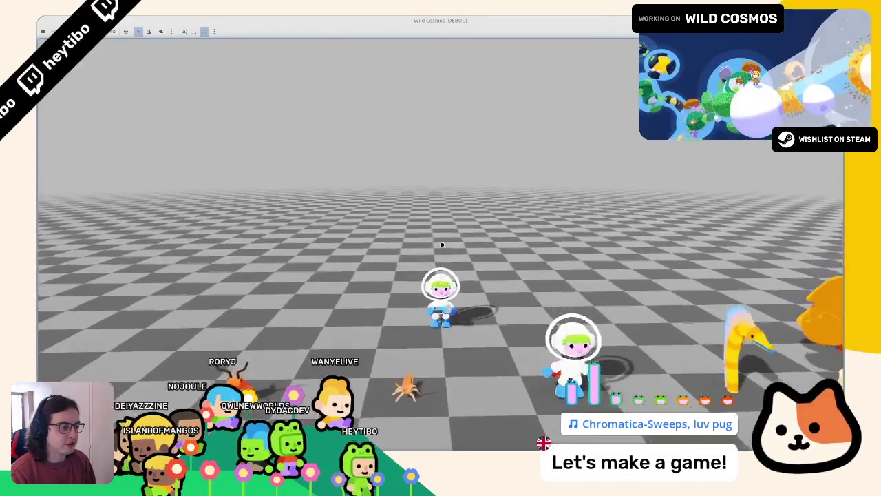
Step: Check the French Journal, Carte and Bestiaire pages of the terminal panel
key("Tab")
left_click(422, 322)
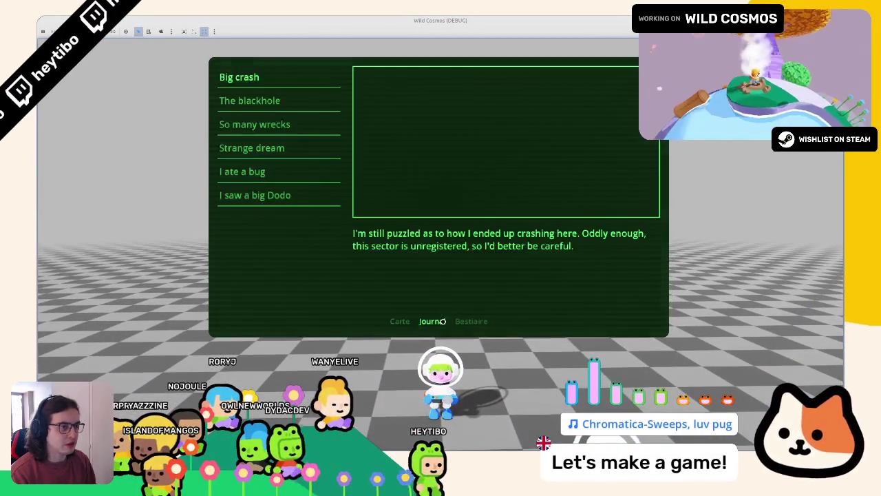
left_click(401, 322)
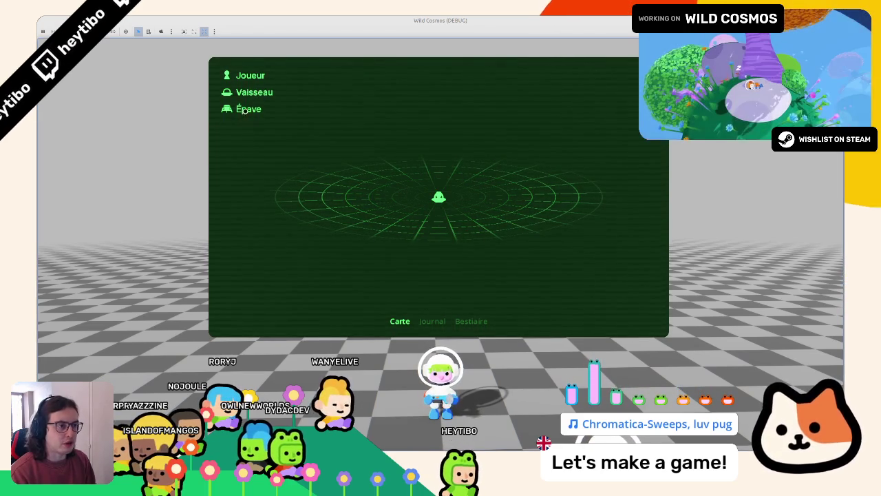
left_click(431, 319)
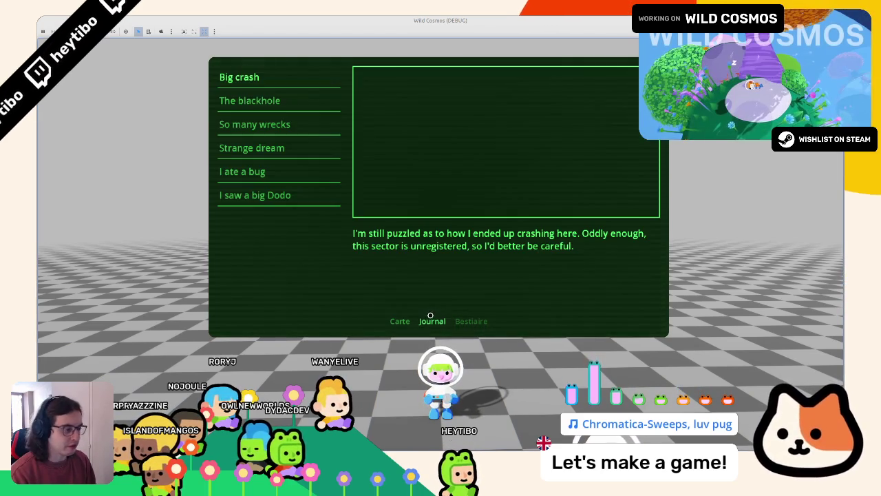
left_click(484, 322)
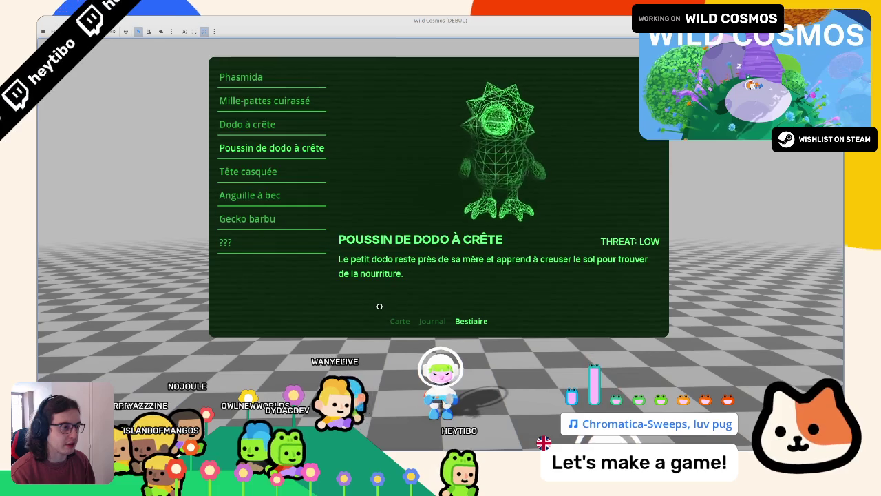
key("Escape")
key("Escape")
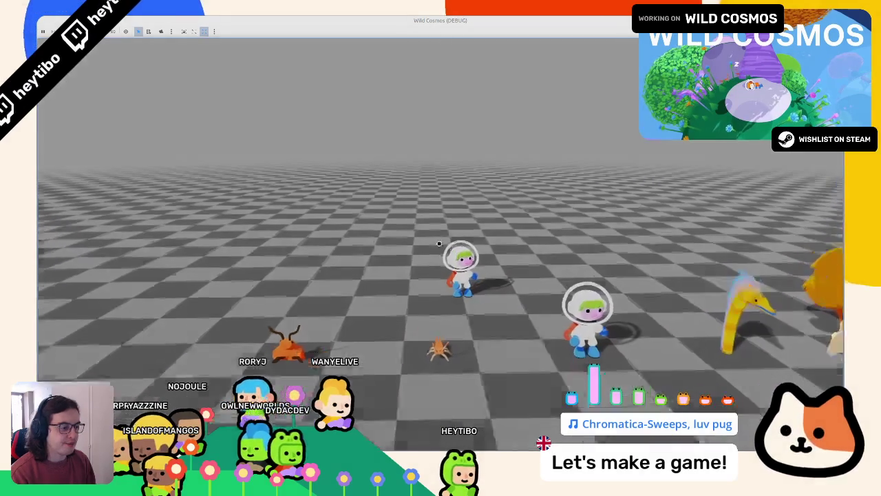
Step: Set the language back to English, check the bestiary, and reopen the pause menu
key("Down")
key("Return")
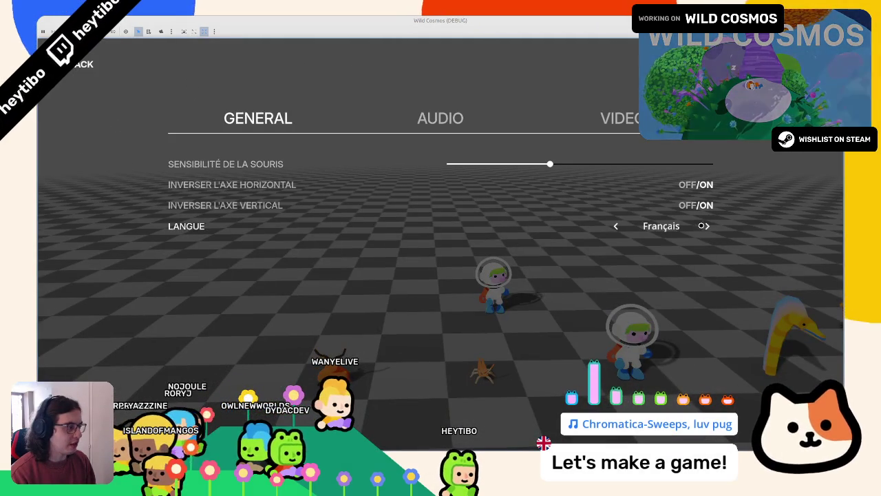
left_click(703, 226)
left_click(703, 226)
key("Escape")
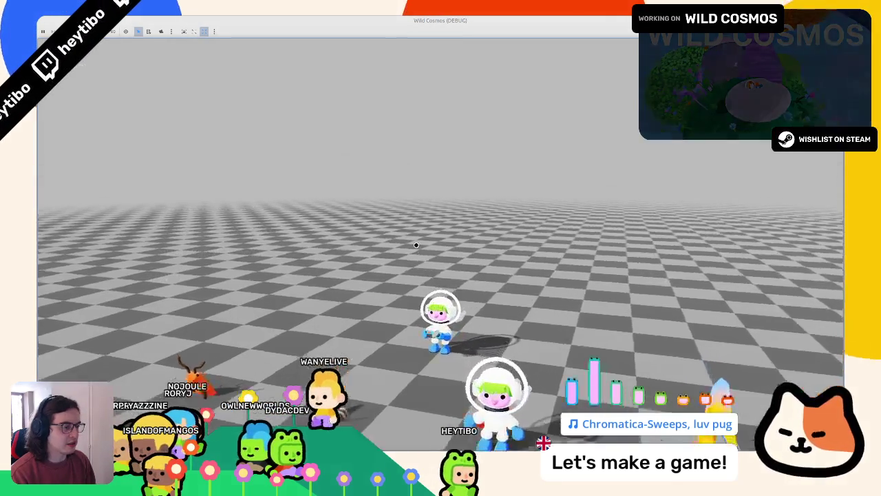
key("Tab")
key("Escape")
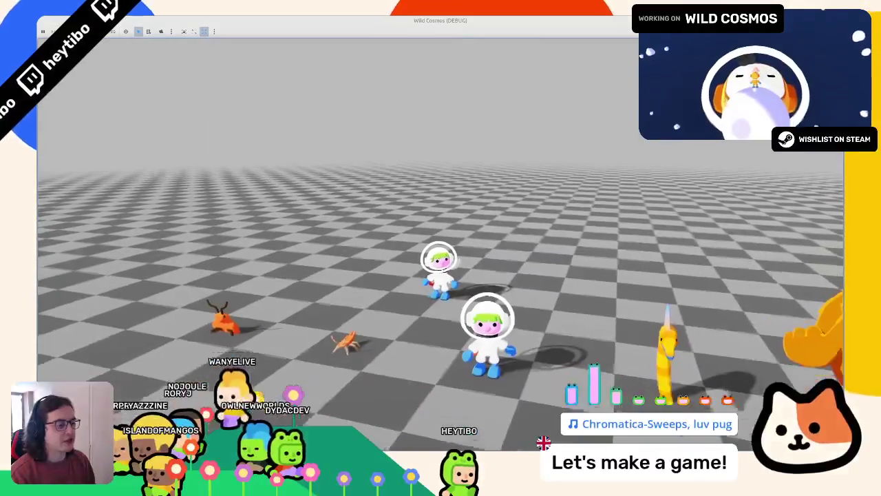
key("Escape")
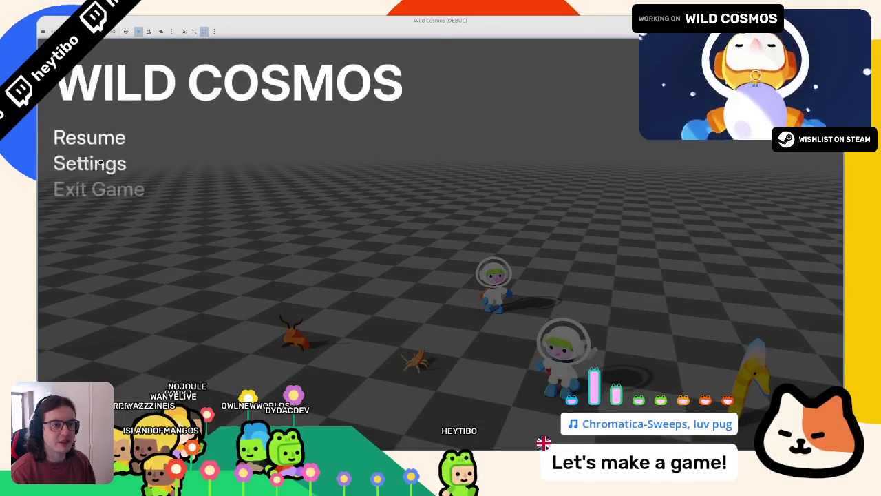
Step: Open Settings from the pause menu and bring the game window back into full view
left_click(100, 163)
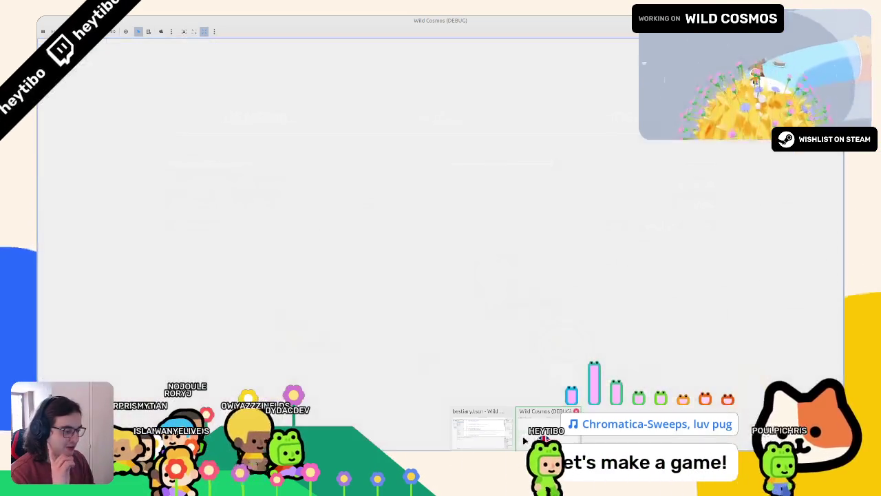
left_click(524, 440)
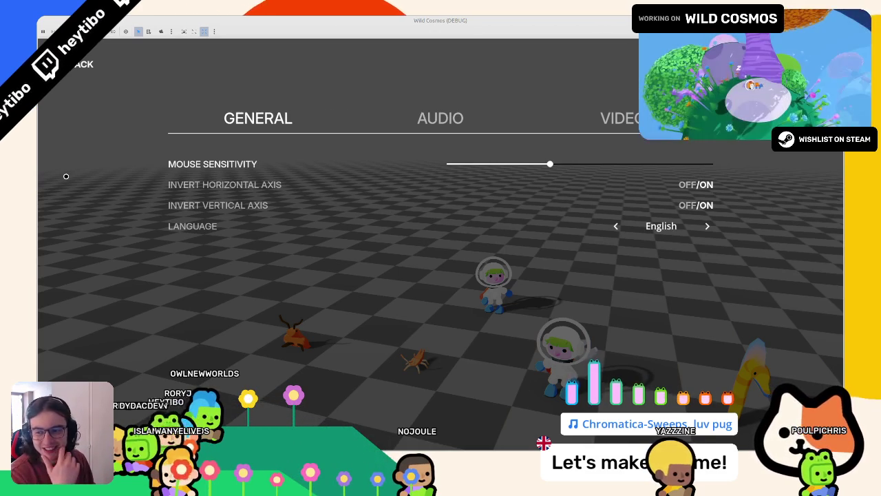
key("Escape")
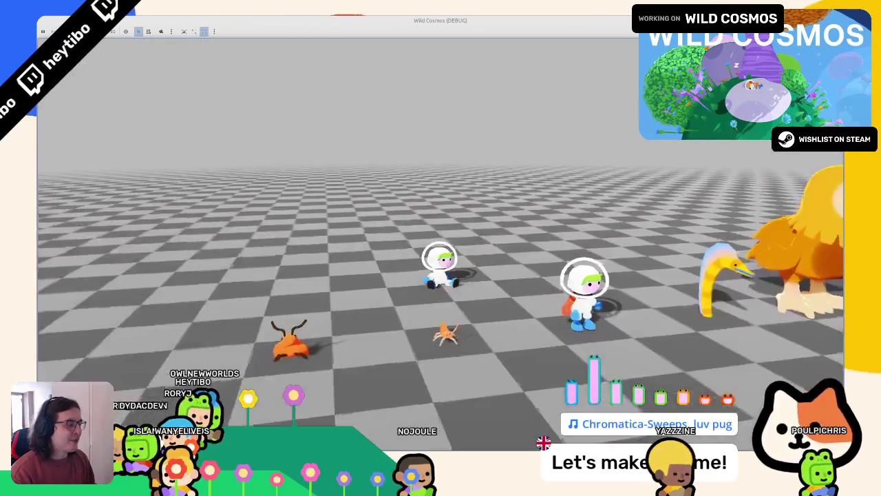
key("Tab")
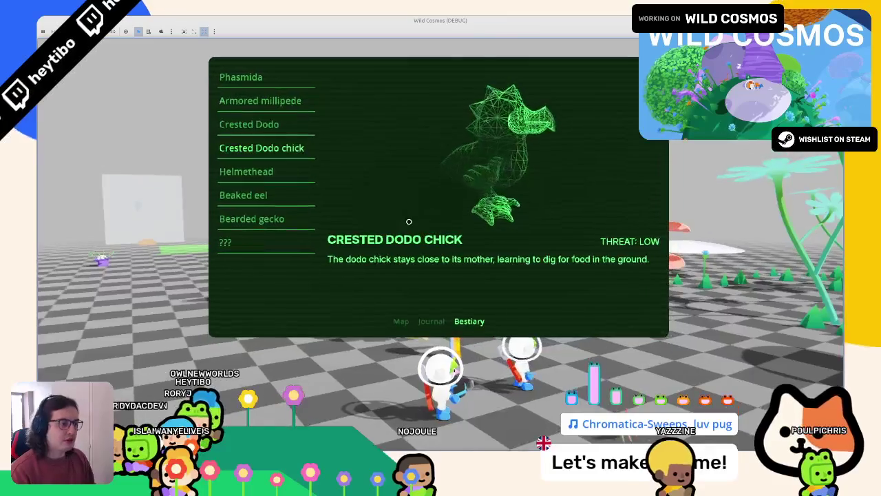
key("Tab")
key("Escape")
left_click(95, 162)
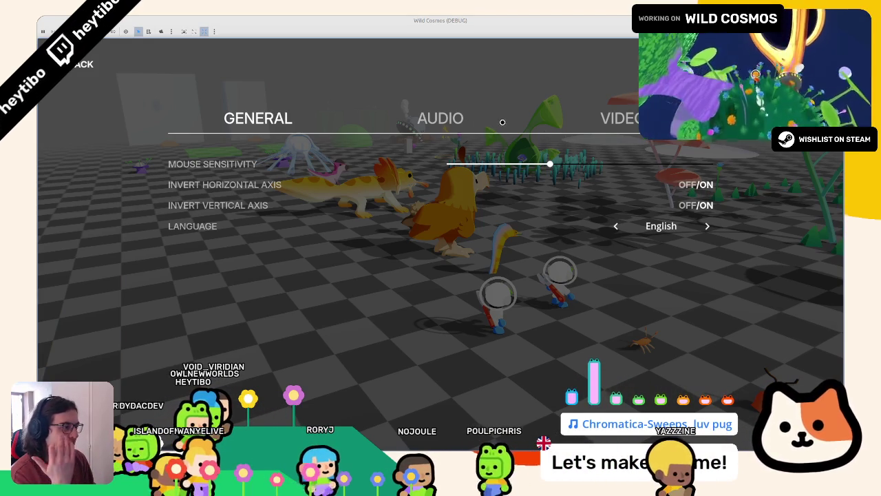
Step: Leave settings, toggle the bestiary panel and pause menu, ending paused
key("Escape")
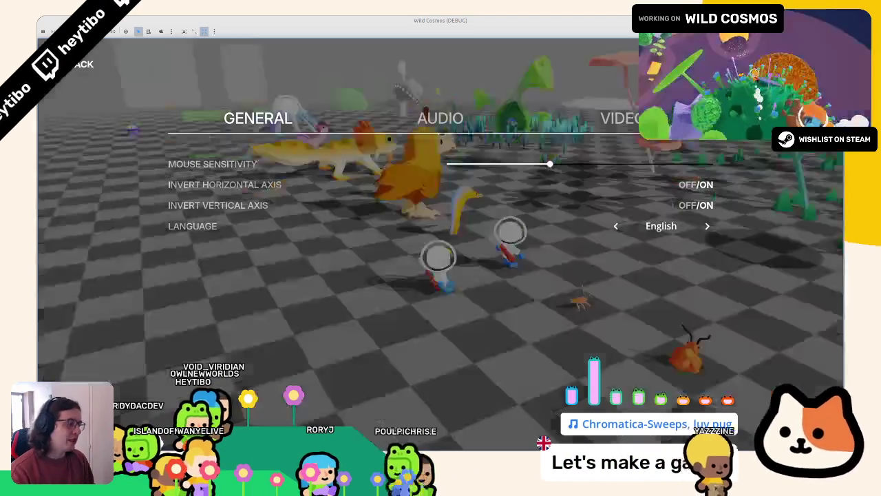
key("Tab")
key("Escape")
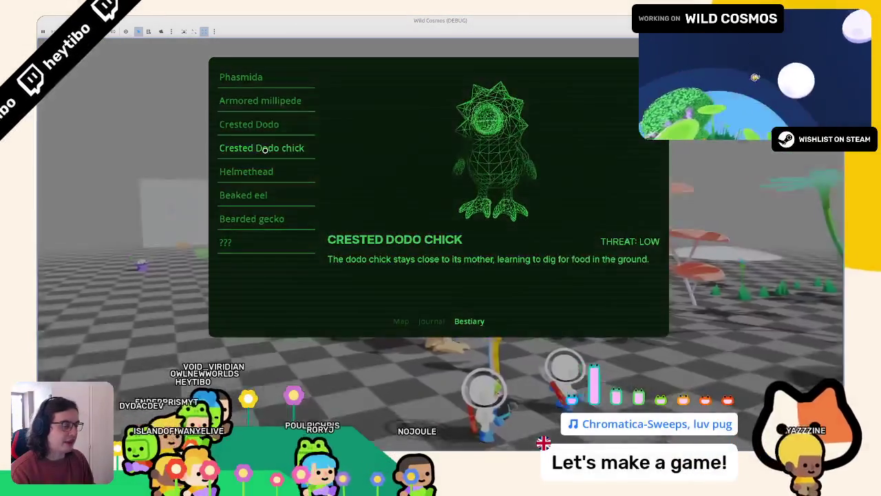
key("Escape")
key("Tab")
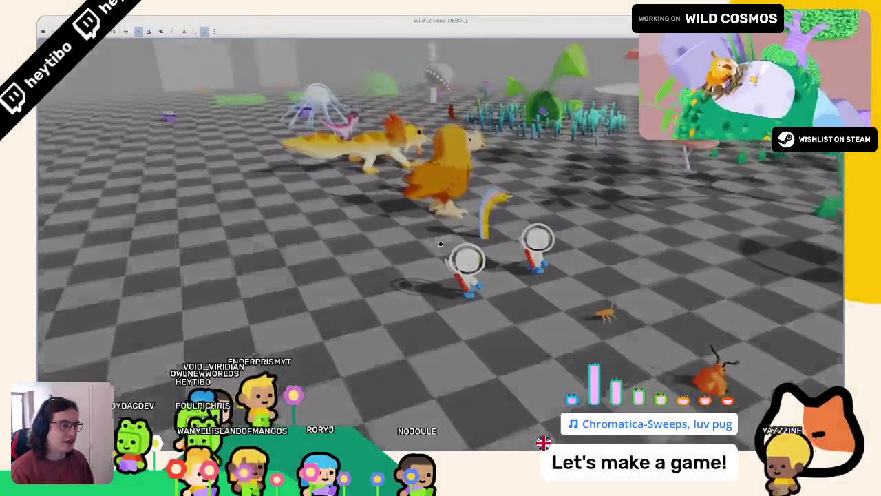
key("Escape")
Step: Browse Video, Audio and General settings, trying shadow quality Soft High before restoring Soft Ultra
left_click(135, 155)
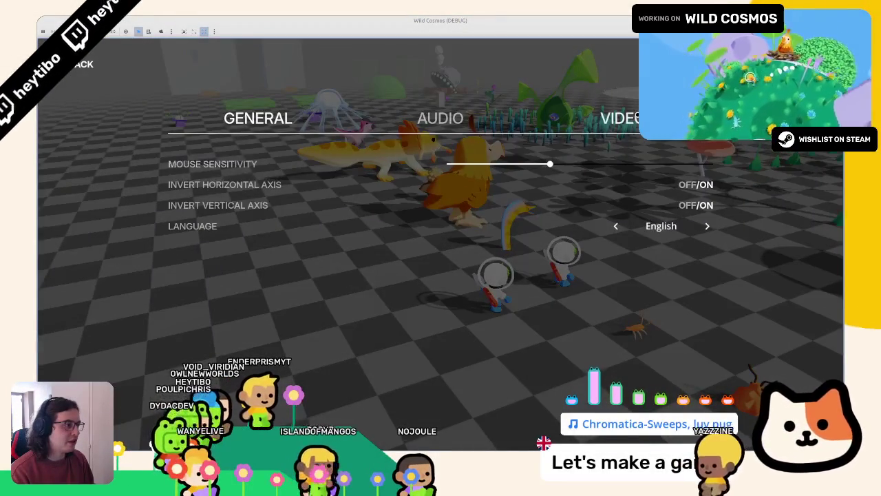
left_click(618, 121)
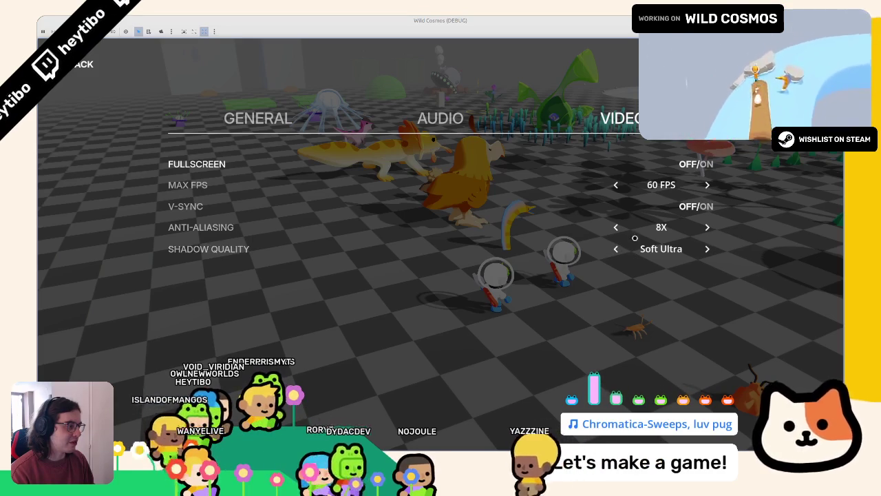
left_click(616, 249)
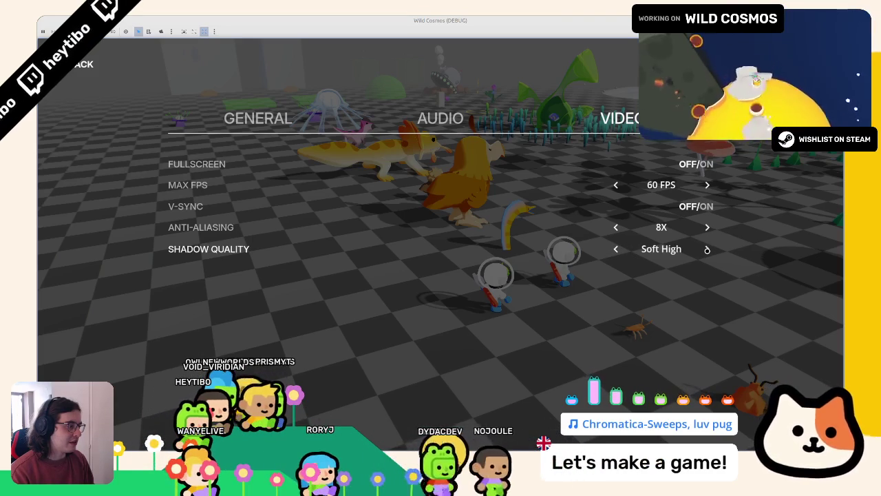
left_click(706, 249)
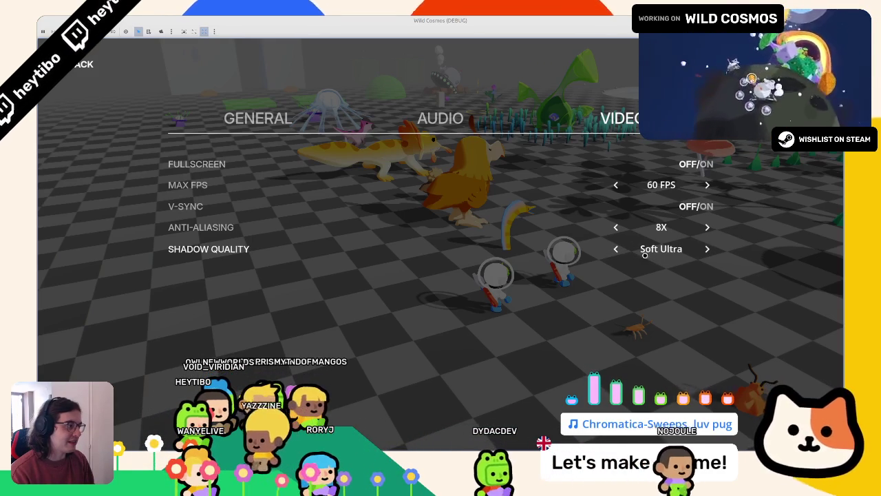
left_click(452, 125)
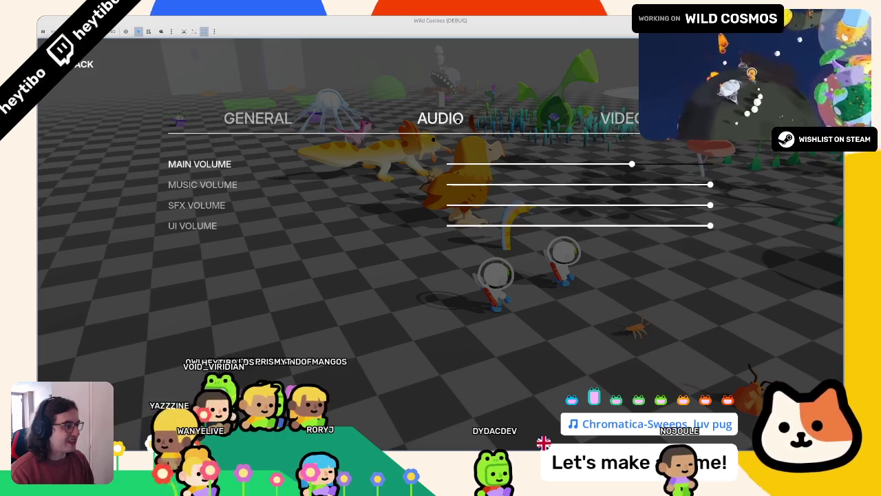
left_click(611, 117)
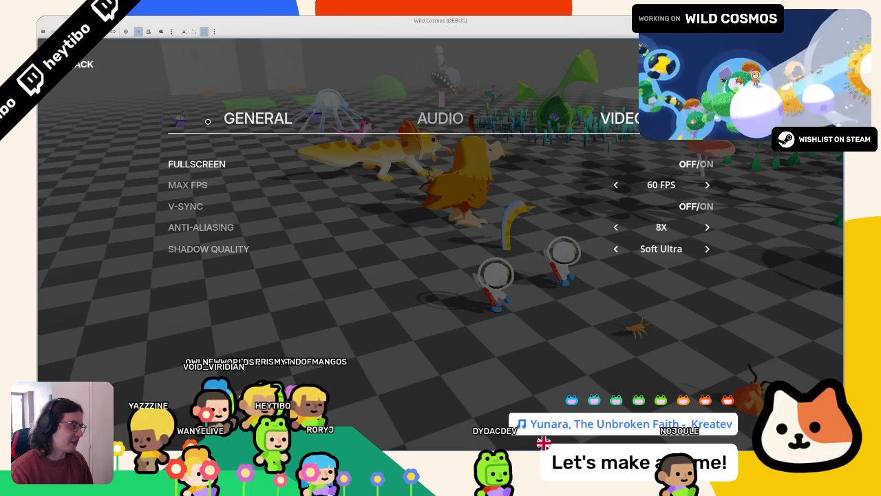
left_click(257, 119)
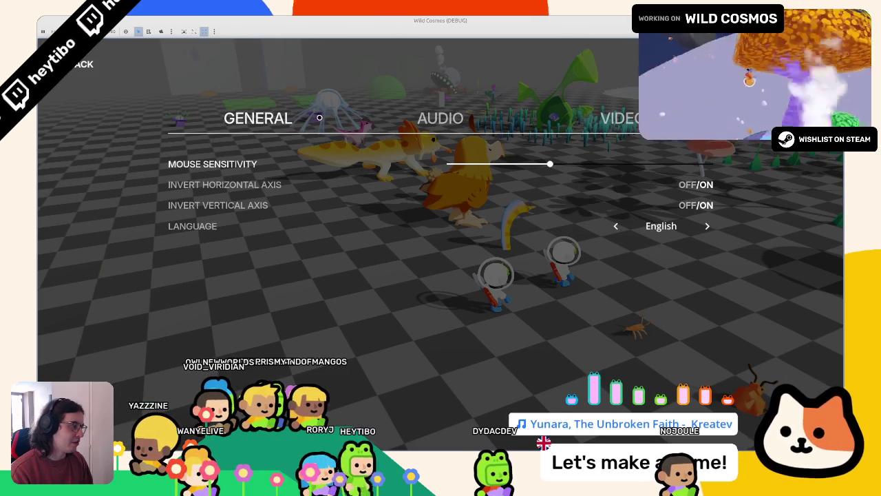
Step: Close settings, resume play, and stop the debug run with F8
key("Escape")
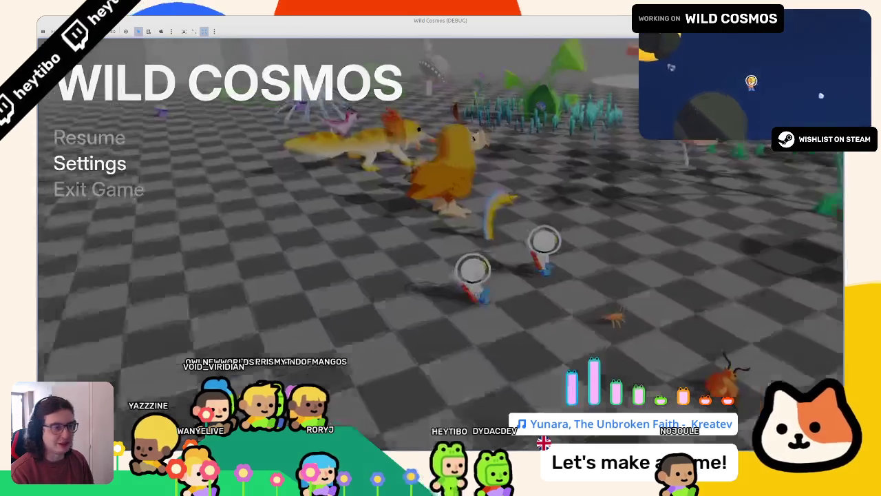
key("Escape")
key("F8")
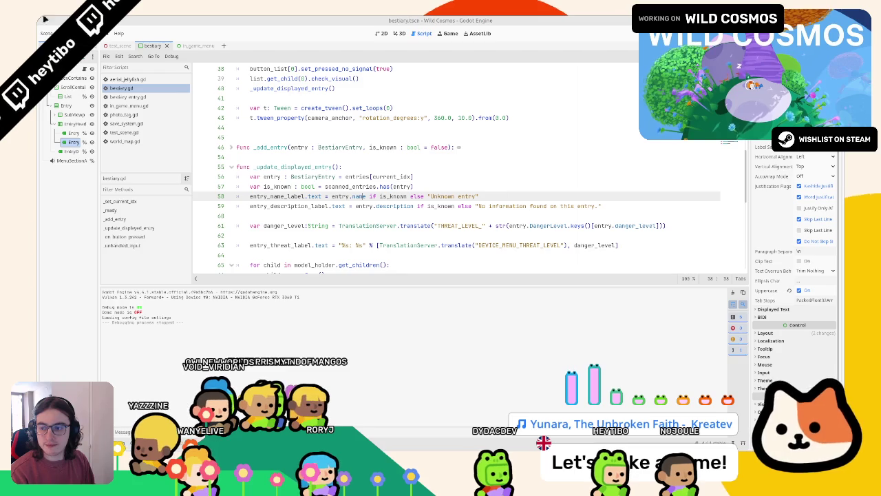
Step: Launch the game, hit the line 58 error, and fix 'namfe' to 'name' in bestiary.gd
key("F5")
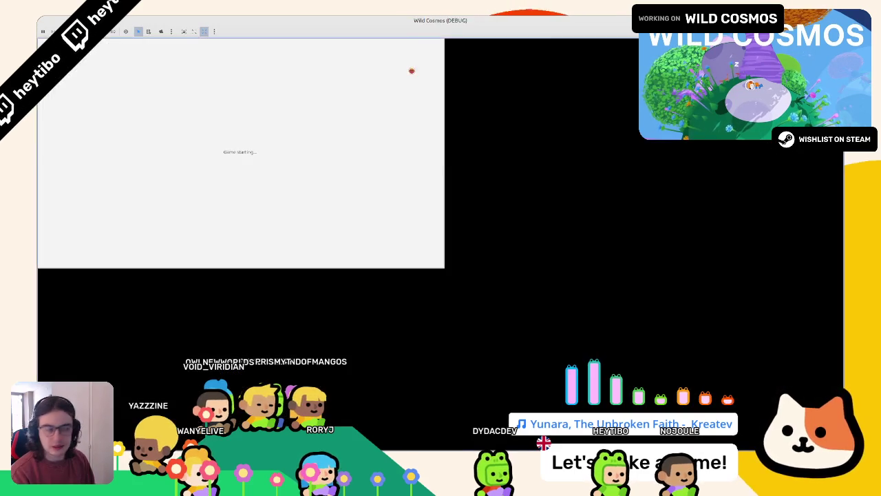
key("alt+Tab")
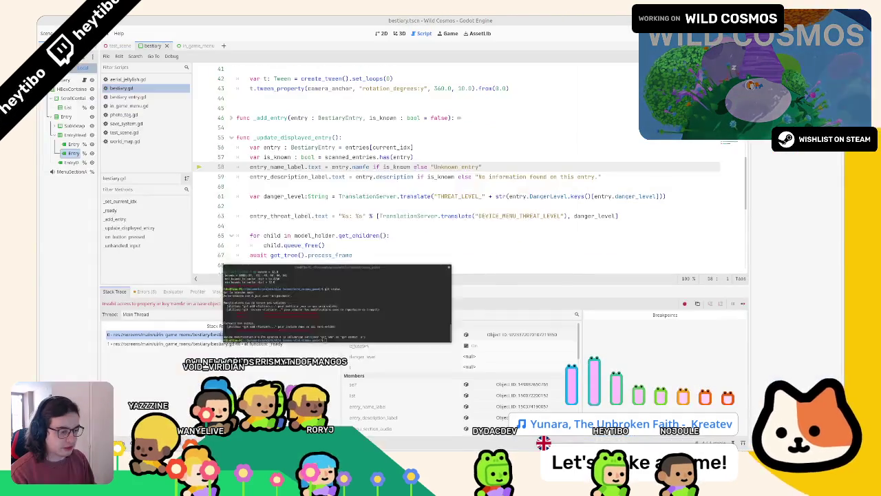
key("alt+Tab")
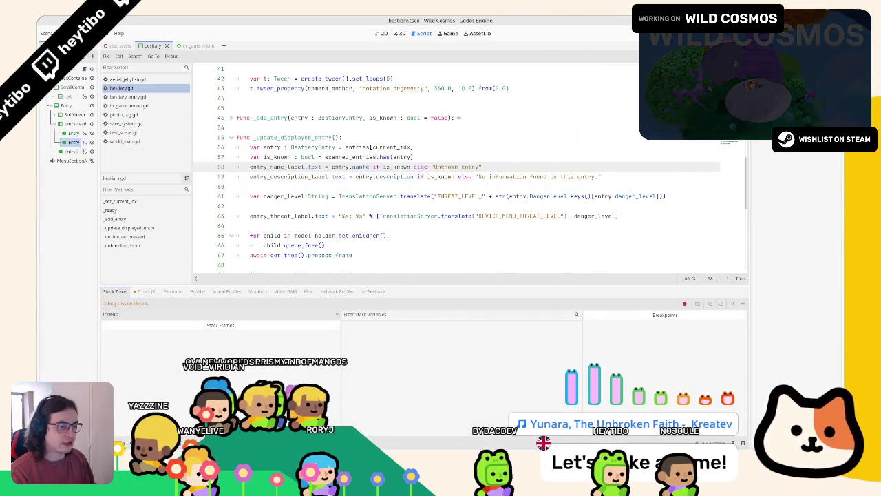
key("F5")
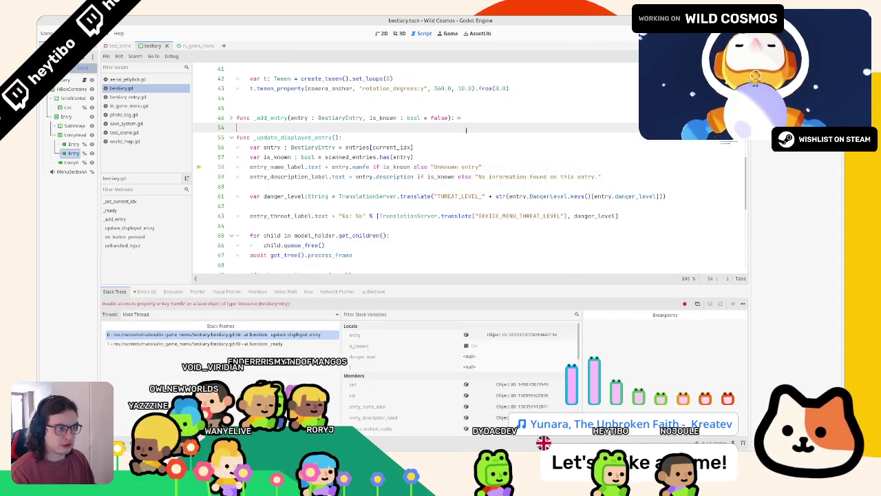
left_click(365, 167)
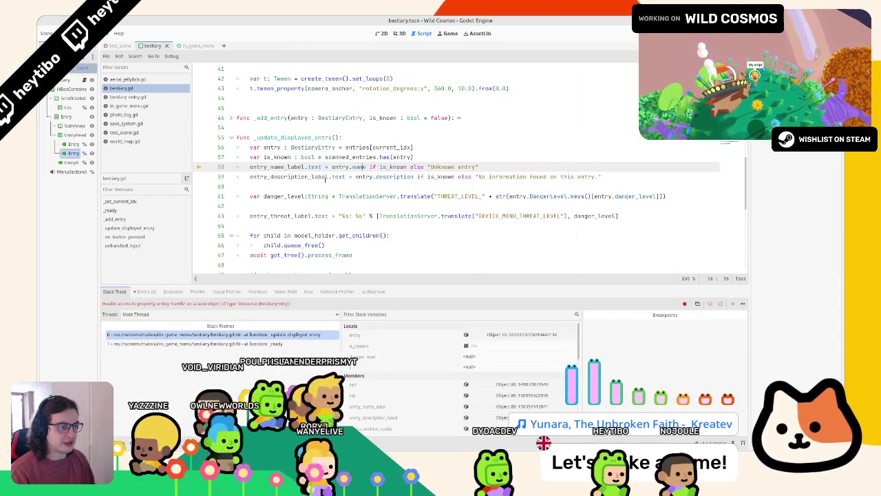
Step: Rerun the game, confirm the Bestiary tab opens, and stop the run
key("F5")
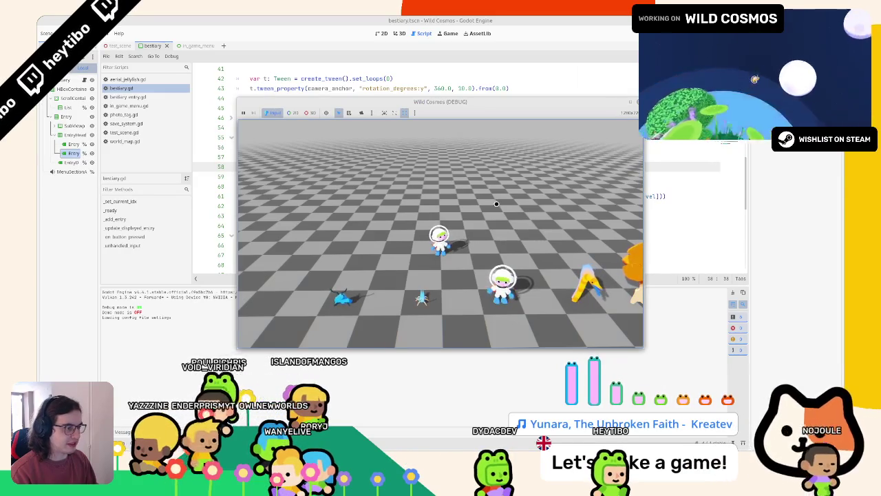
key("Tab")
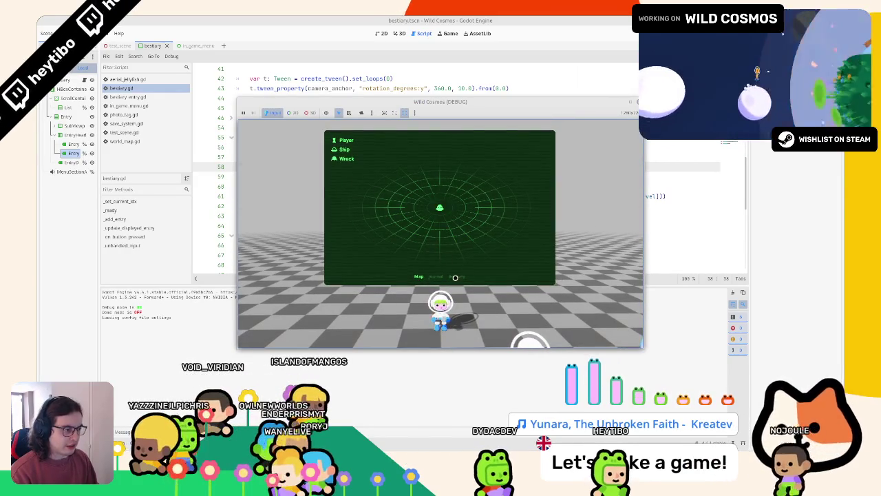
left_click(455, 277)
key("F8")
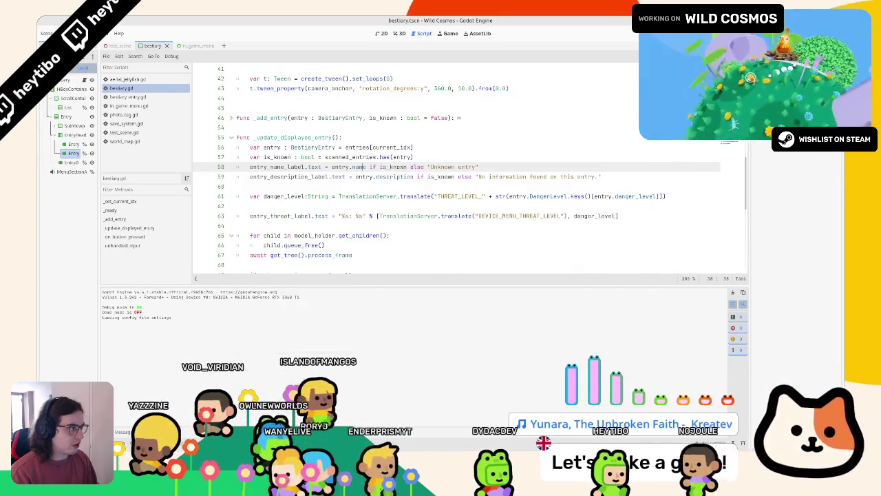
Step: Glance at git status in the terminal, then switch back to bestiary.gd in Godot
key("alt+Tab")
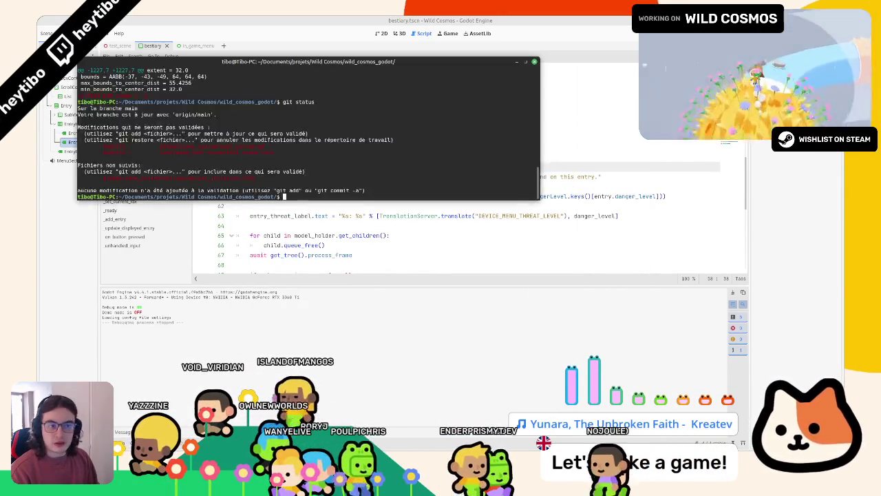
key("alt+Tab")
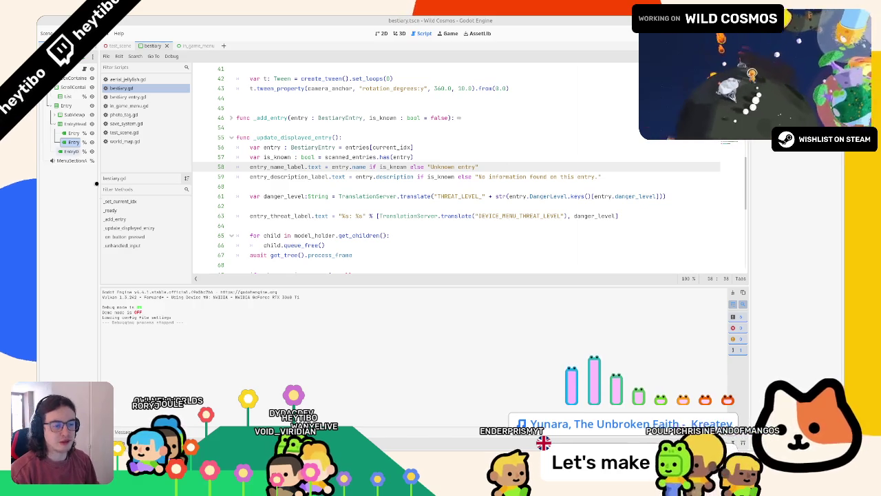
Step: Clear the Output log, drag the splitter down to enlarge the code area, and click line 62
left_click(737, 304)
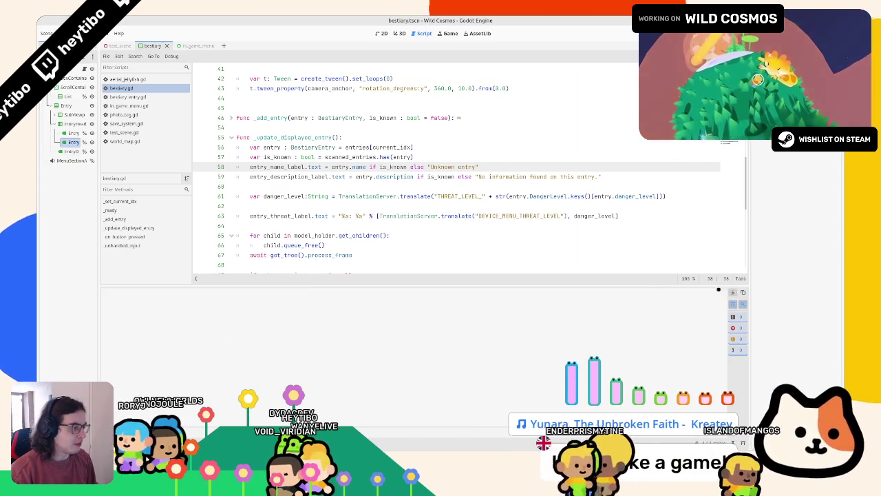
left_click_drag(317, 284, 318, 356)
left_click(353, 254)
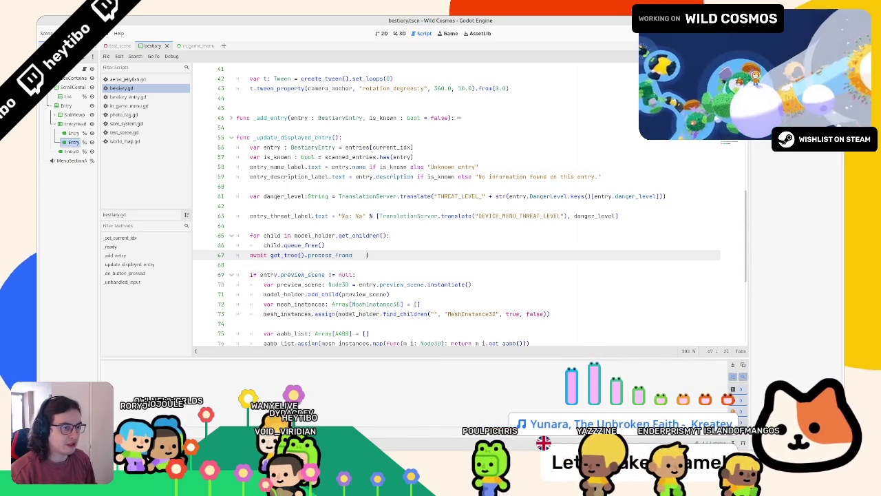
left_click(340, 206)
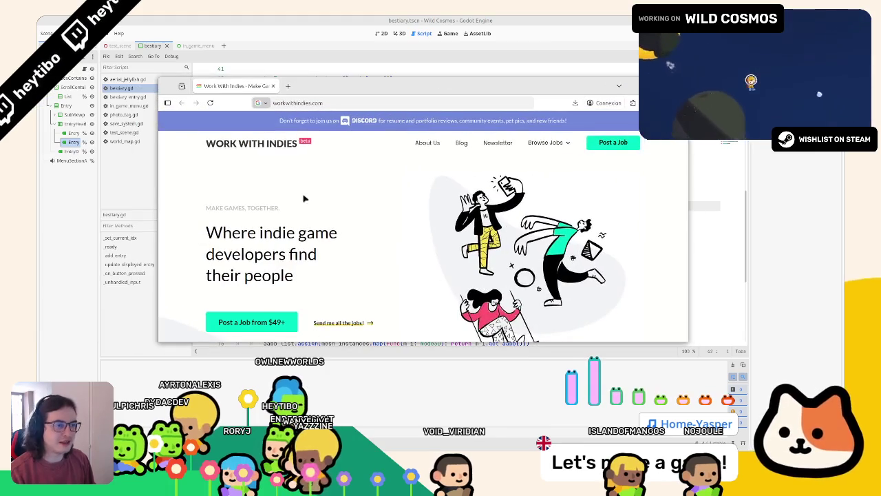
Step: Maximise the Work With Indies window and browse the 'pixel art' job search results
key("super+Up")
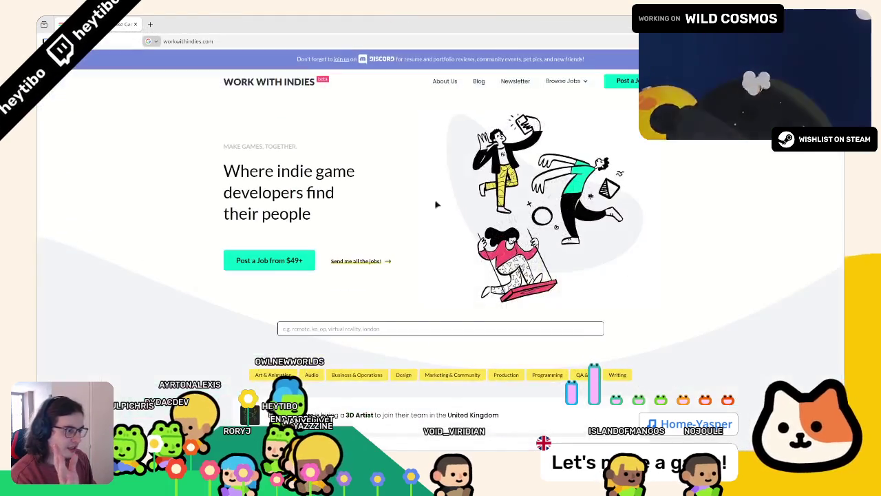
scroll(249, 156, "down", 3)
scroll(250, 156, "up", 3)
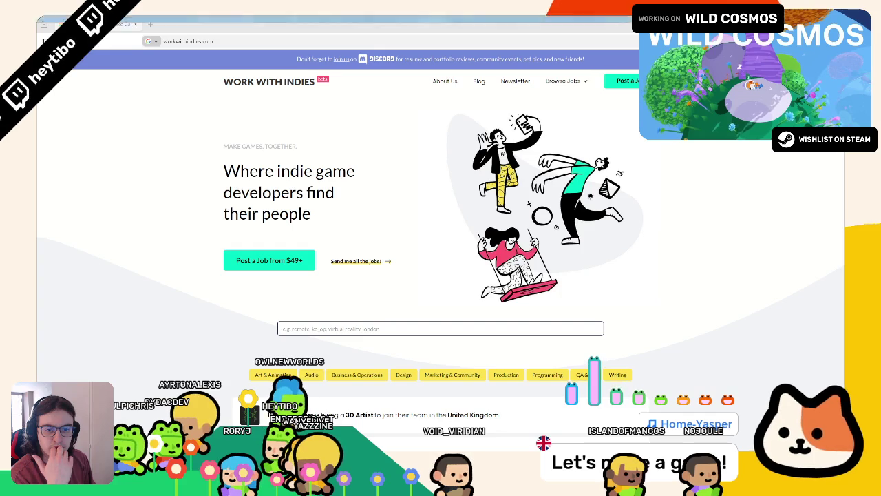
scroll(183, 209, "down", 5)
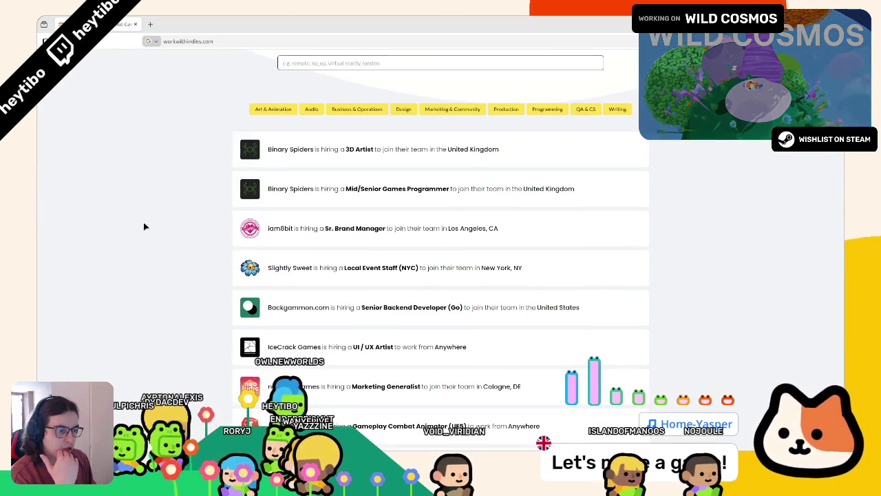
scroll(145, 227, "up", 3)
type("pixel art")
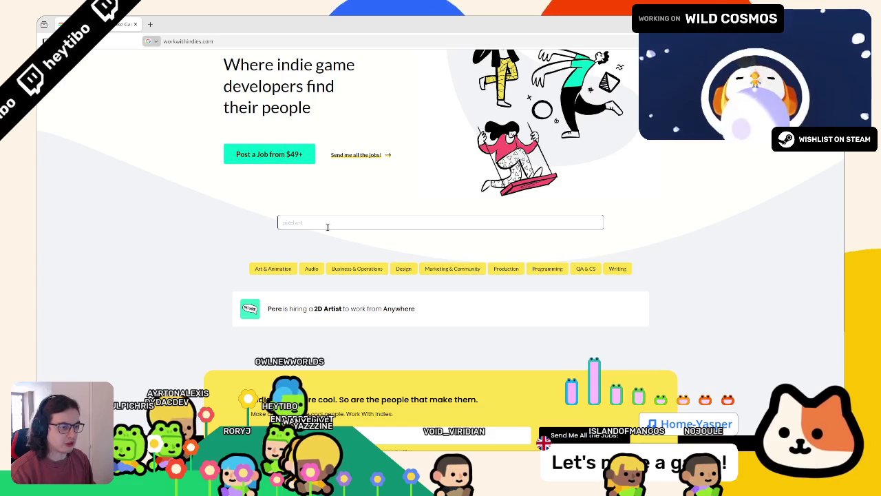
Step: Restore '2d artist' in the job search box so the 2D Artist listings return
mouse_move(331, 319)
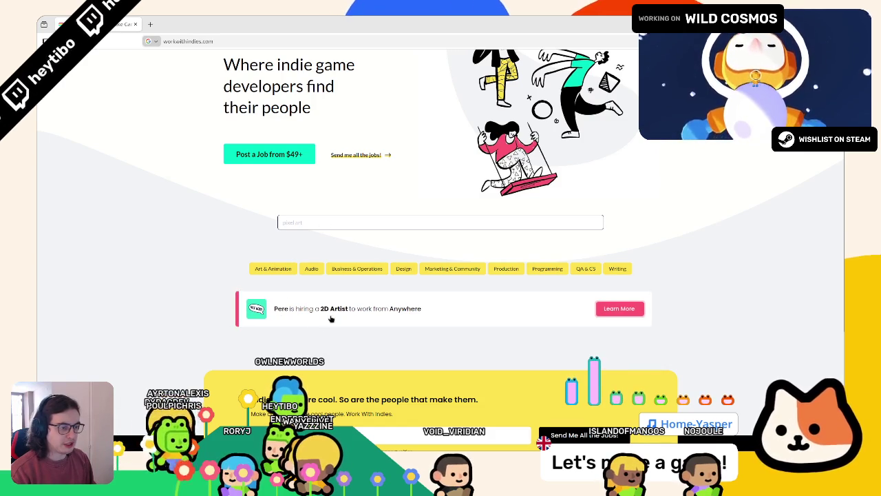
left_click(324, 222)
type("pixel art2d")
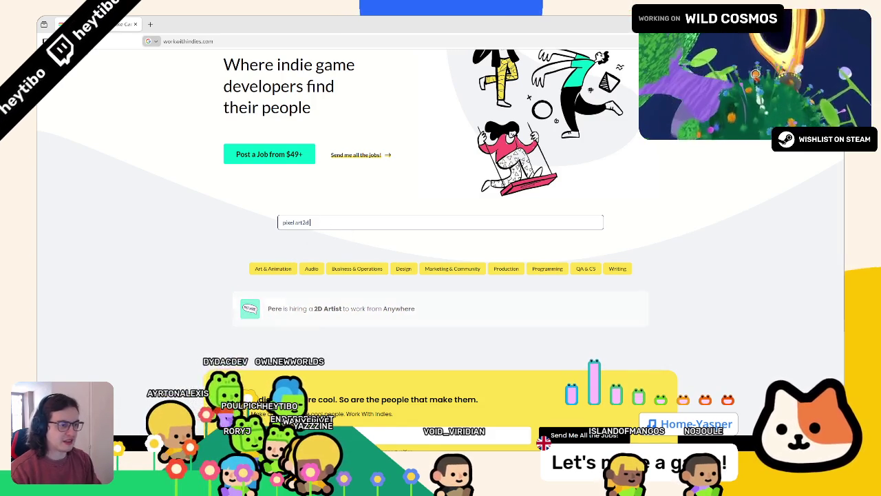
key("ctrl+a")
type("2d artist")
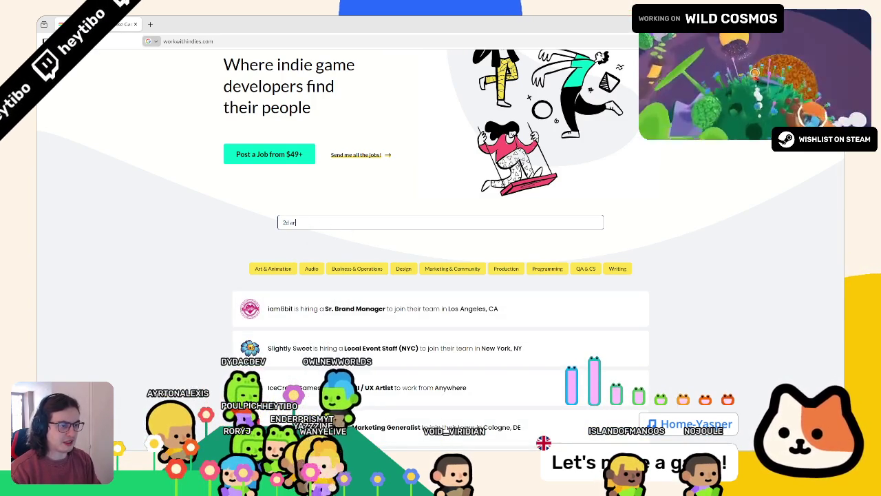
key("ctrl+a")
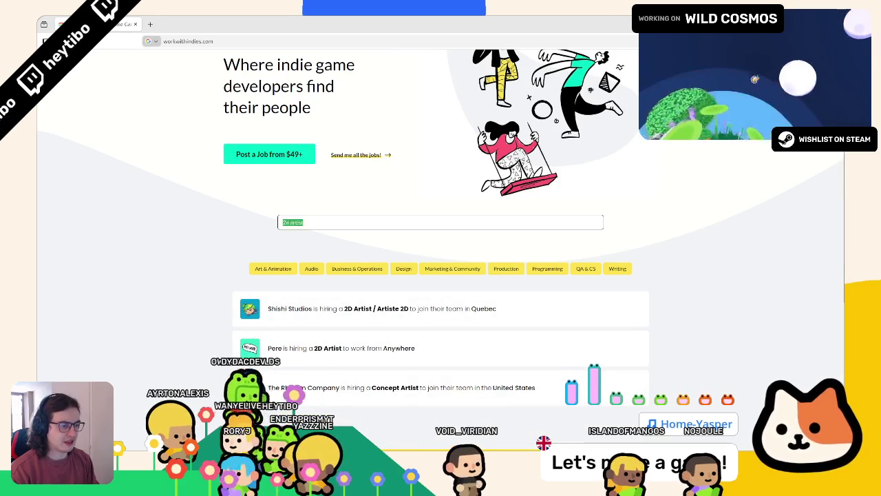
type("pixel")
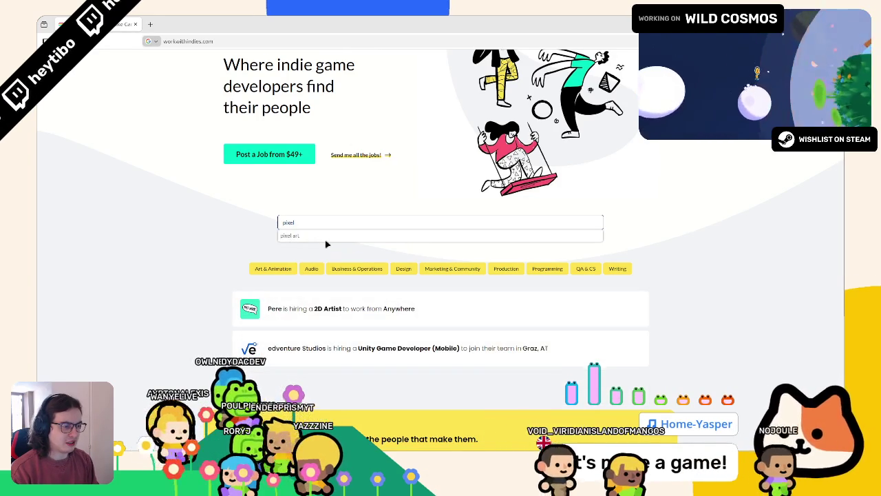
key("Escape")
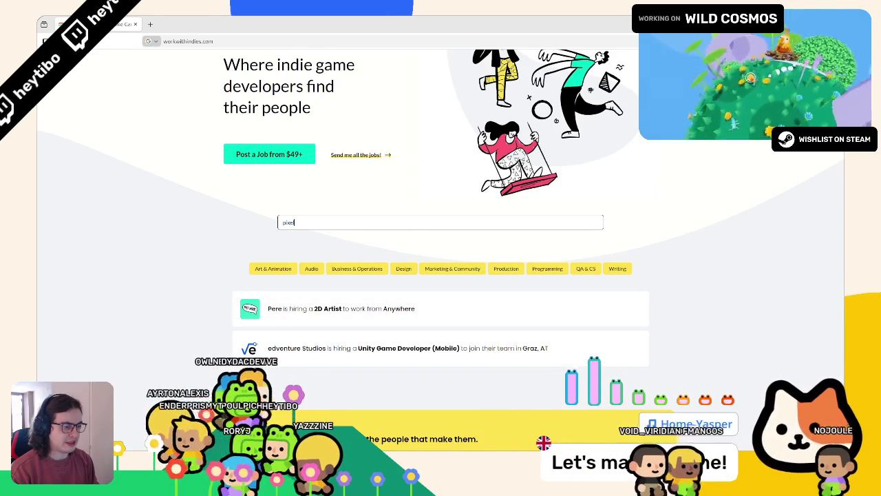
key("ctrl+z")
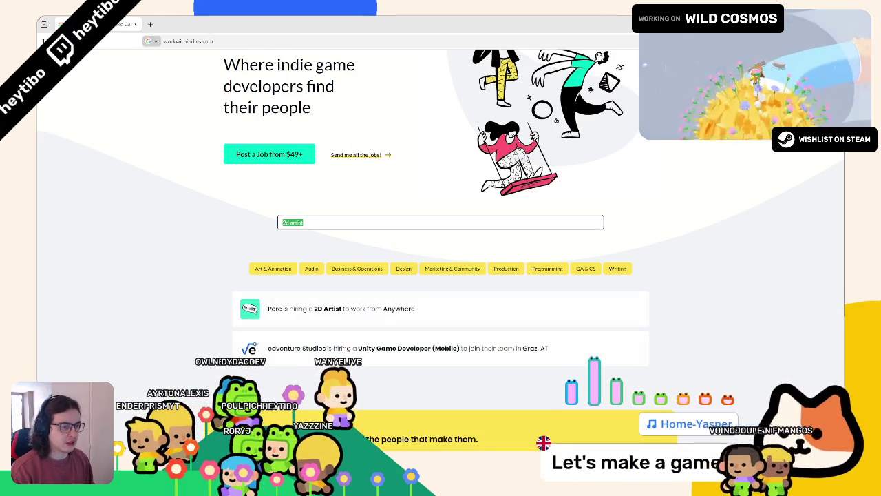
Step: Read the first 2D Artist posting, marking '(not pixel art)', then return to Godot's bestiary.gd
left_click(278, 347)
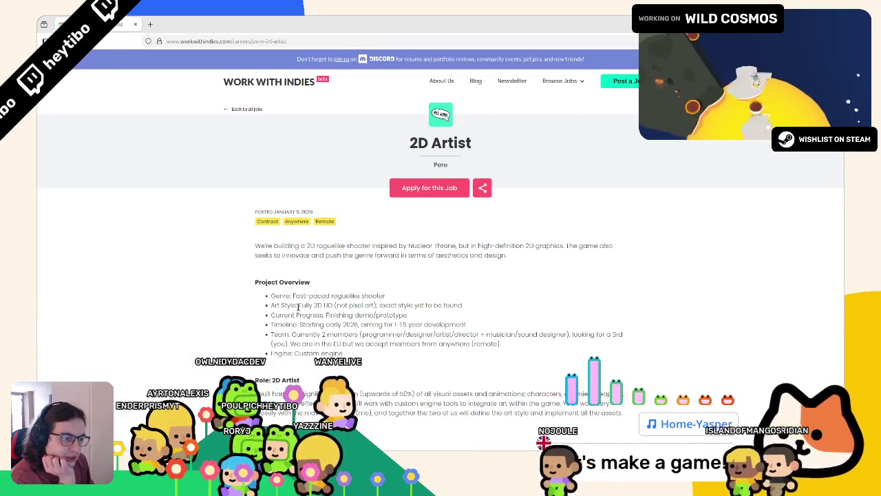
left_click_drag(335, 305, 373, 307)
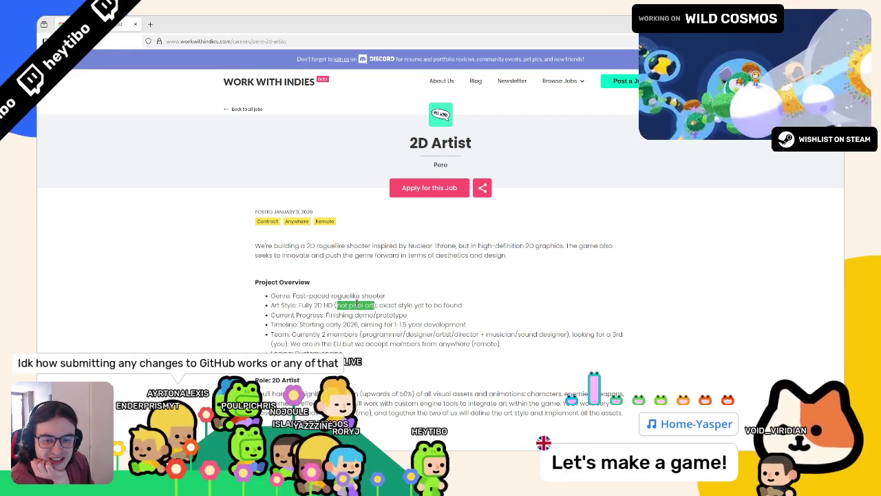
right_click(357, 304)
left_click(267, 307)
scroll(266, 307, "down", 3)
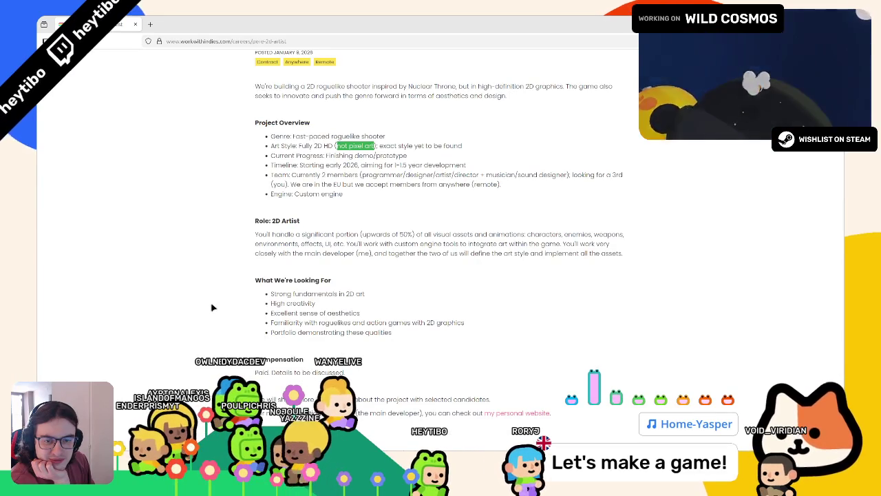
scroll(213, 308, "up", 3)
key("alt+Tab")
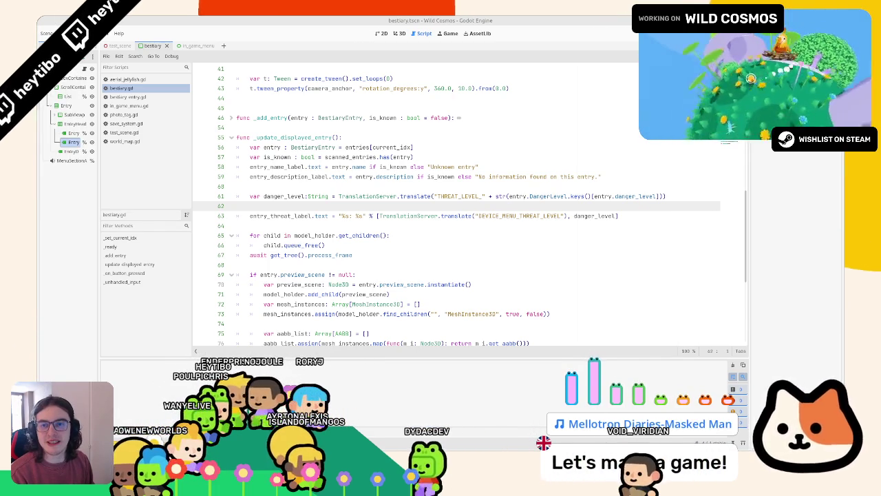
key("alt+Tab")
scroll(691, 328, "down", 10)
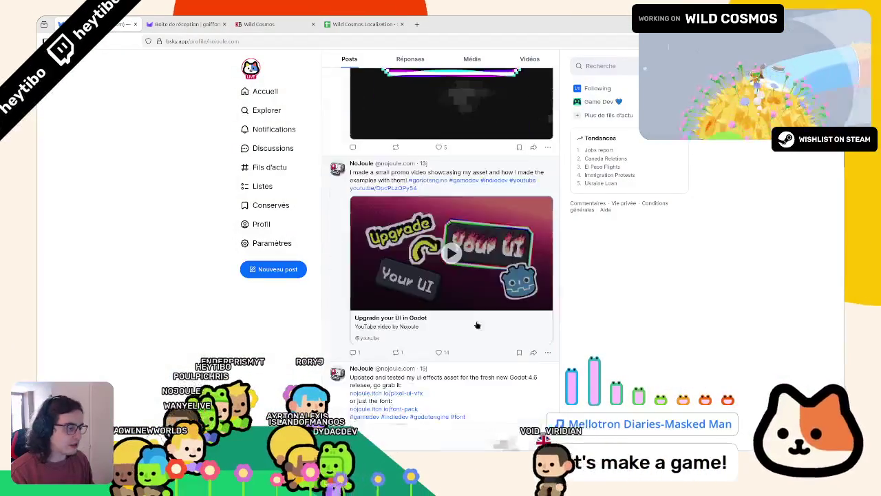
scroll(742, 315, "down", 15)
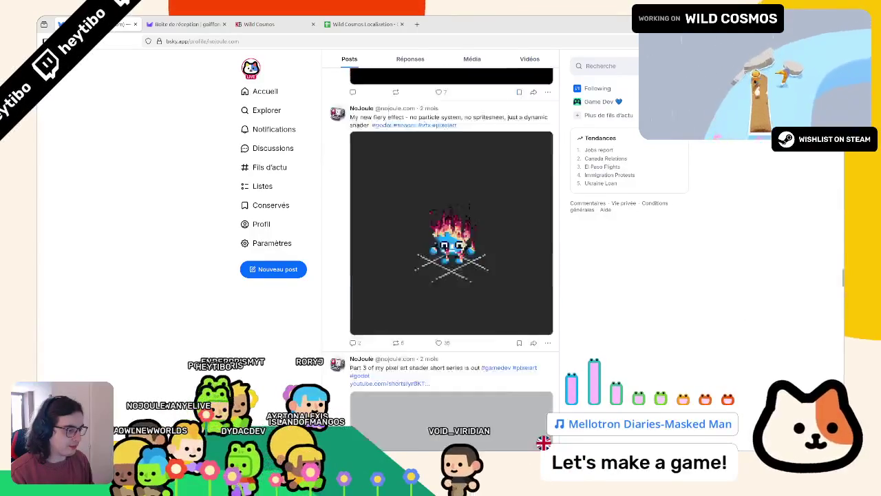
scroll(744, 330, "up", 5)
scroll(725, 360, "down", 2)
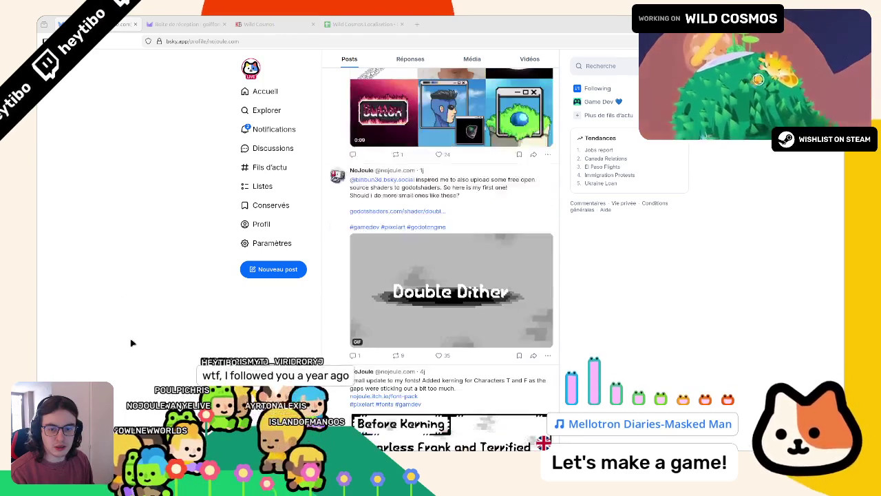
scroll(528, 362, "down", 1)
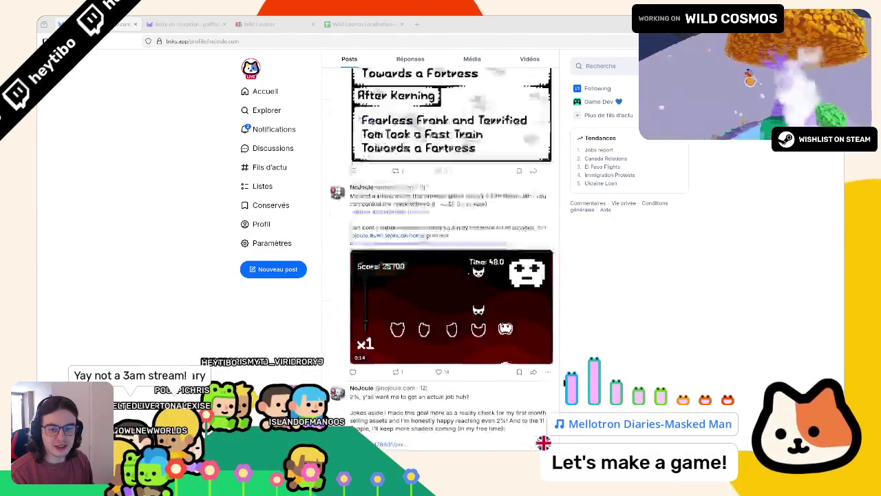
scroll(450, 261, "down", 10)
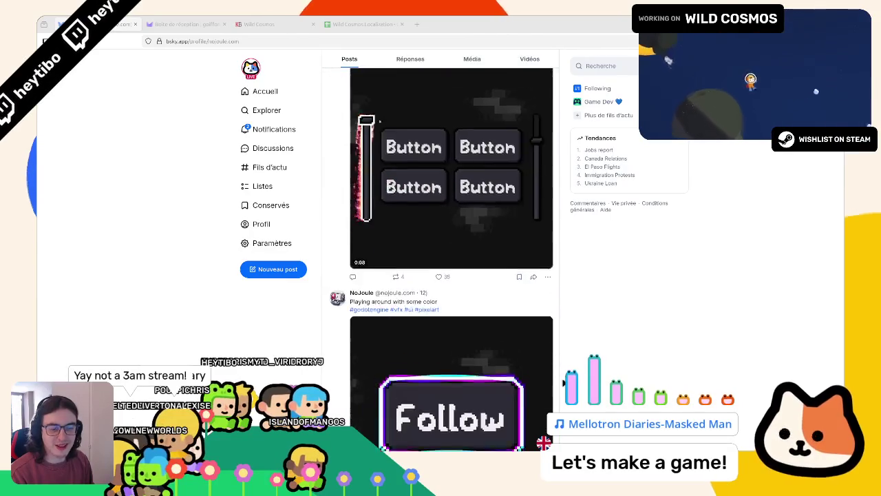
scroll(563, 381, "down", 10)
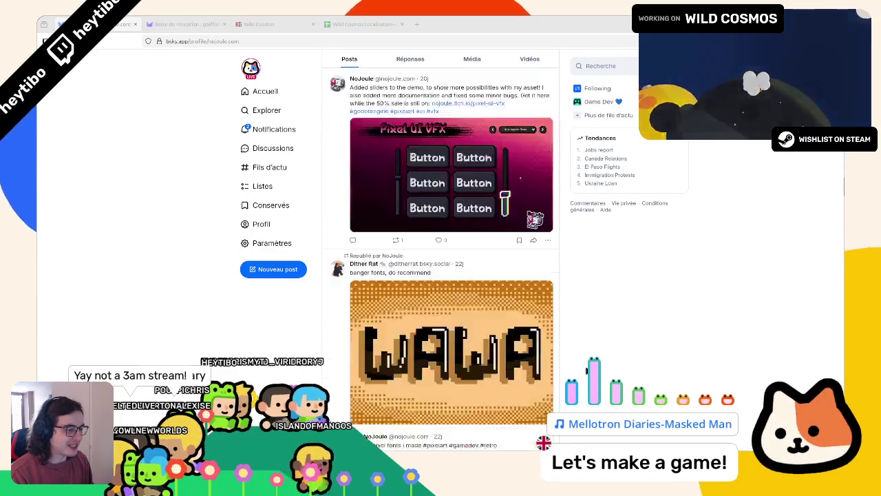
scroll(451, 262, "down", 15)
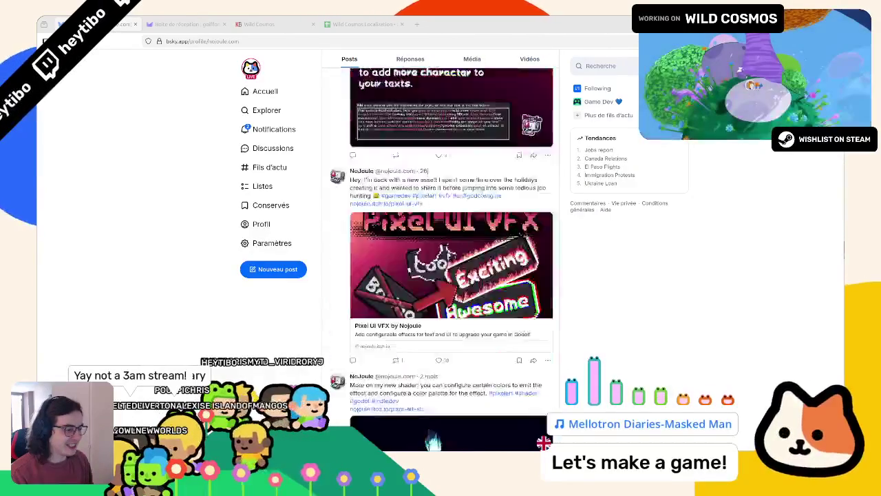
scroll(411, 175, "down", 10)
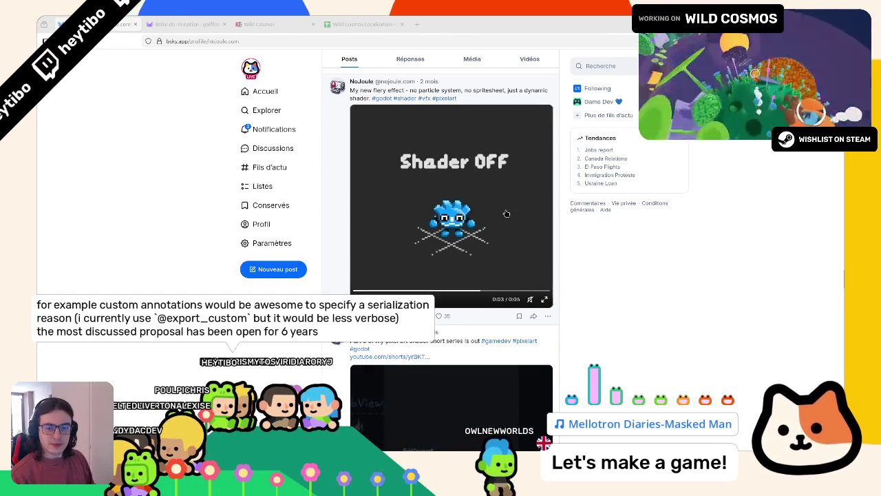
scroll(506, 201, "down", 2)
scroll(506, 202, "down", 6)
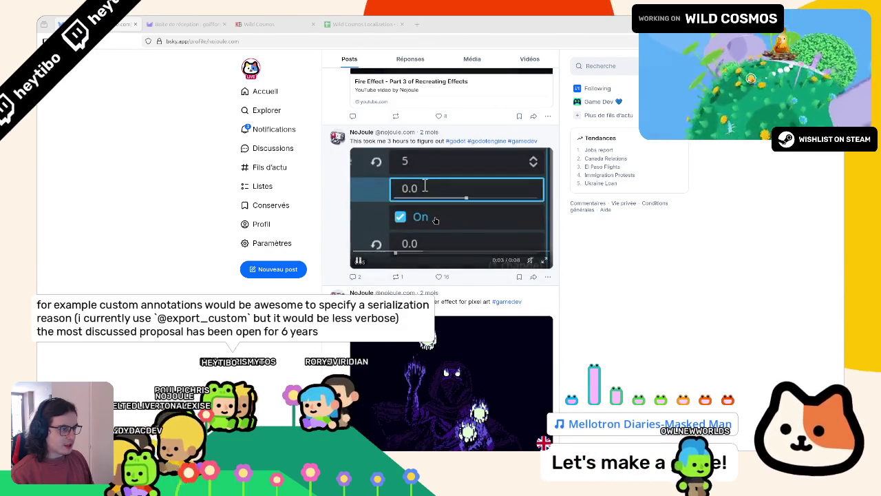
scroll(435, 218, "down", 6)
scroll(435, 221, "down", 2)
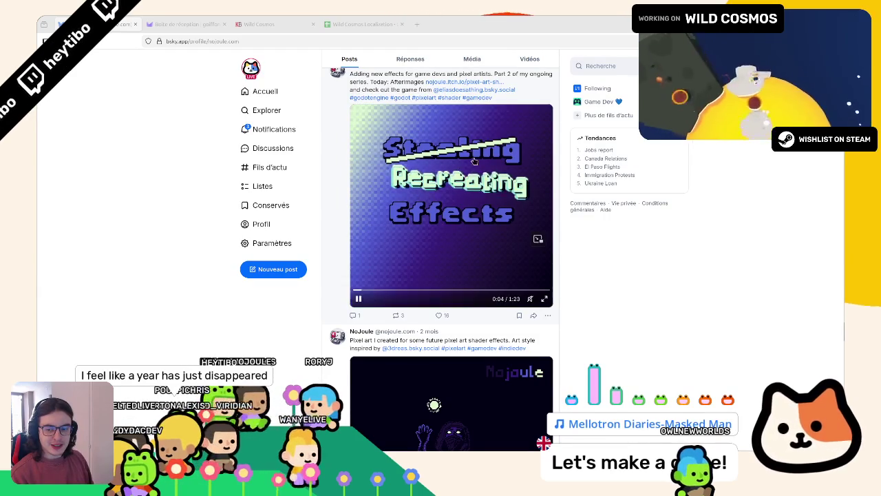
key("alt+Tab")
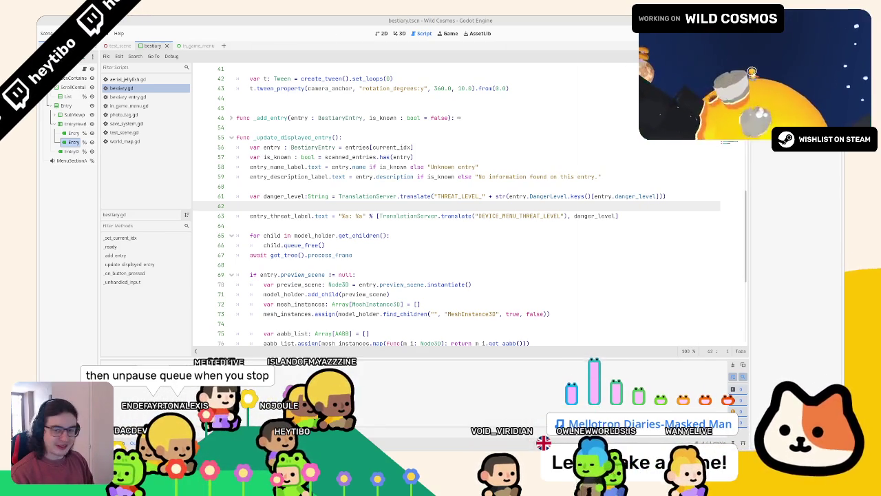
Step: Nudge Dance Music Volume slightly lower, move the Overlay Settings offscreen, and return to line 66
left_click_drag(211, 187, 481, 189)
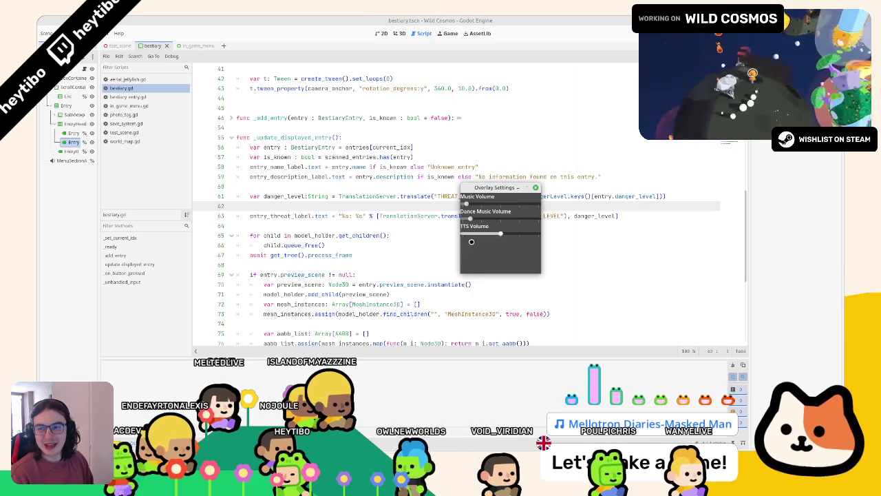
left_click_drag(500, 219, 490, 219)
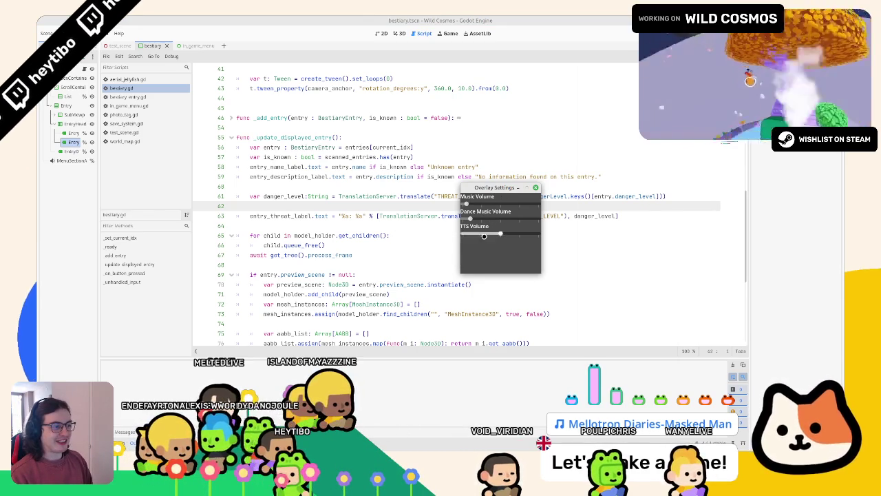
mouse_move(494, 187)
left_mouse_down()
mouse_move(246, 251)
mouse_move(1, 289)
left_mouse_up()
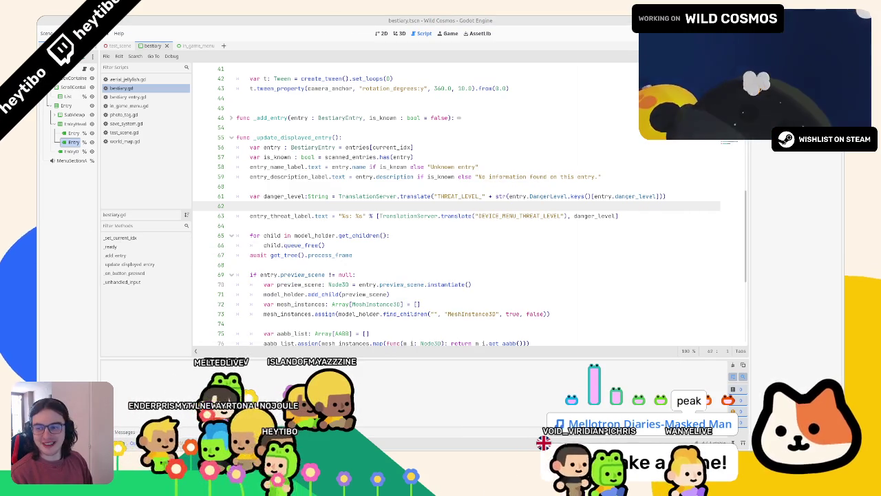
left_click(325, 245)
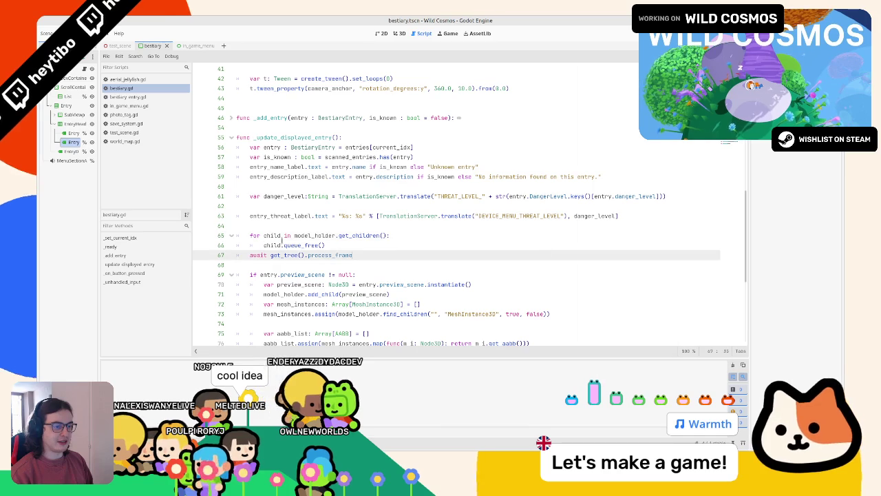
left_click_drag(263, 245, 349, 235)
left_click(445, 232)
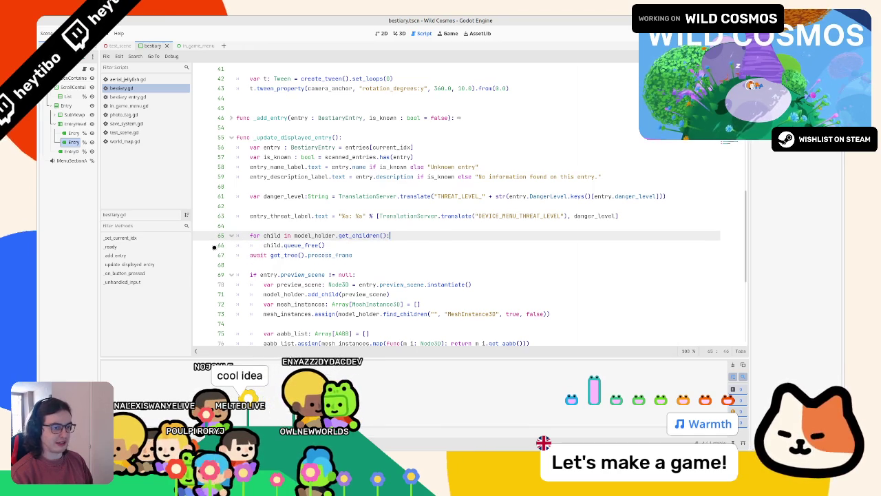
left_click(282, 223)
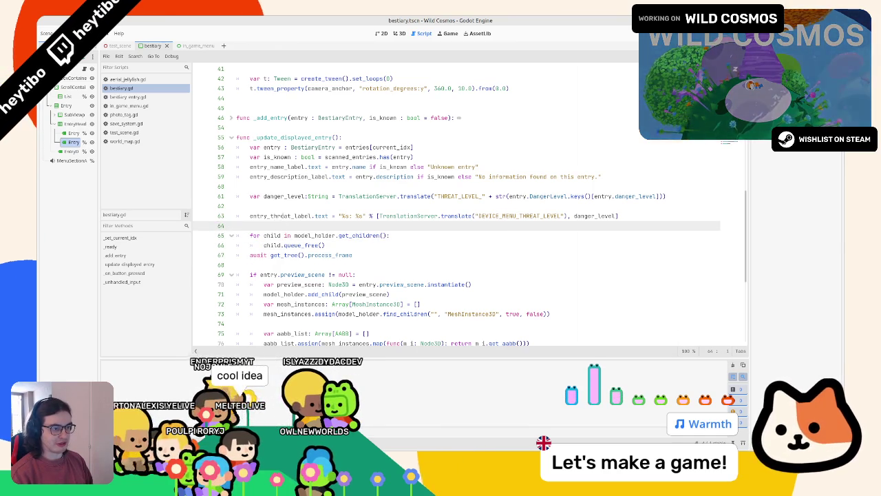
left_click(282, 207)
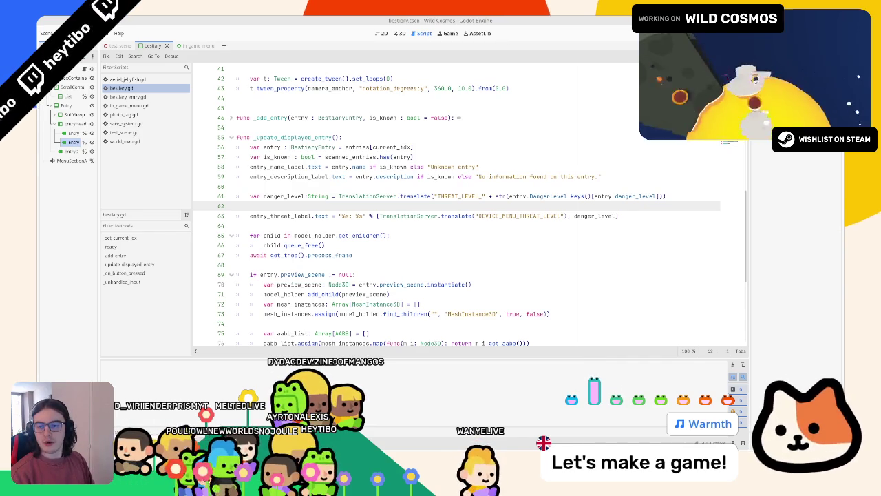
Step: On the Bluesky profile, play the pinned post's video from about 0:27
key("alt+Tab")
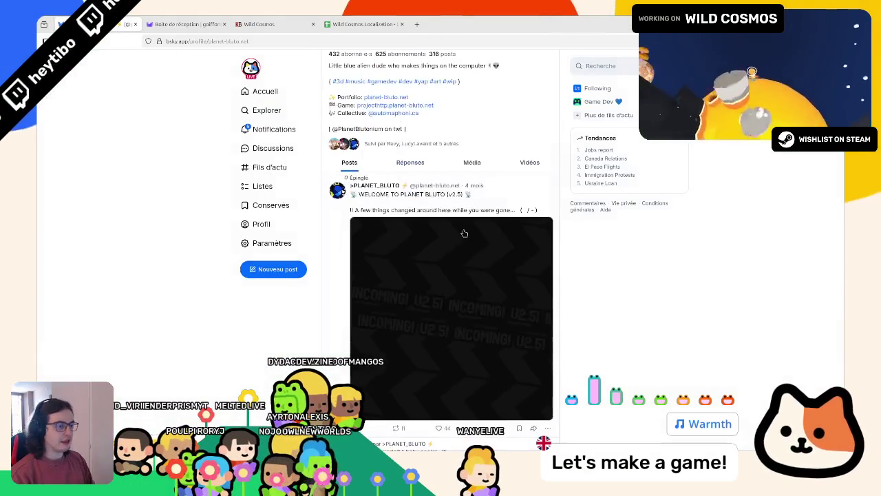
scroll(447, 261, "down", 1)
left_click(397, 263)
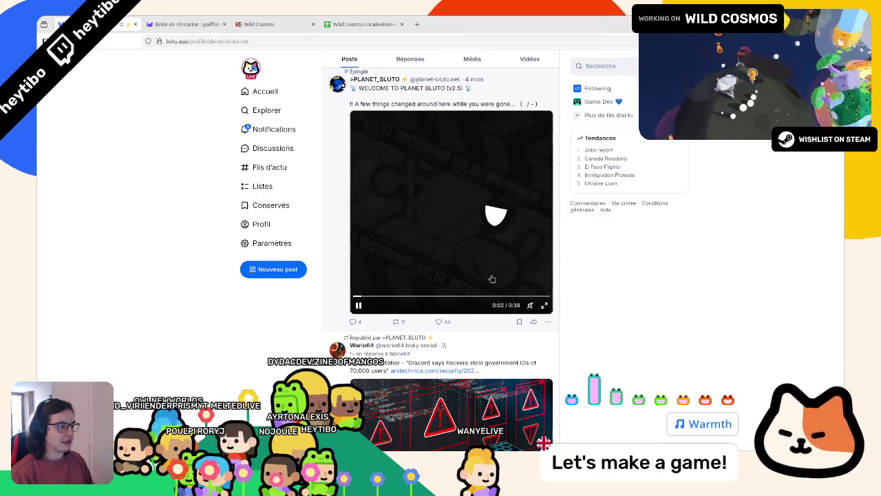
left_click_drag(419, 295, 475, 296)
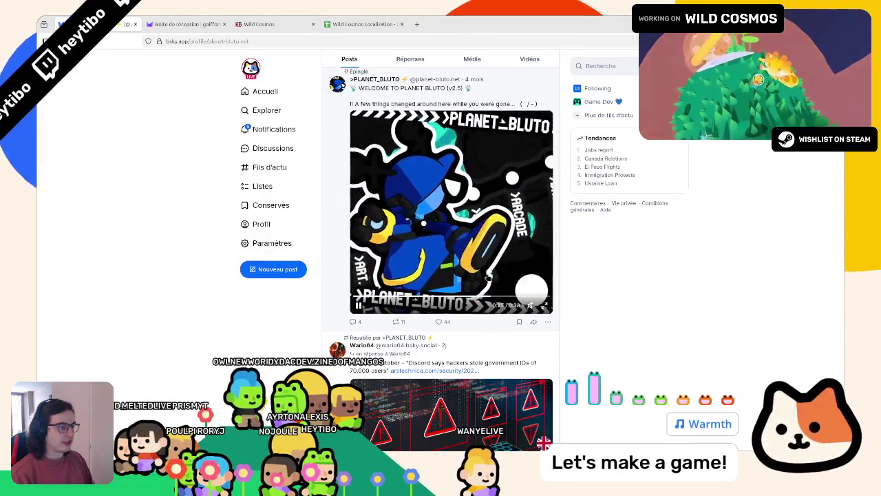
Step: Scroll further through the Bluesky profile, then return to bestiary.gd in Godot
scroll(444, 224, "down", 1)
scroll(444, 224, "down", 3)
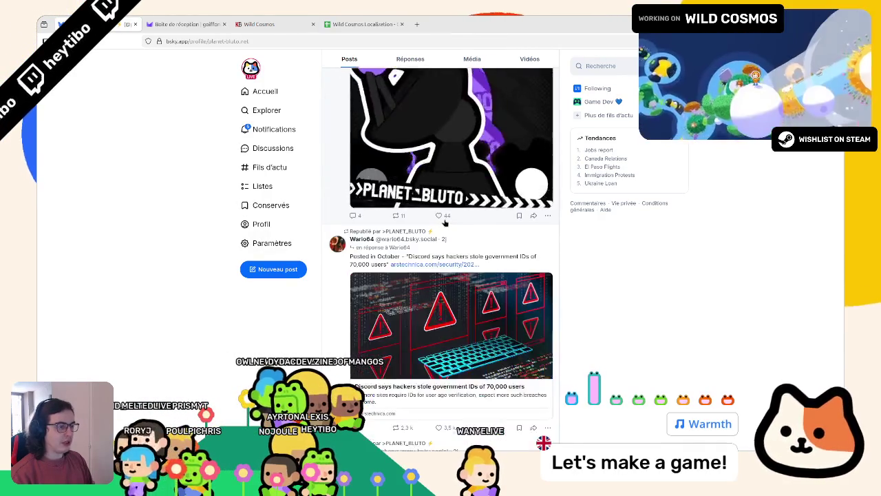
scroll(440, 323, "up", 10)
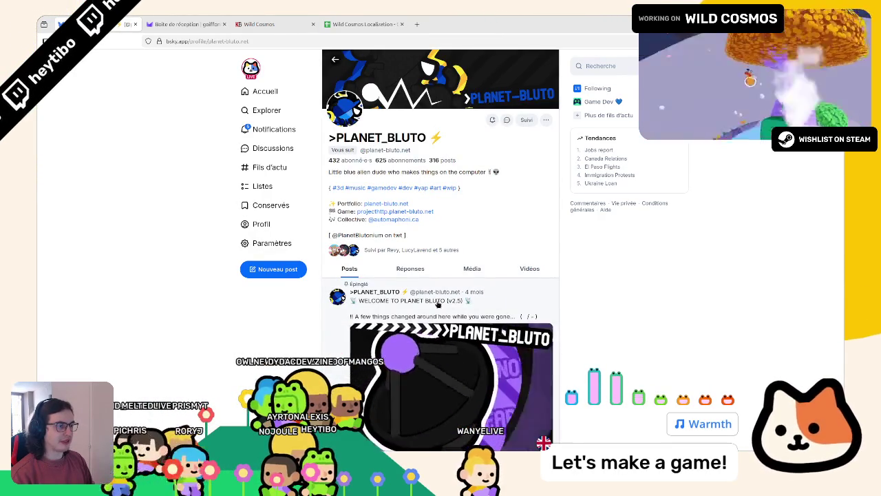
scroll(501, 320, "down", 3)
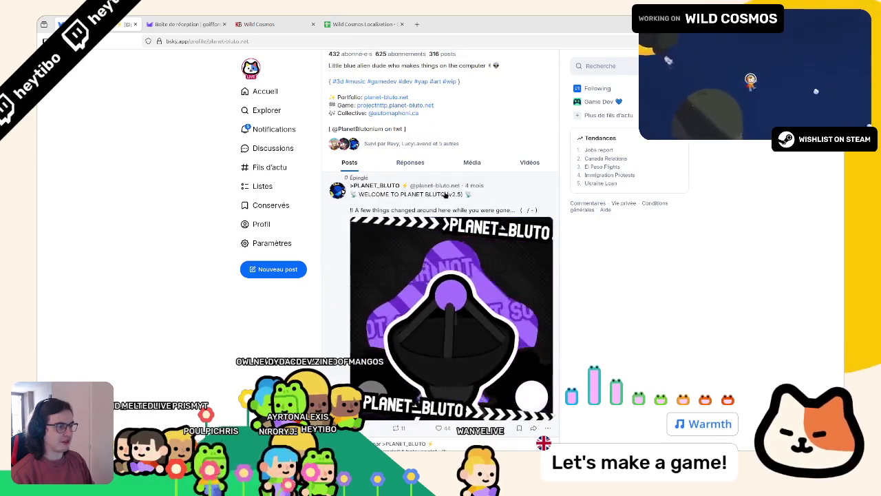
scroll(500, 320, "down", 3)
key("alt+Tab")
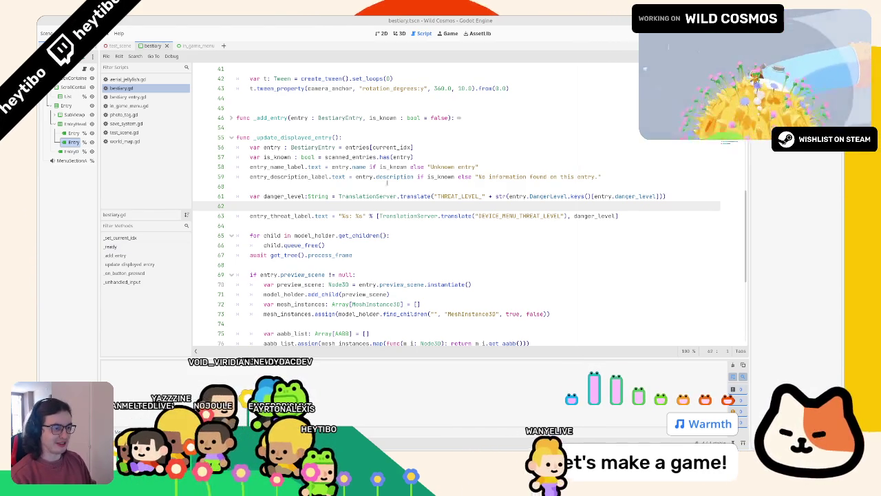
left_click(357, 225)
key("F6")
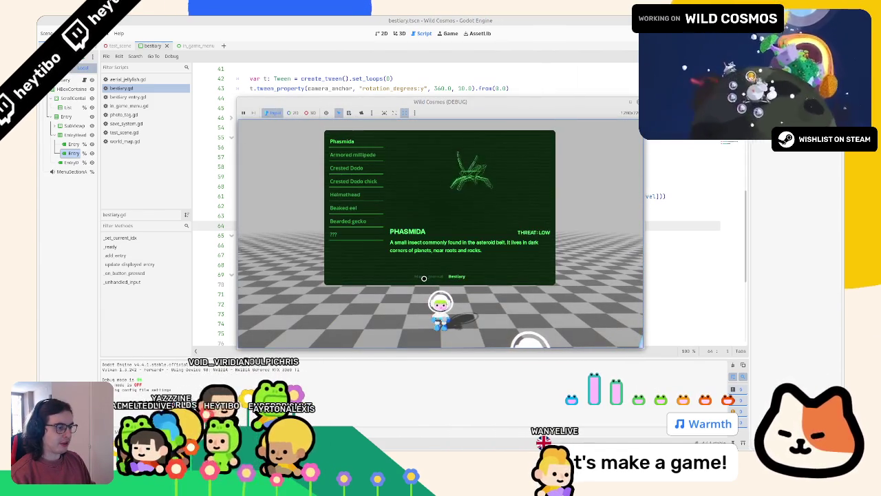
left_click(421, 275)
left_click(435, 274)
key("F8")
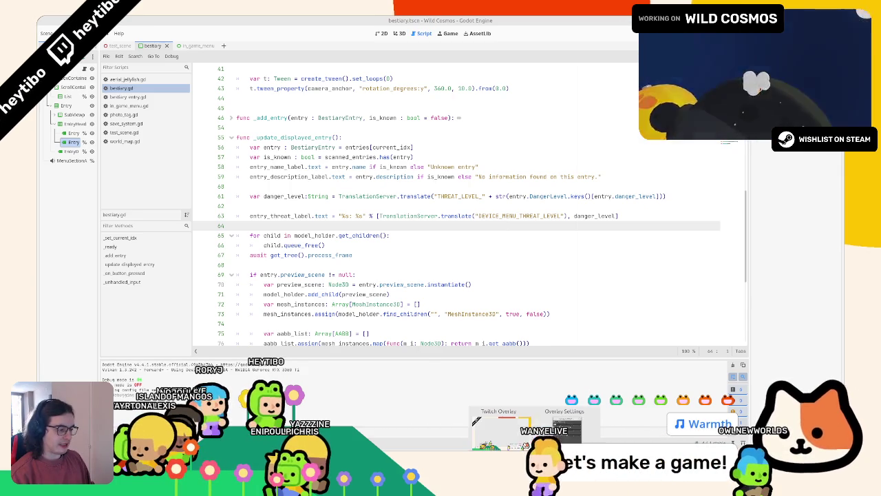
Step: Start a fresh Wild Cosmos debug run from Godot
mouse_move(506, 432)
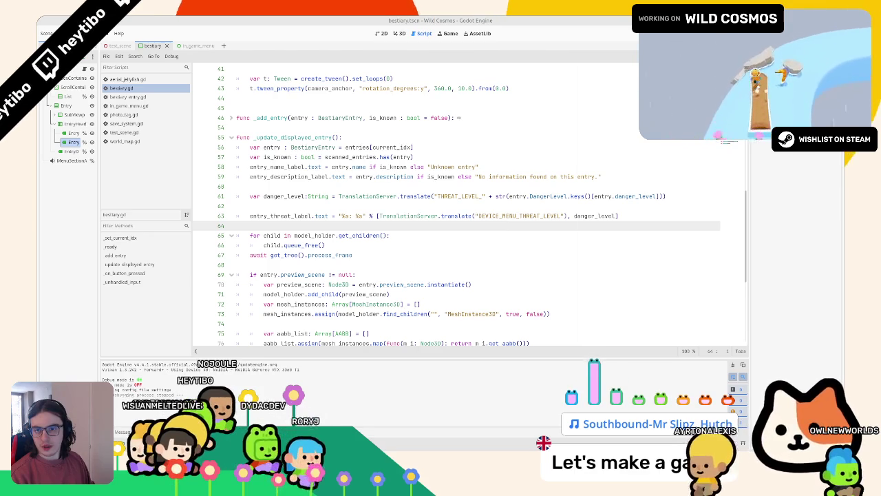
key("F6")
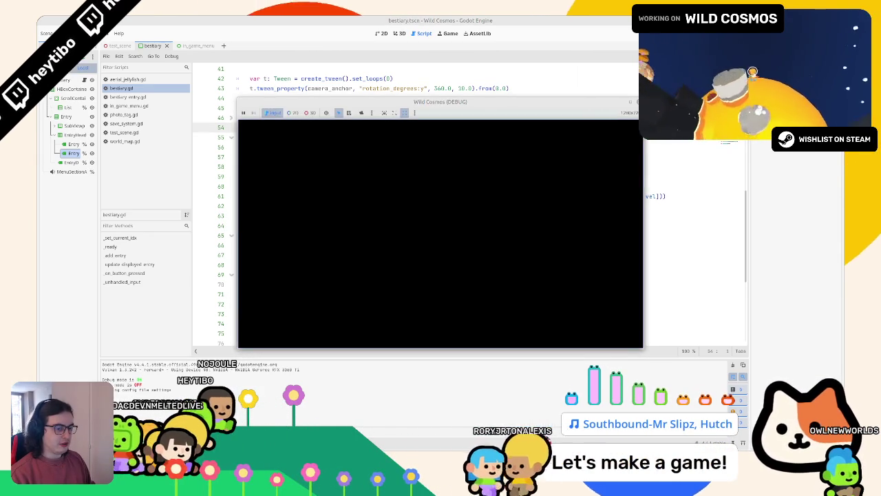
Step: View the unknown ??? bestiary entry in-game, then stop the game and return to bestiary.gd
key("Tab")
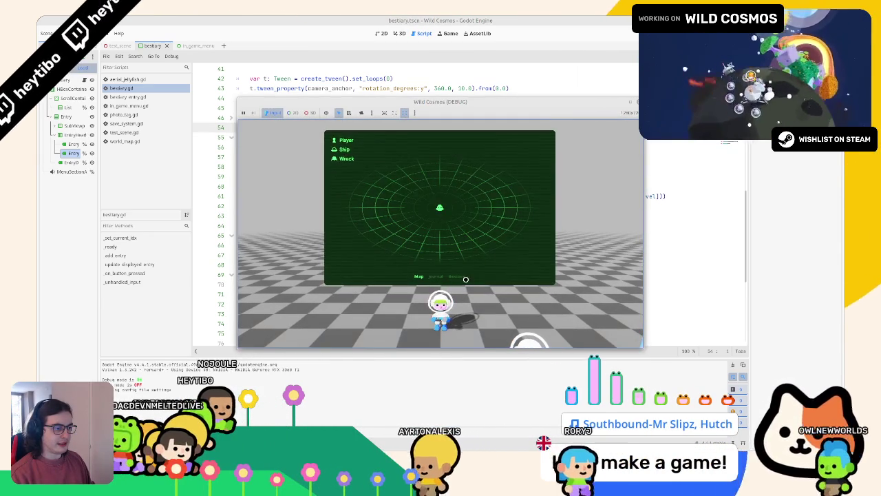
key("e")
left_click(346, 234)
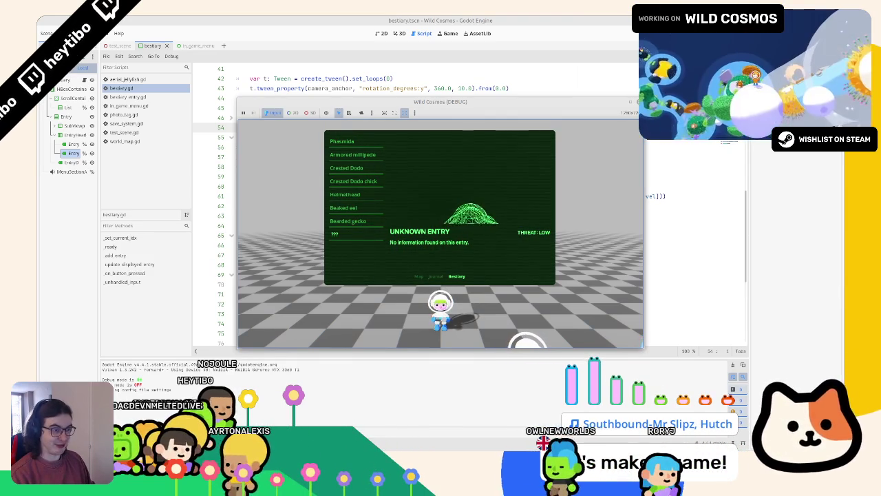
key("F8")
left_click(444, 201)
Step: Search bestiary.gd for '???' and locate the _add_entry definition and its line_btn variable
key("ctrl+f")
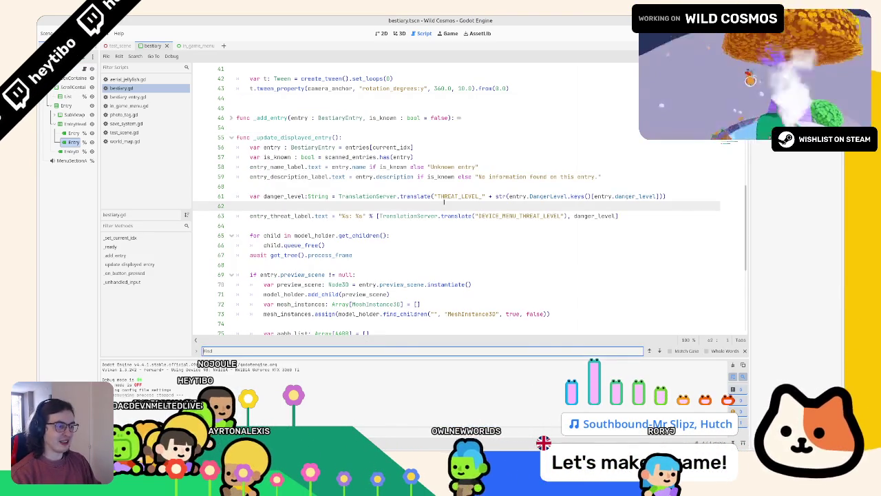
type("???")
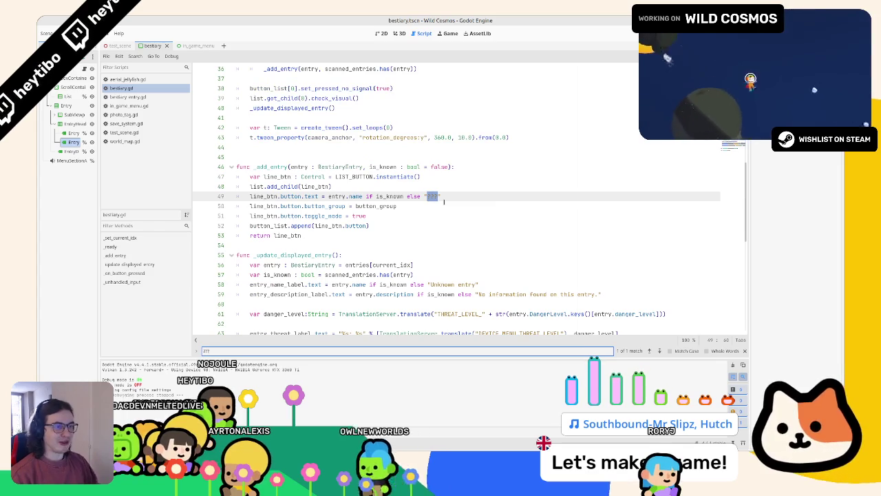
key("Escape")
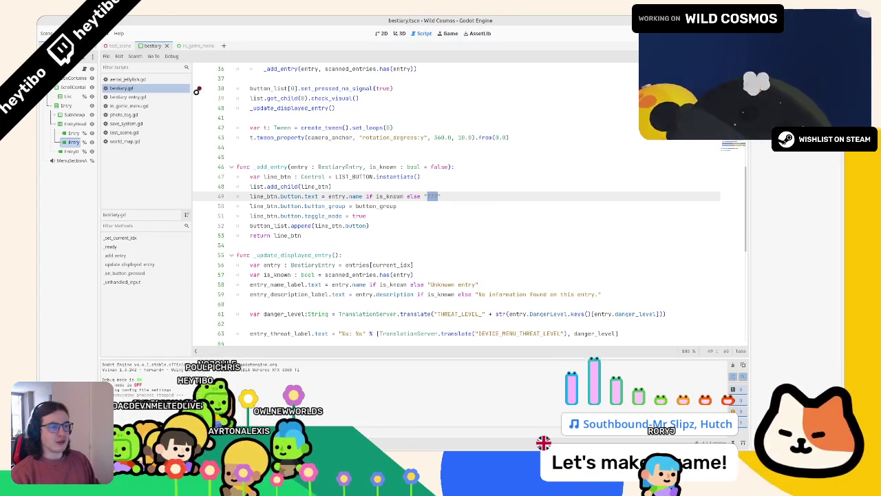
double_click(271, 167)
scroll(289, 220, "up", 5)
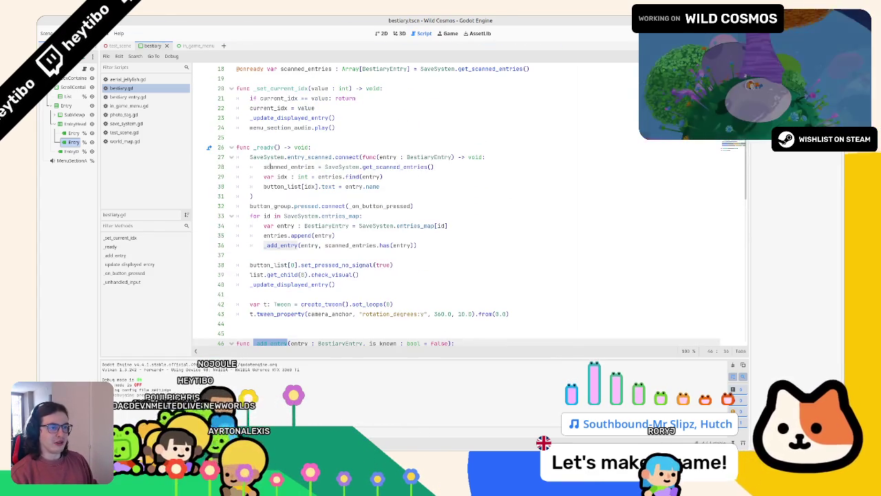
left_click(297, 246)
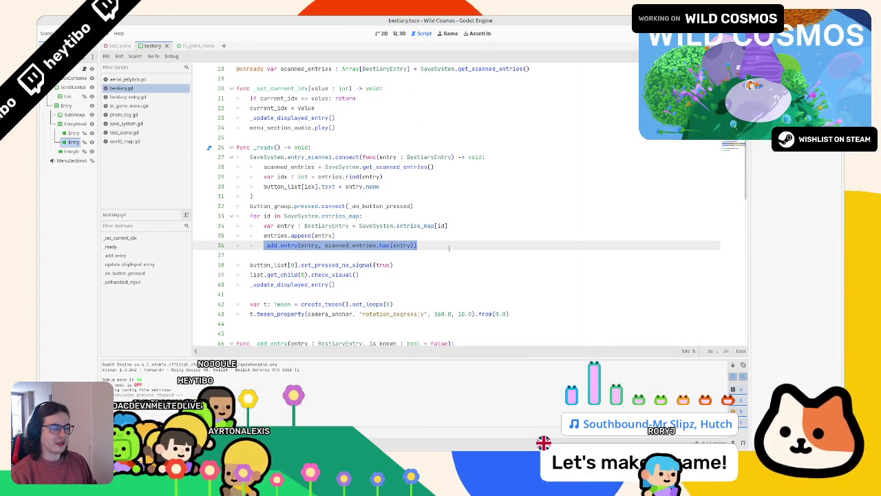
scroll(449, 251, "down", 2)
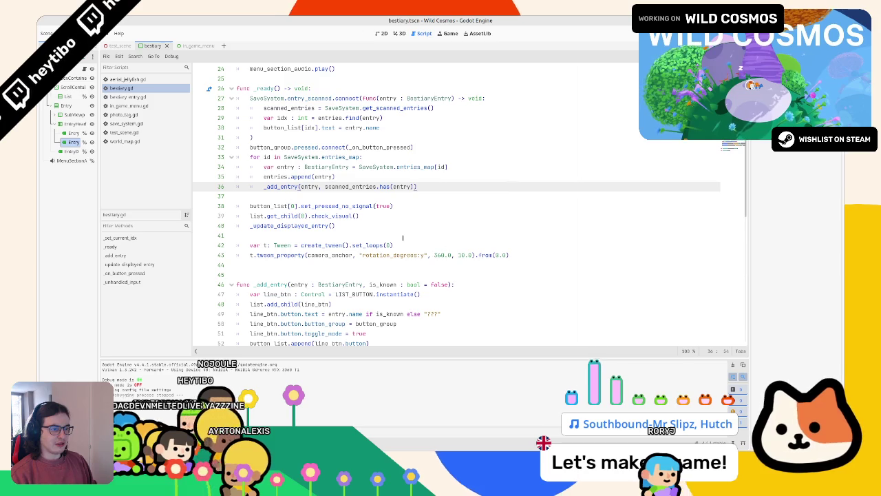
scroll(403, 238, "down", 2)
scroll(403, 238, "down", 1)
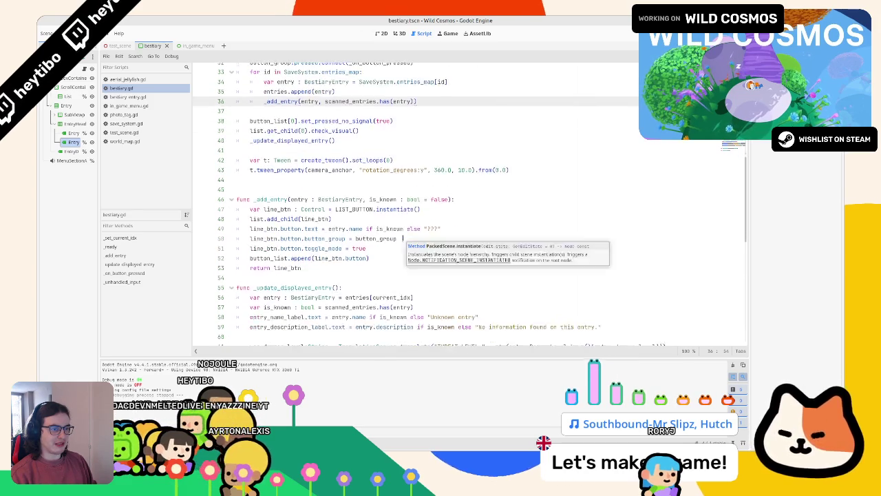
scroll(403, 238, "up", 2)
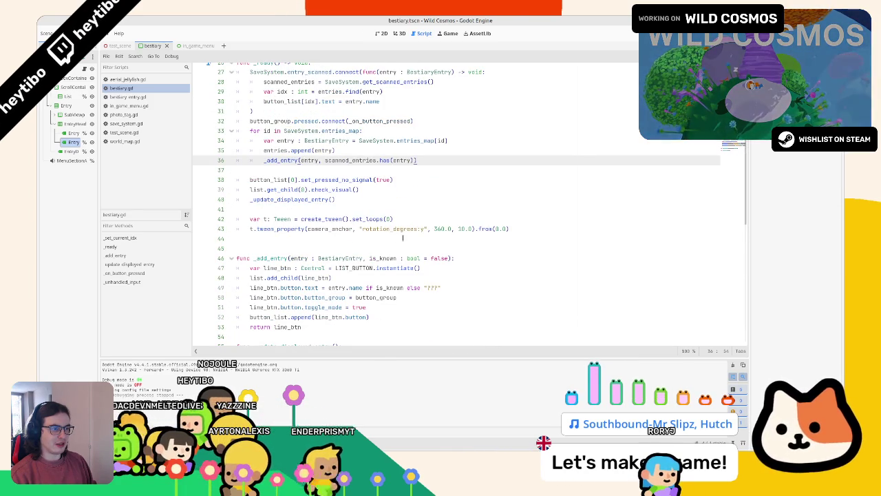
double_click(281, 160)
scroll(305, 246, "down", 2)
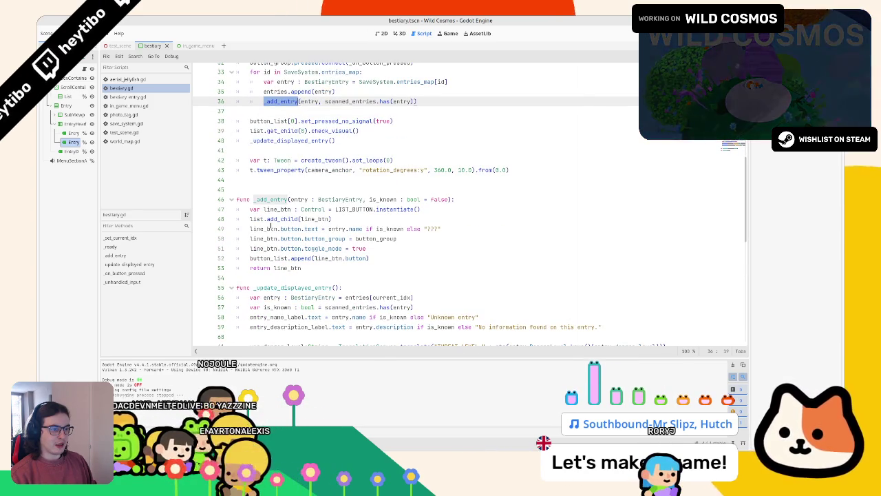
double_click(267, 229)
Step: Add 'if !is_known: line_btn.visible = false' before _add_entry's return and run the game
left_click(409, 258)
key("Return")
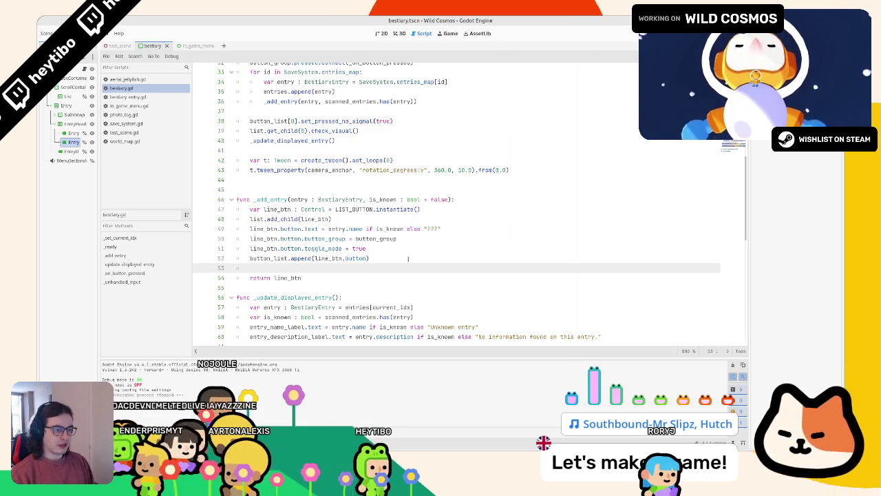
type("line_btn.i")
key("Escape")
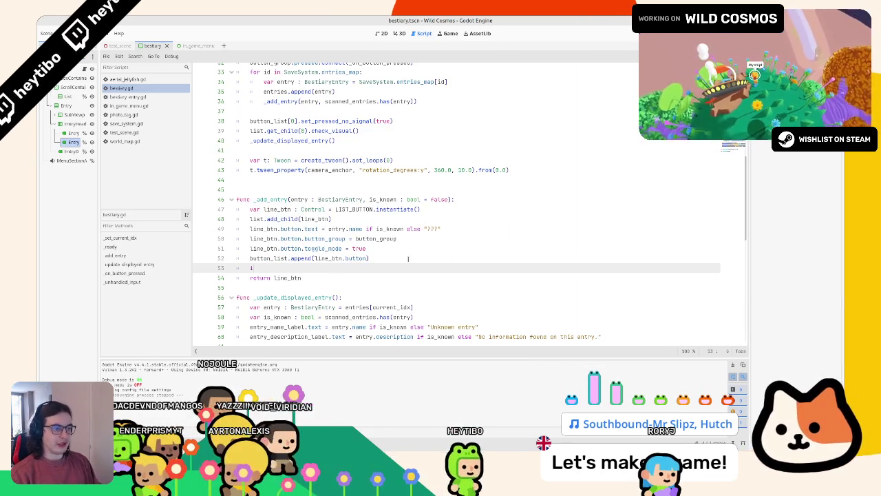
type("f !is_known")
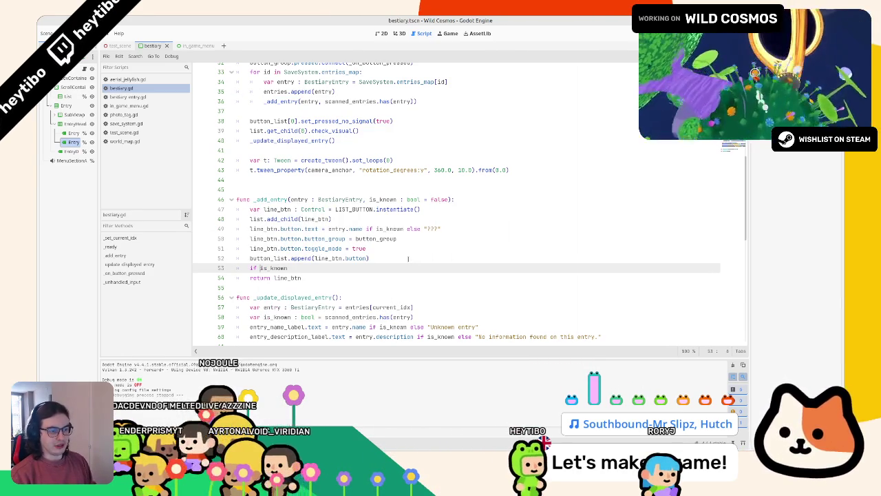
type(": visi")
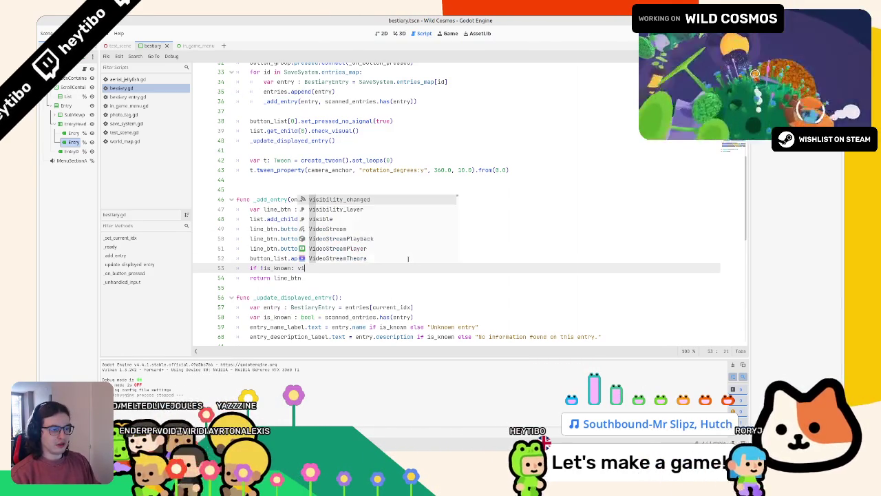
key("BackSpace")
key("BackSpace")
key("BackSpace")
type("line_btn.visible = false")
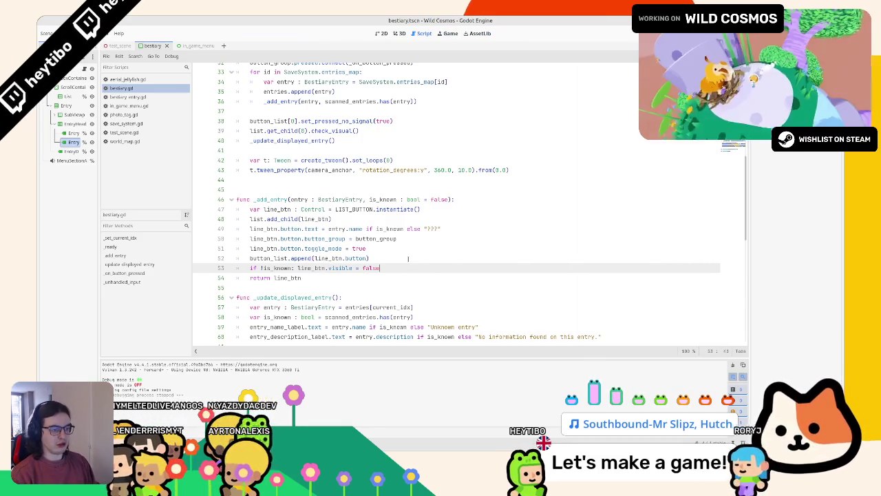
key("F5")
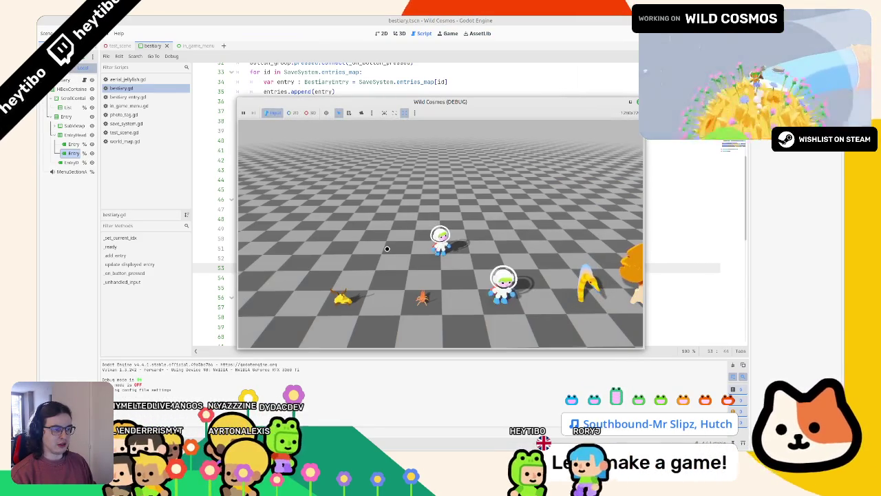
Step: Save bestiary.gd and browse the in-game bestiary down to Bearded gecko, confirming no ??? entry
key("Tab")
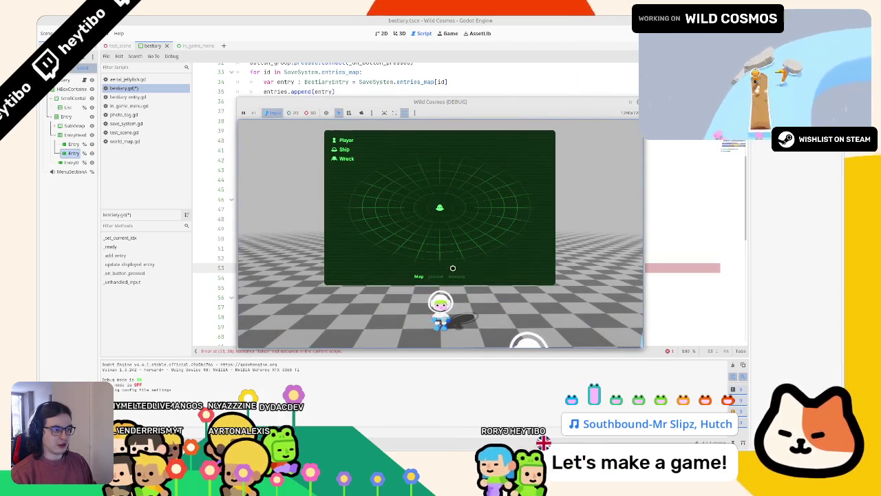
key("alt+Tab")
key("ctrl+s")
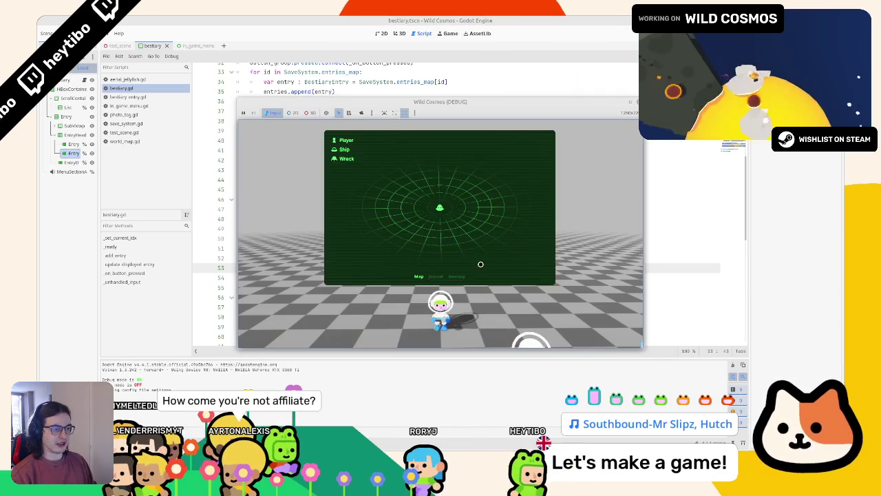
key("alt+Tab")
left_click(460, 276)
key("Down")
key("Down")
key("Down")
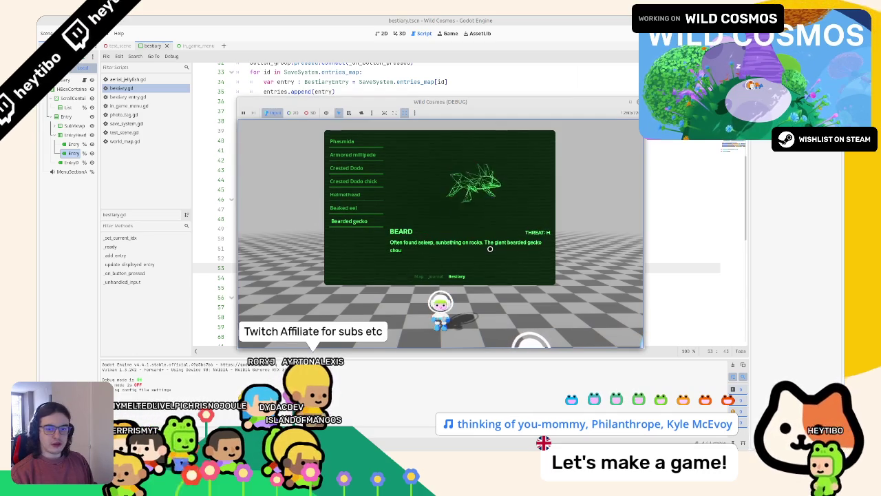
key("Down")
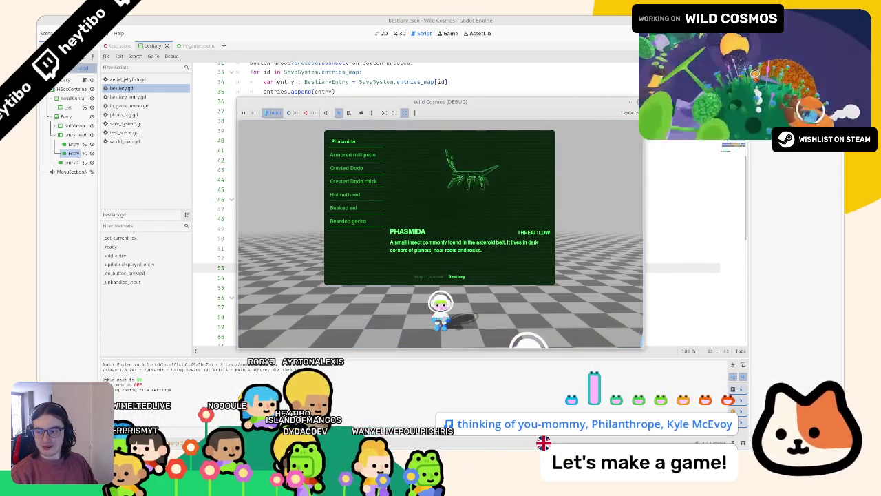
Step: Enlarge the Wild Cosmos window and browse the bestiary list around Bearded gecko and Phasmida
left_click(632, 102)
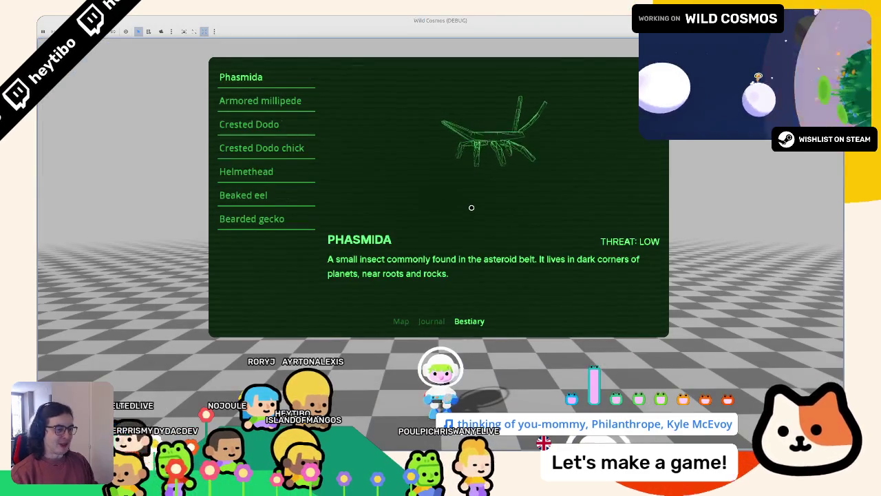
key("Down")
key("Down")
key("Down")
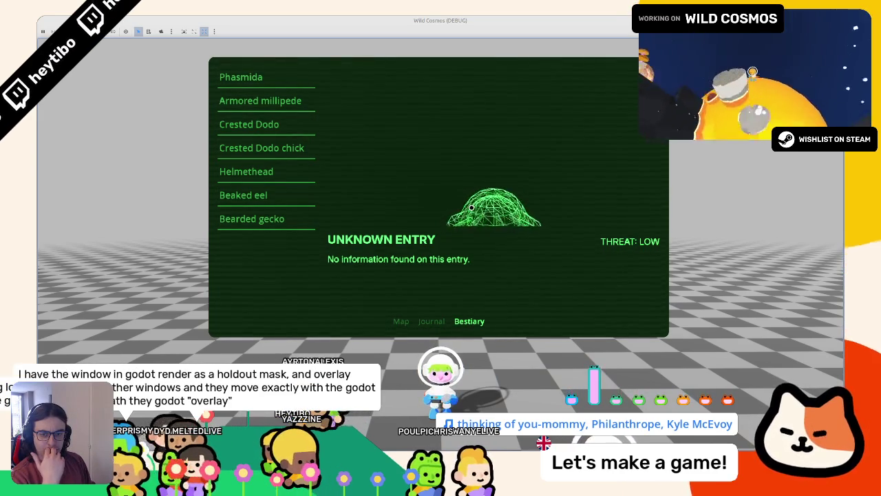
key("Down")
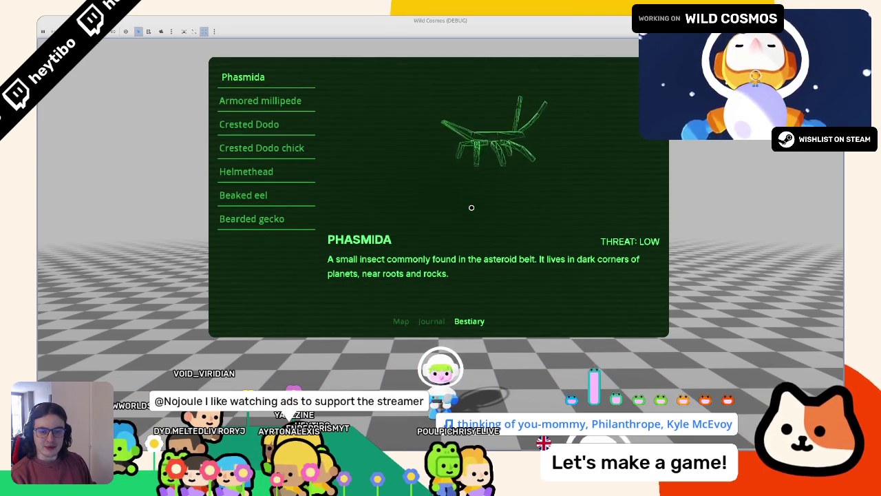
key("e")
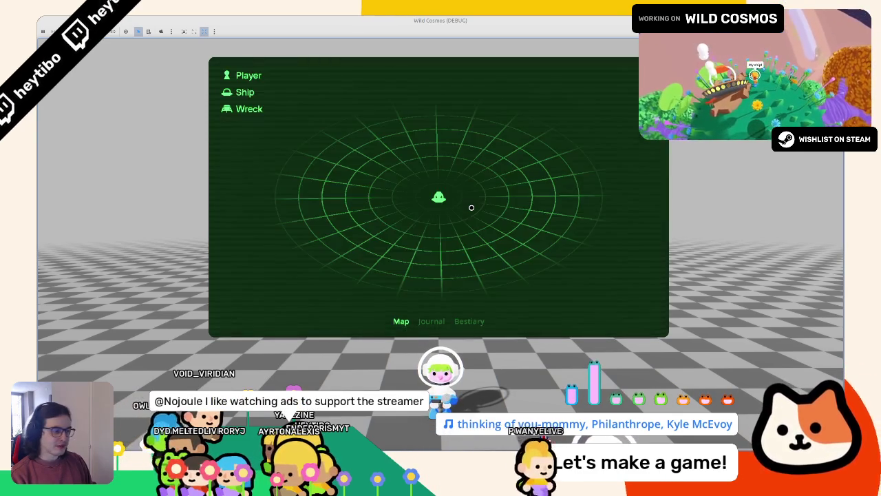
key("q")
key("Down")
key("Down")
key("Down")
key("Down")
key("Down")
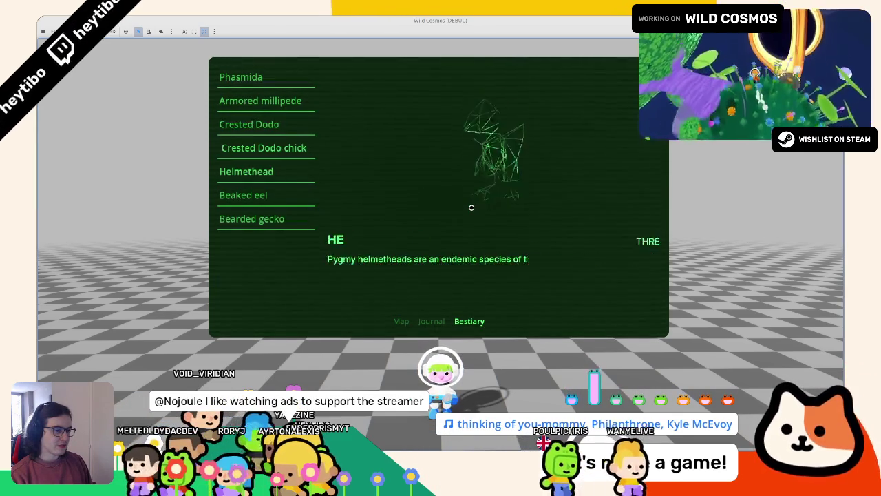
key("Up")
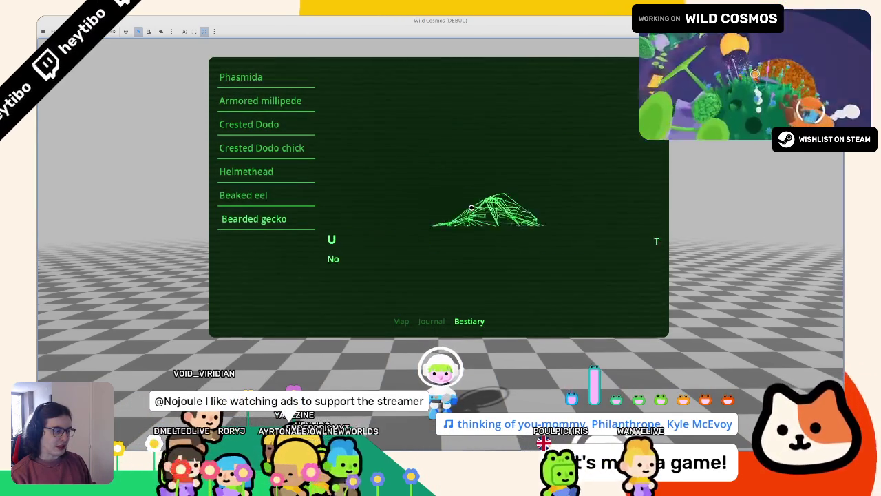
key("Down")
Step: Step between Beaked eel and Bearded gecko (THREAT: HIGH), then stop the game with F8
key("Up")
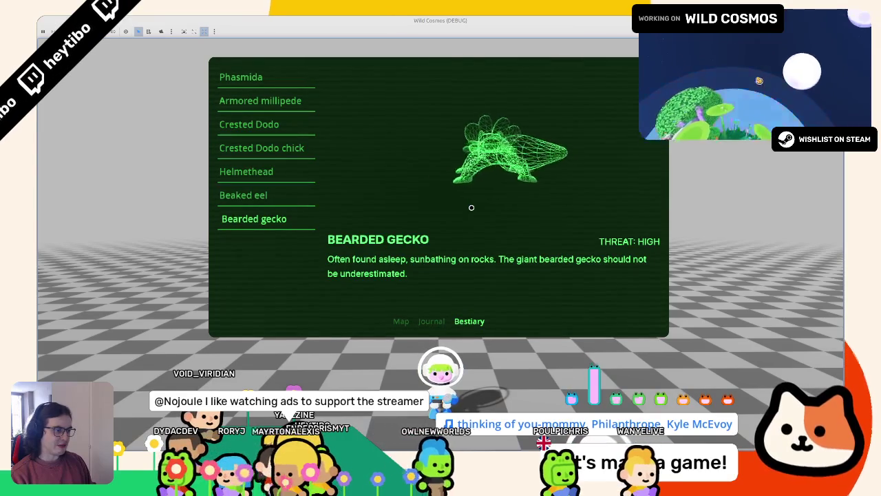
key("Up")
key("Down")
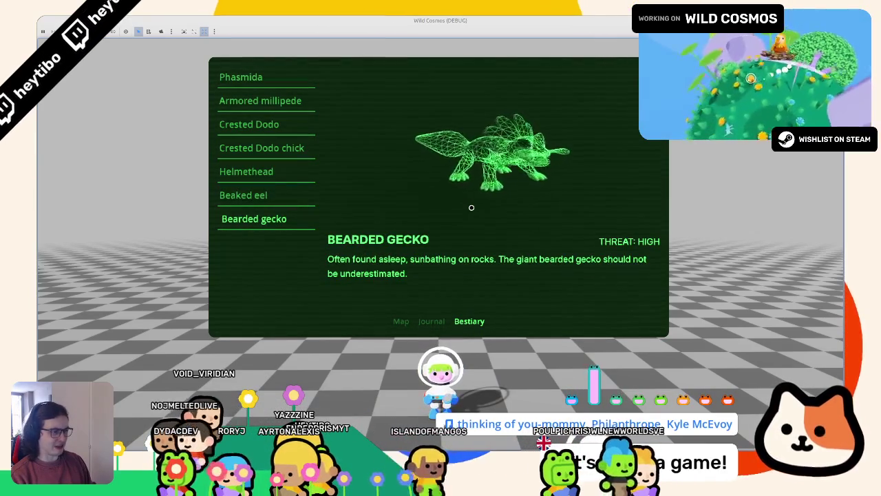
key("Up")
key("Down")
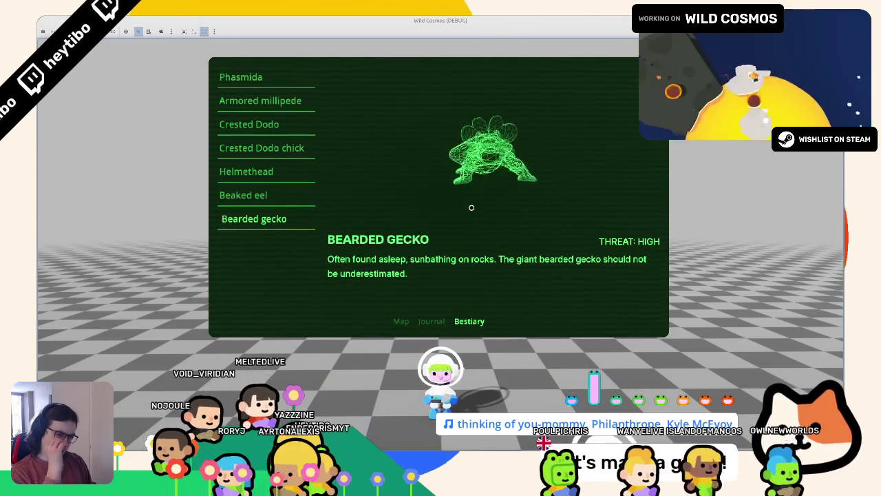
key("Down")
key("F8")
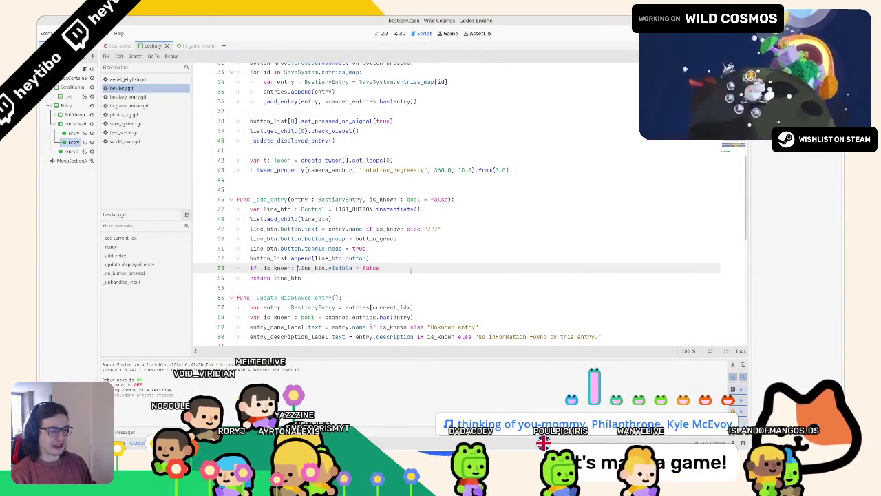
Step: Turn line 53 into an if block that also sets line_btn.focus_mode = Control.FOCUS_NONE
key("ctrl+Left")
key("ctrl+Left")
key("ctrl+Left")
key("Return")
key("Return")
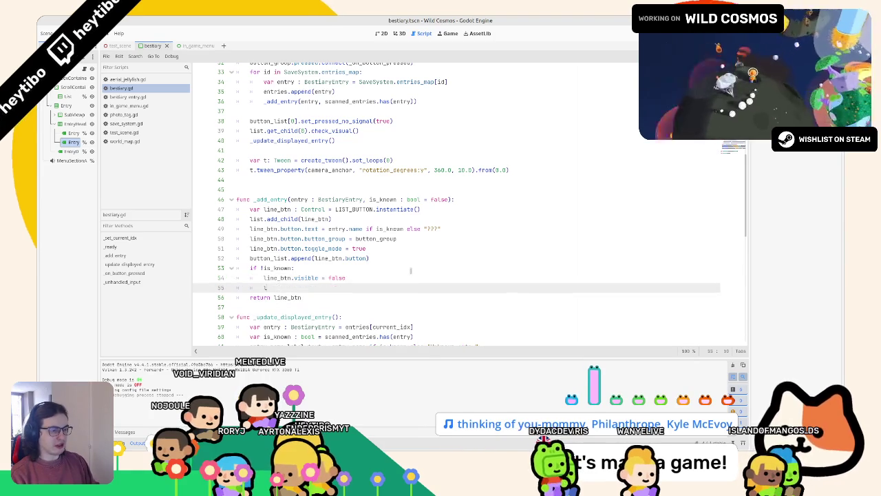
type("line_btn.focus")
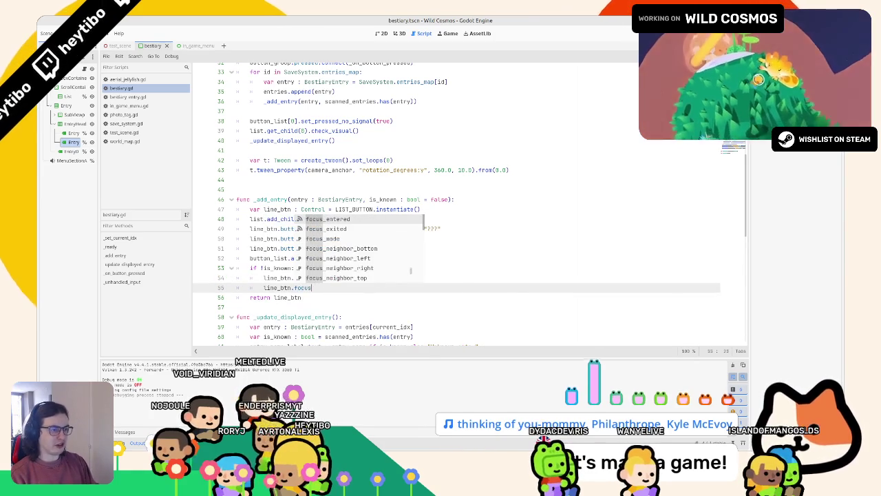
type("_mode =")
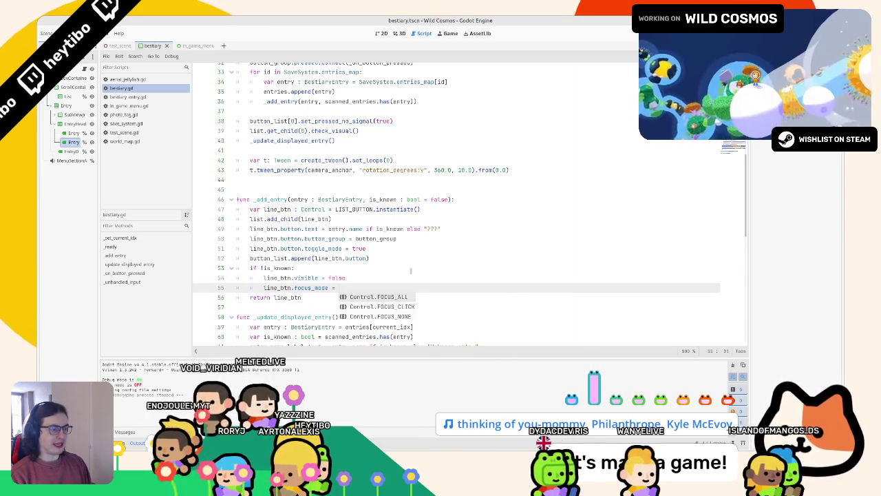
key("Down")
key("Down")
key("Return")
Step: Test the unknown bestiary entry in a debug run, stop it, and start retyping the focus_mode name
key("F5")
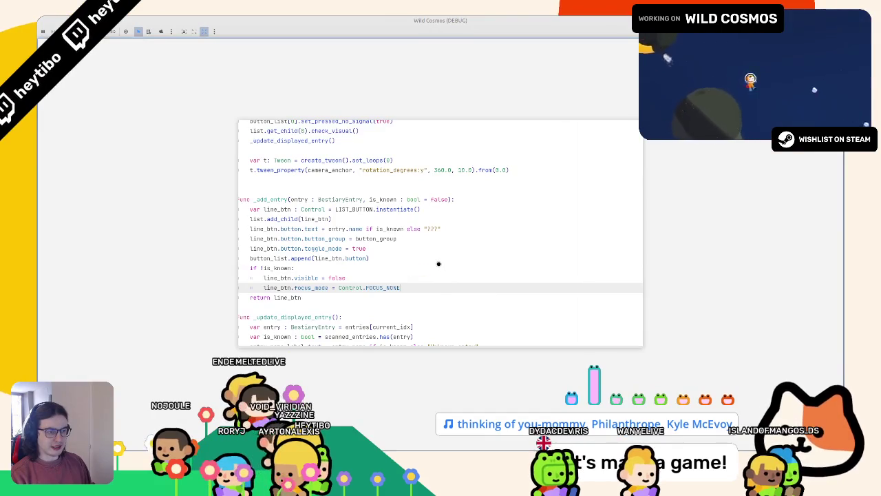
key("Tab")
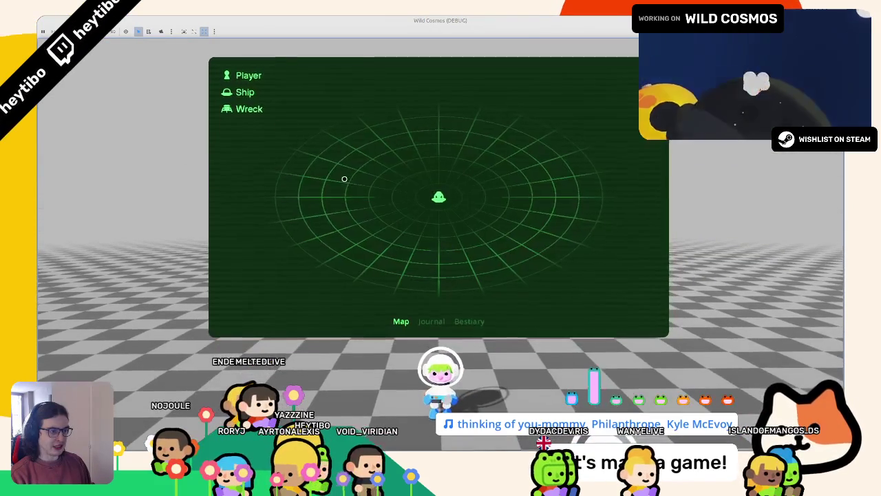
left_click(469, 321)
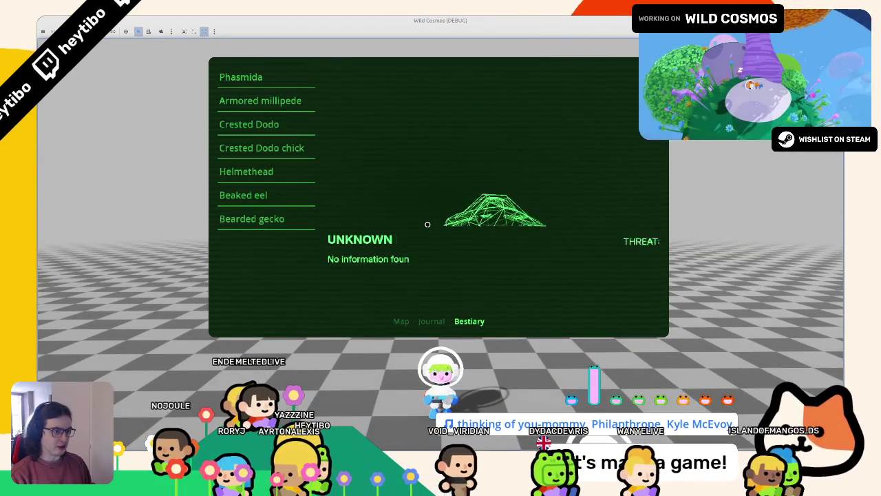
key("Up")
key("Up")
key("Down")
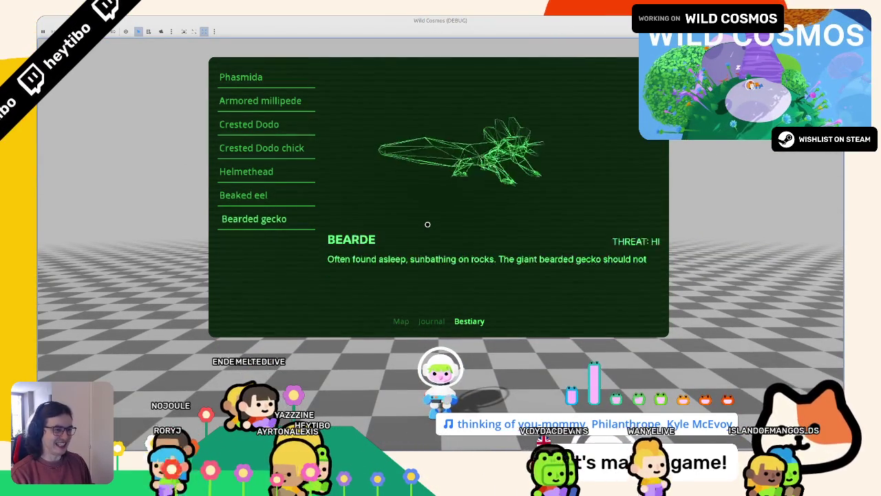
key("Down")
key("Down")
key("F8")
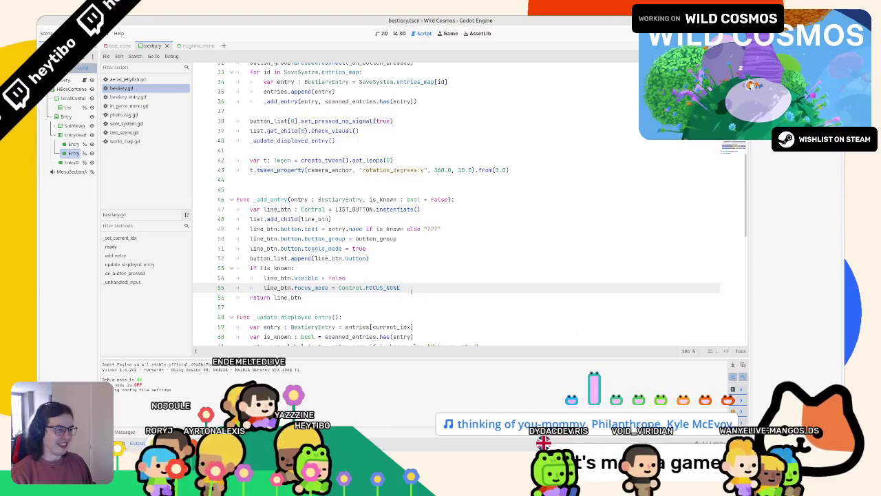
key("ctrl+shift+Left")
type("focus")
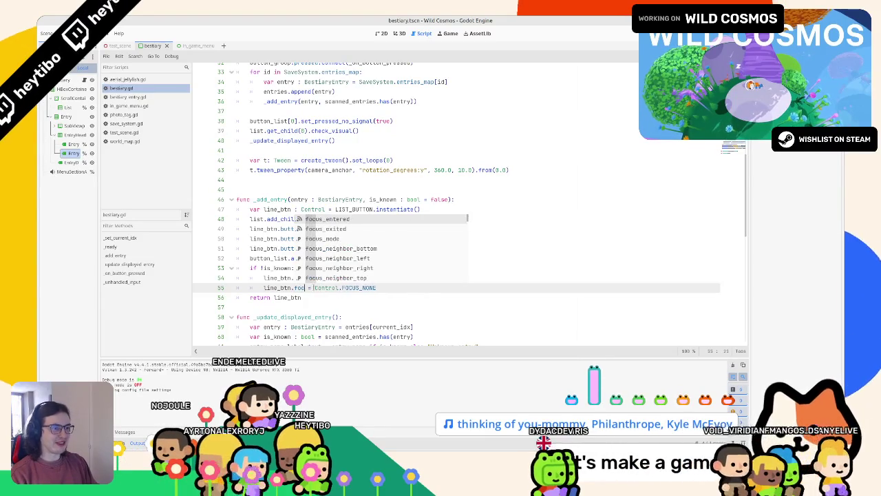
type("s_mod")
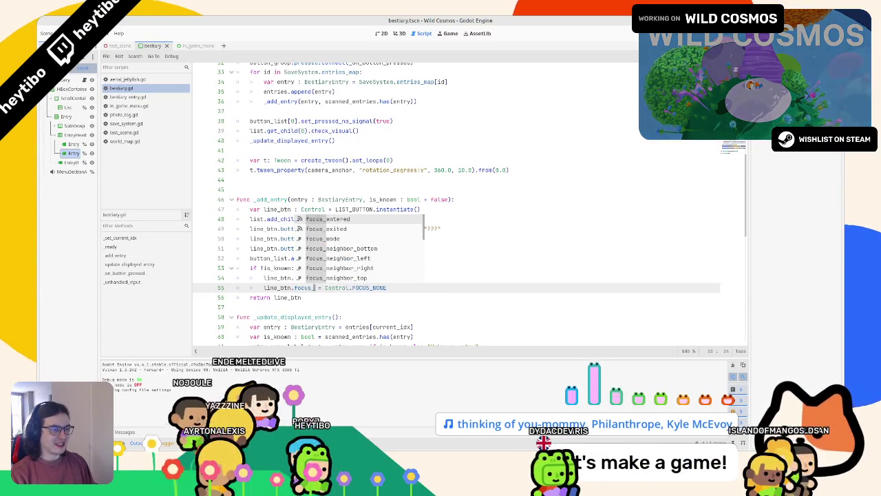
type("e")
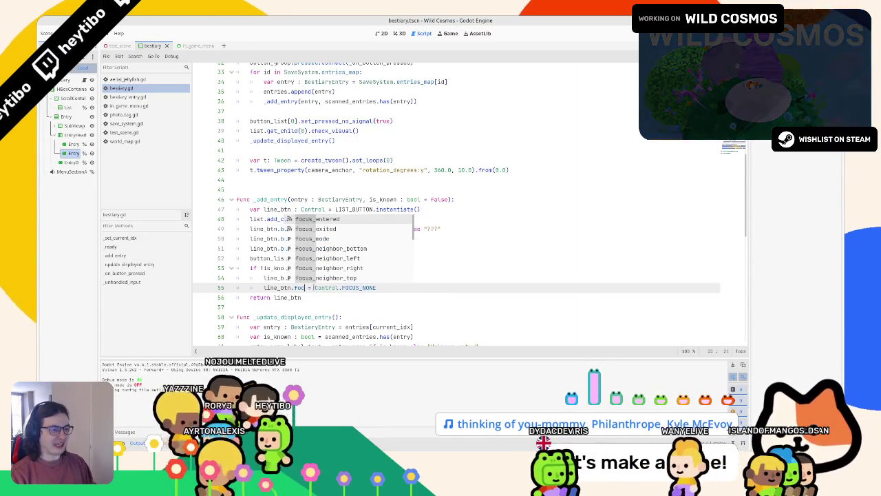
left_click(384, 287, "ctrl")
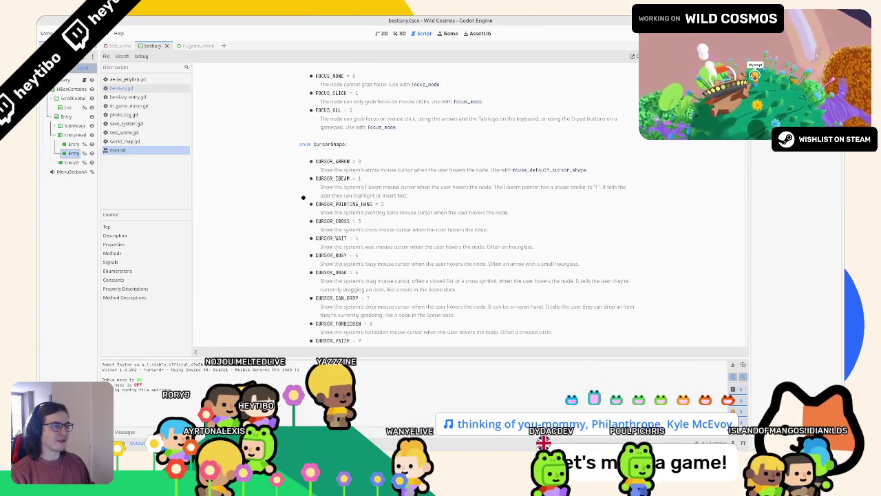
scroll(302, 197, "up", 2)
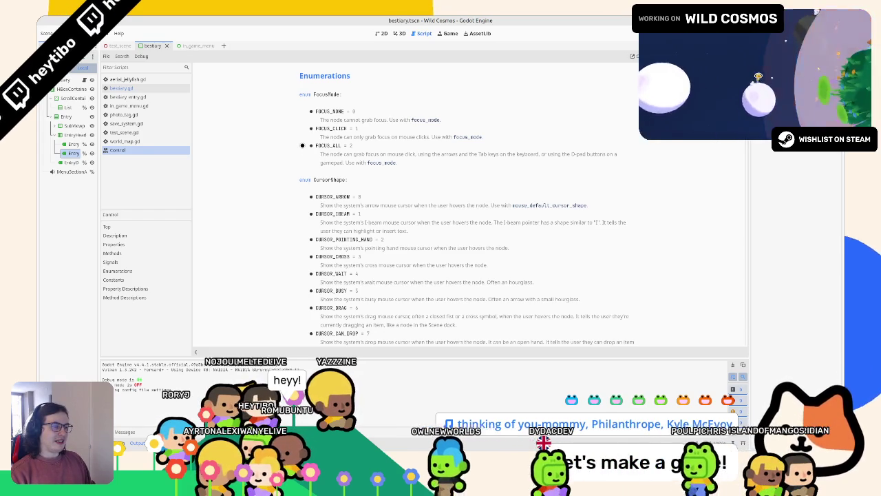
key("ctrl+w")
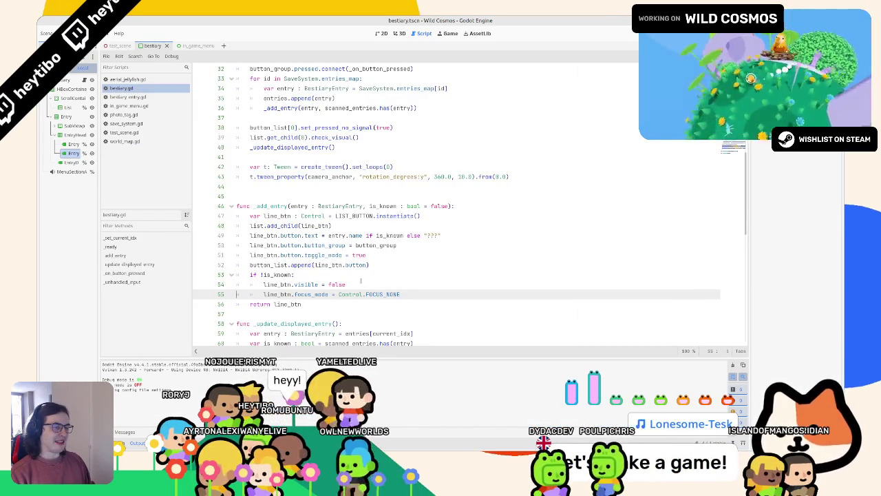
mouse_move(321, 295)
left_click(411, 294)
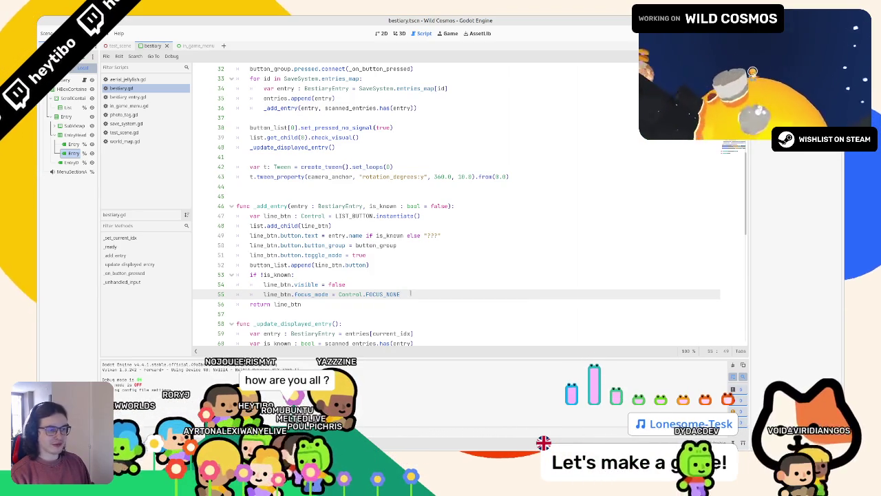
double_click(262, 205)
scroll(261, 204, "up", 1)
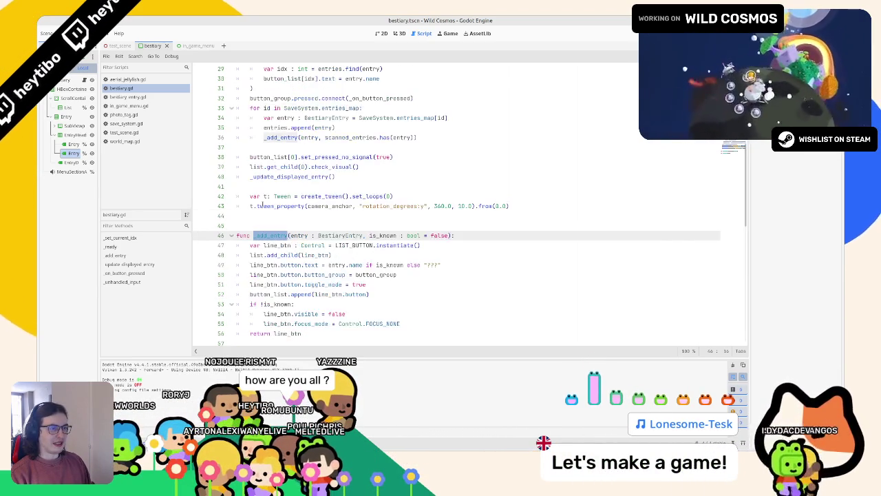
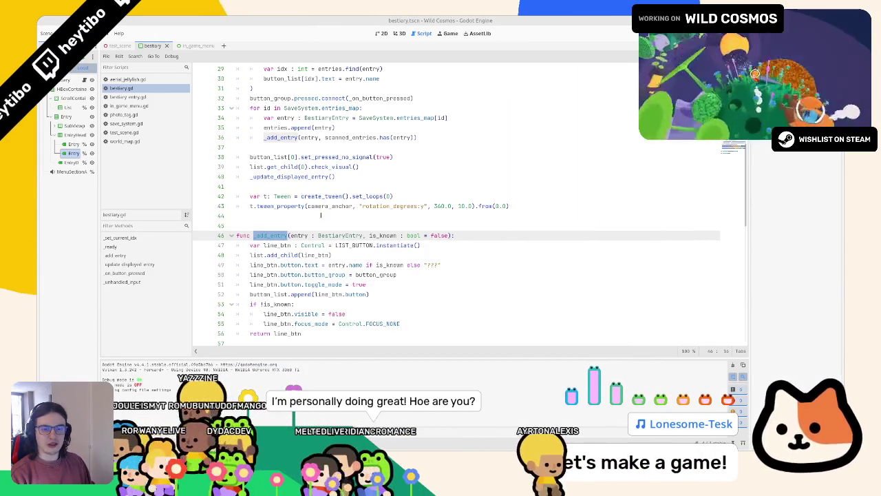
Step: Keep the FOCUS_NONE focus_mode line and check focus_mode in the Control documentation
left_click(367, 216)
key("ctrl+z")
key("ctrl+y")
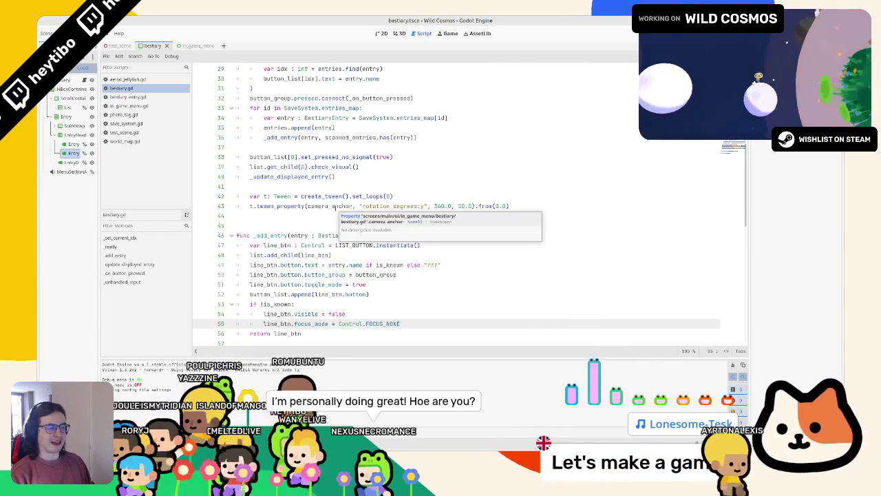
left_click(305, 323, "ctrl")
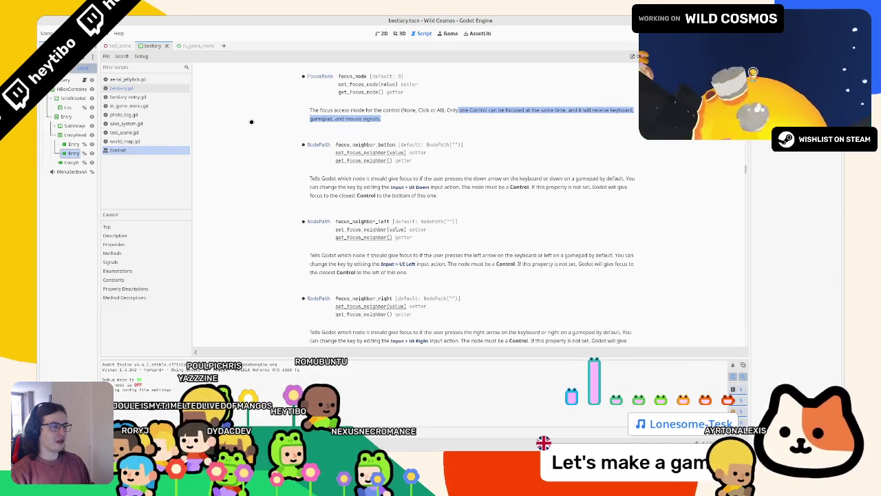
key("ctrl+w")
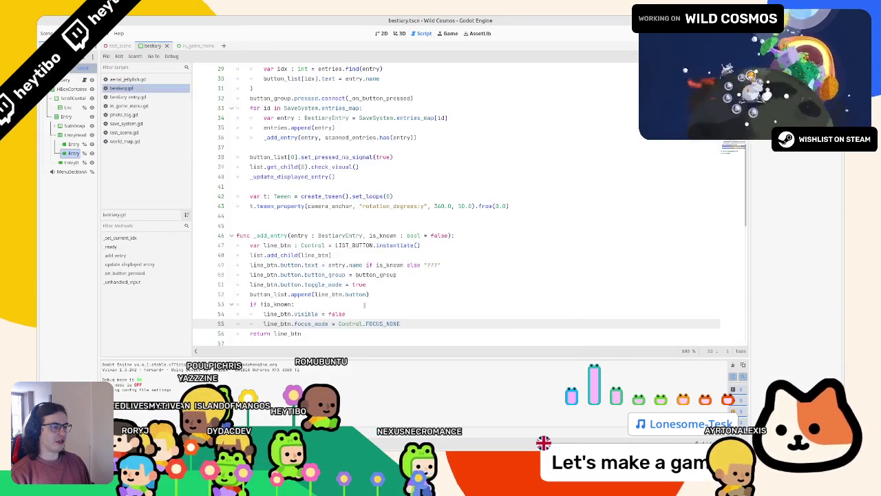
Step: Delete the line_btn.visible = false line and run the game
key("Up")
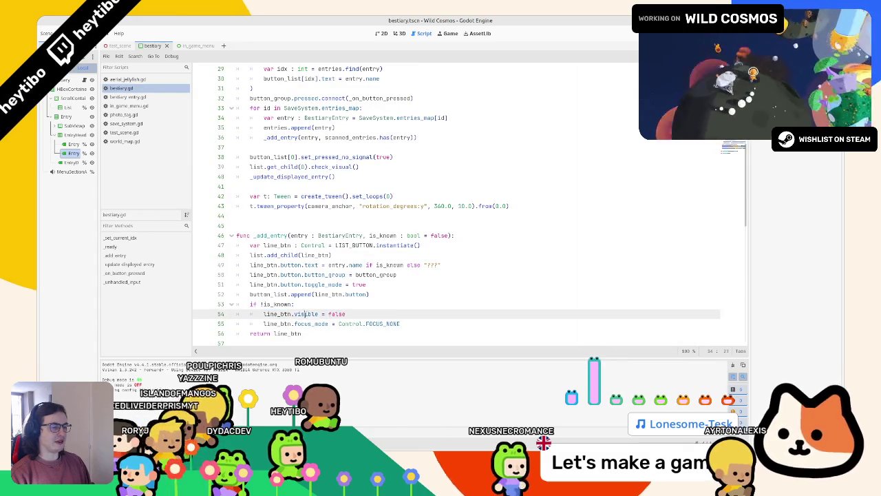
key("ctrl+shift+k")
key("F6")
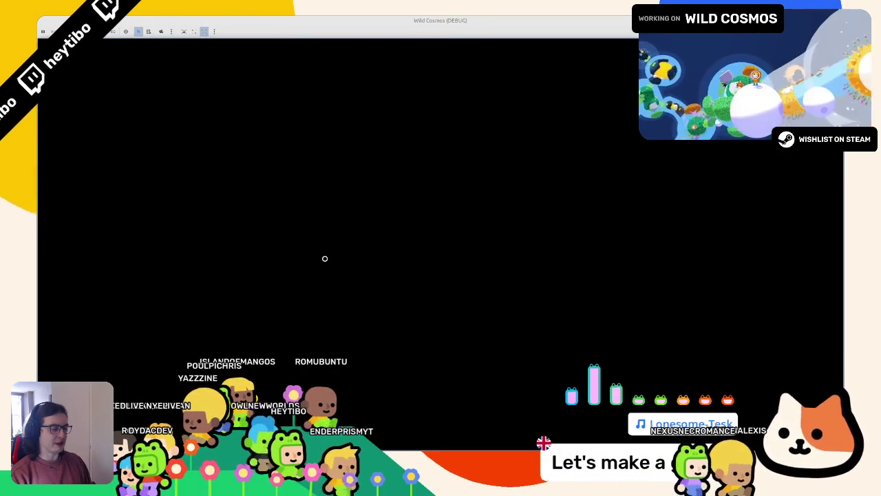
Step: Open the scanner's Bestiary tab in-game, arrow through the entries, then close the game
key("Tab")
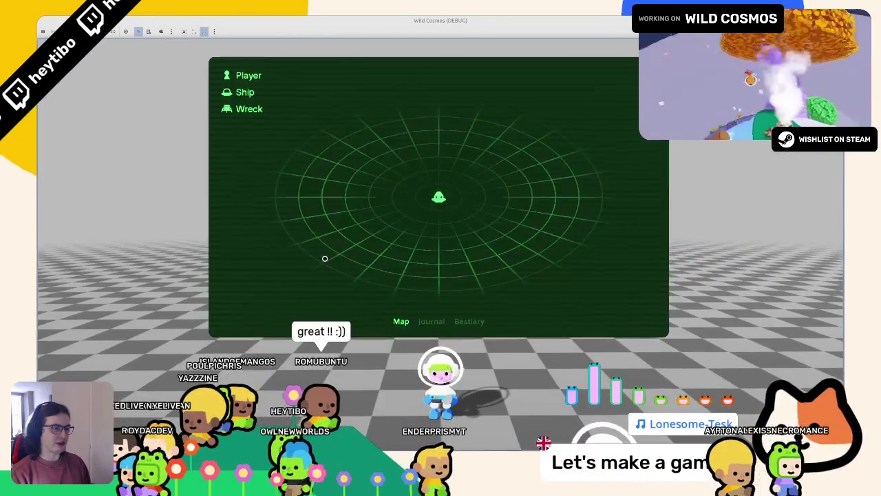
key("e")
key("e")
key("Up")
key("Up")
key("Down")
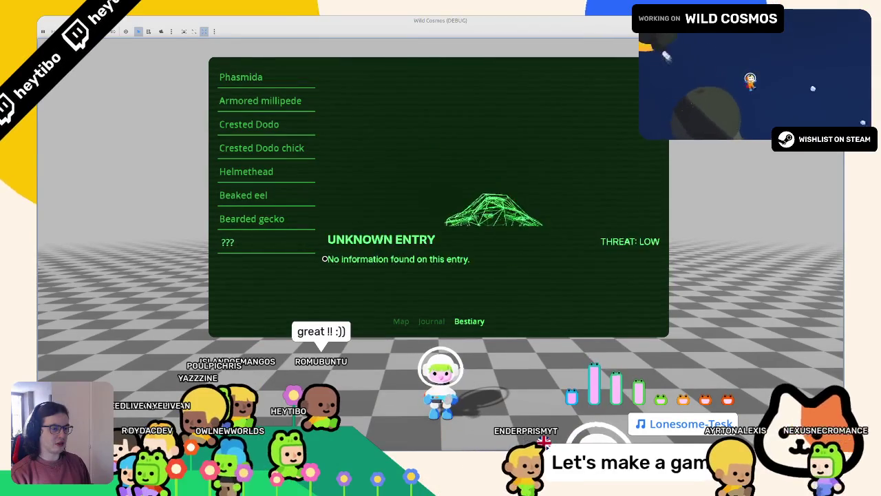
key("Down")
key("Down")
key("Down")
key("Down")
key("F8")
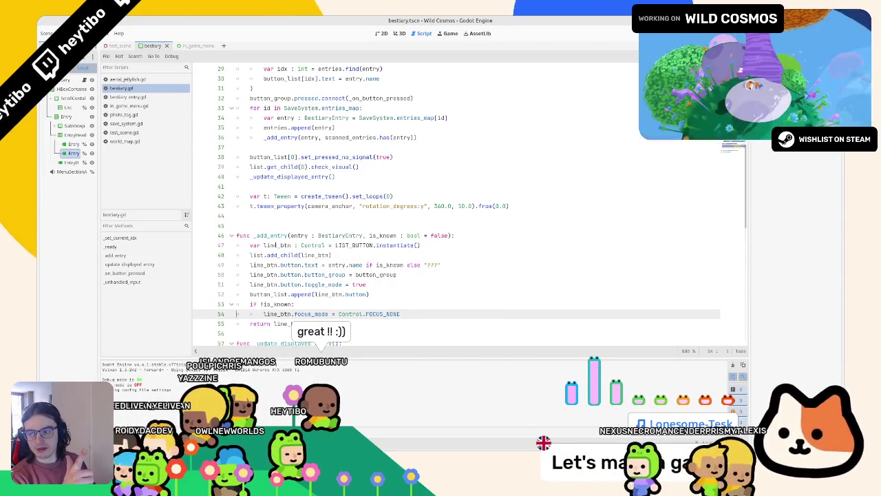
Step: Unfold _on_button_pressed and _unhandled_input and highlight direction, pressed_idx and current_idx uses
scroll(335, 290, "down", 10)
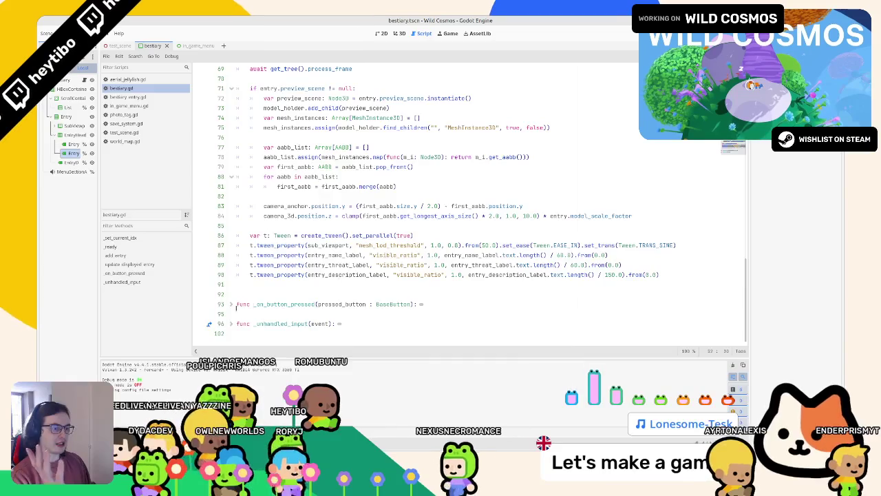
left_click(231, 324)
left_click(232, 303)
scroll(232, 304, "down", 2)
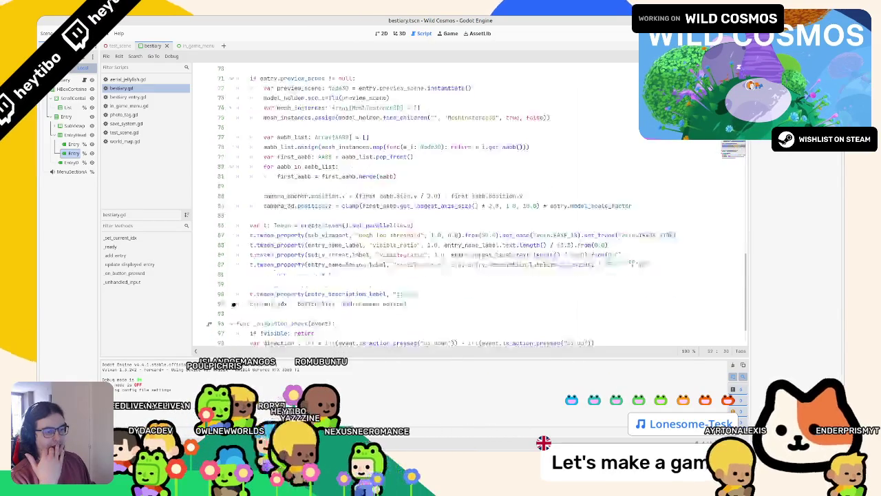
left_click(262, 293)
left_click(262, 304)
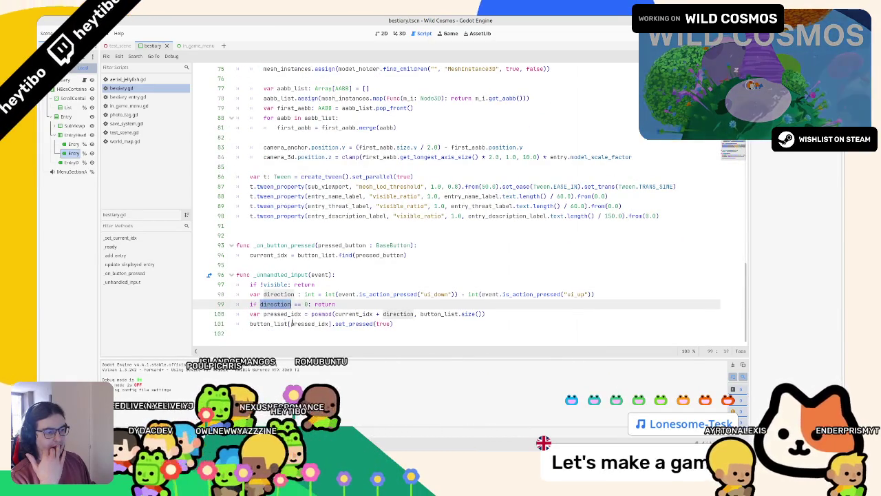
double_click(282, 313)
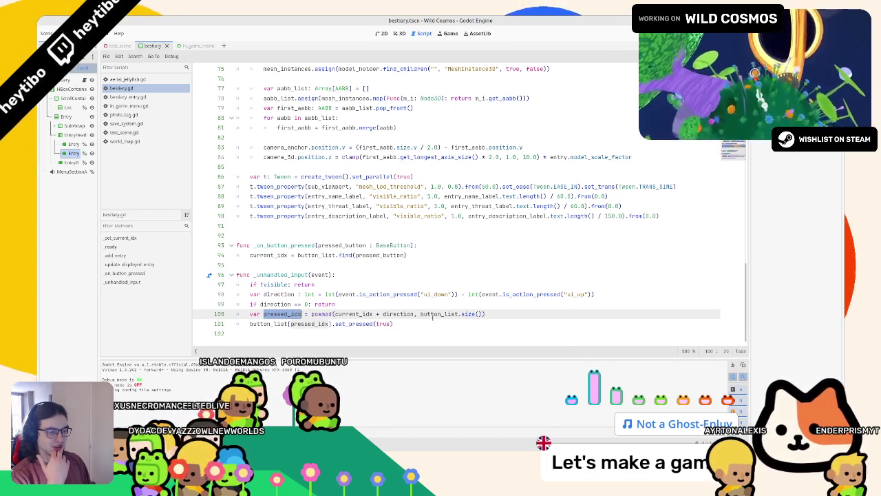
double_click(353, 314)
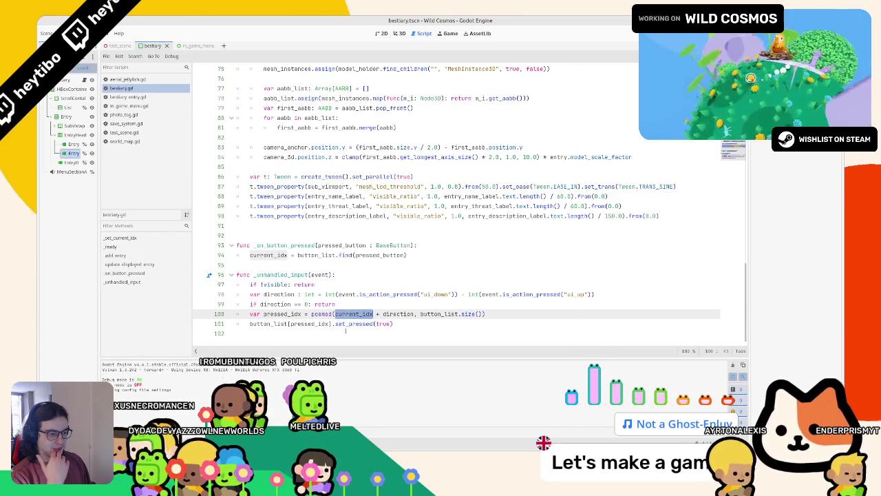
Step: Search for current_idx and step through its matches down to line 22
key("ctrl+f")
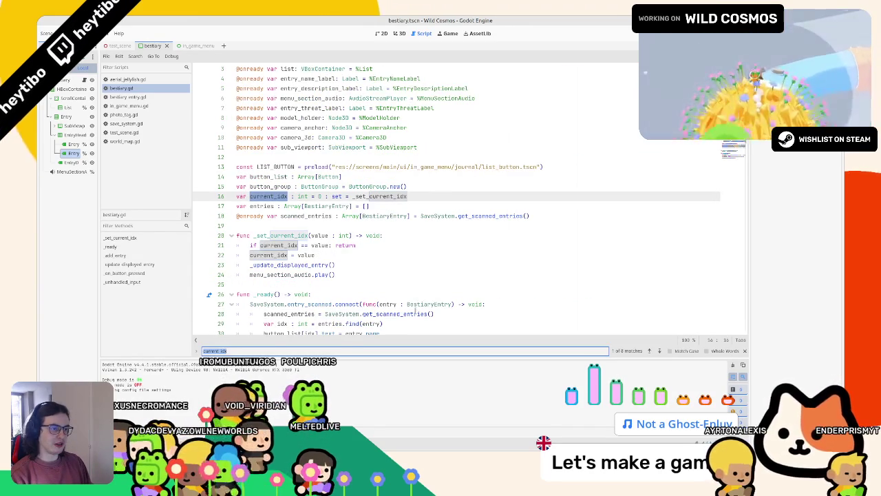
key("Return")
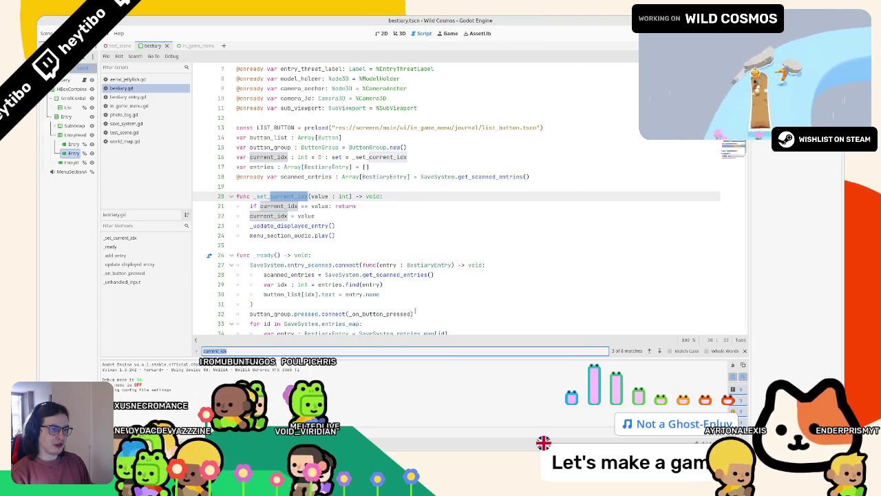
key("Return")
key("Return")
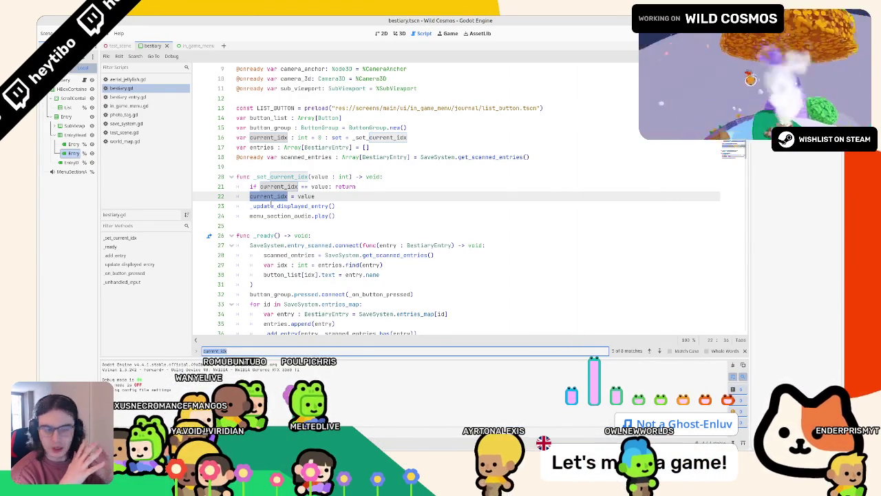
scroll(651, 195, "down", 15)
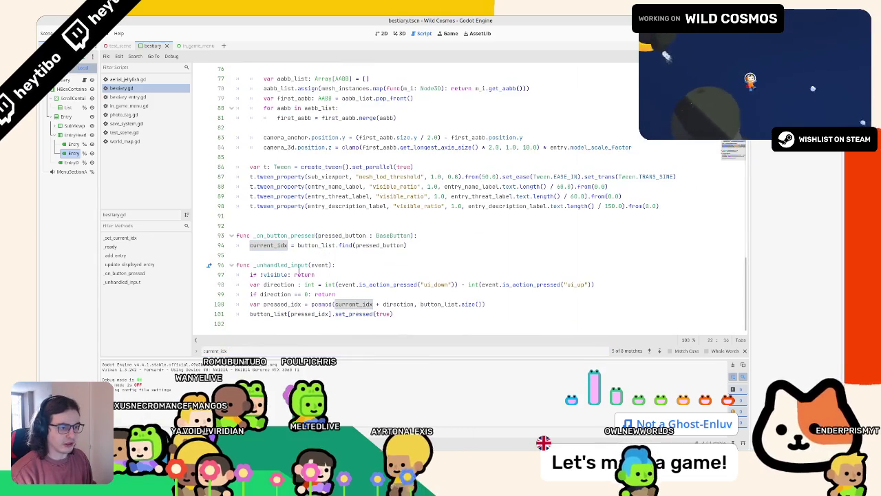
scroll(651, 195, "up", 15)
scroll(217, 249, "down", 1)
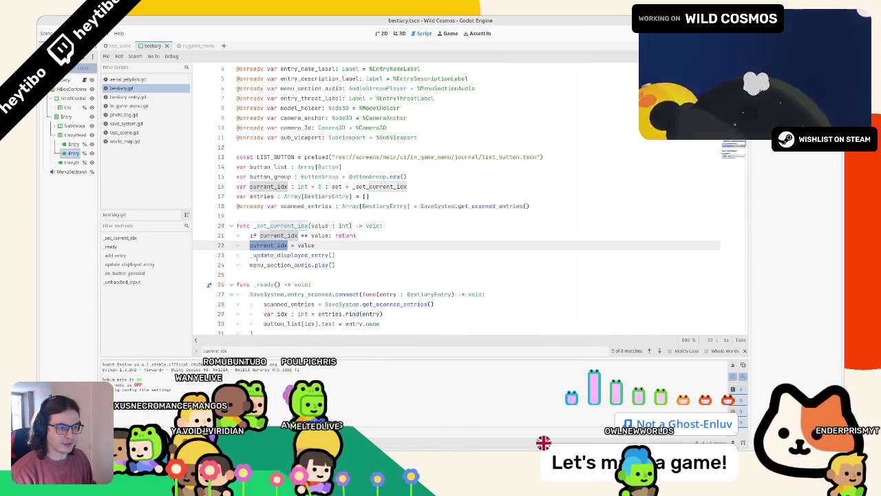
left_click(253, 255)
Step: Comment out the _set_current_idx function and remove the setter from current_idx's declaration
mouse_move(236, 225)
left_mouse_down()
mouse_move(307, 226)
mouse_move(297, 236)
mouse_move(236, 235)
mouse_move(236, 226)
mouse_move(238, 274)
left_mouse_up()
key("ctrl+k")
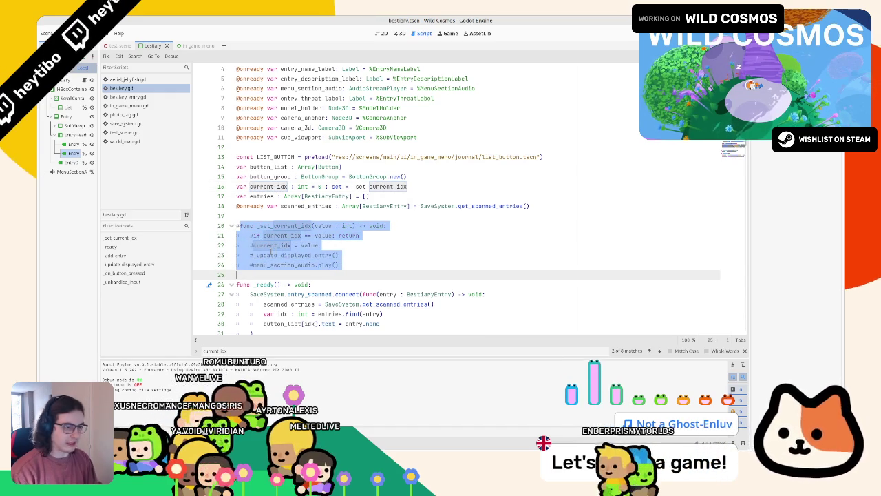
left_click_drag(407, 186, 318, 187)
key("BackSpace")
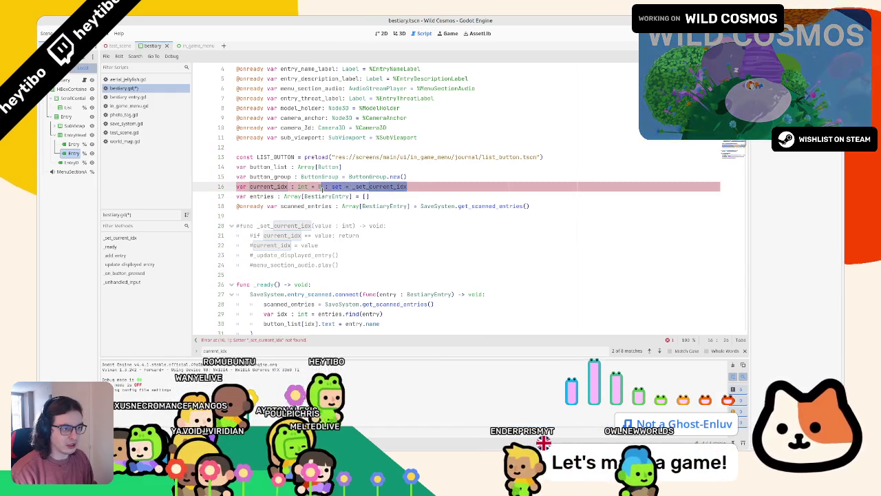
Step: Run the game, view the scanner's Bestiary page, then close the game
key("F5")
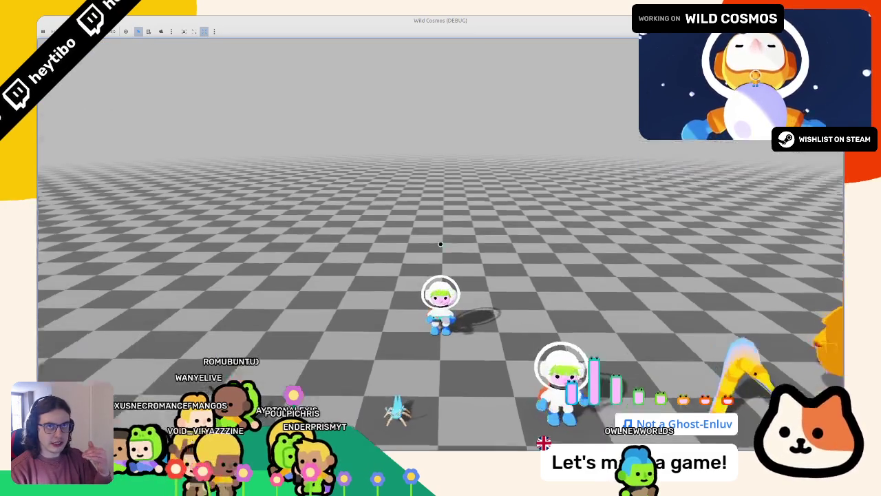
key("Tab")
key("e")
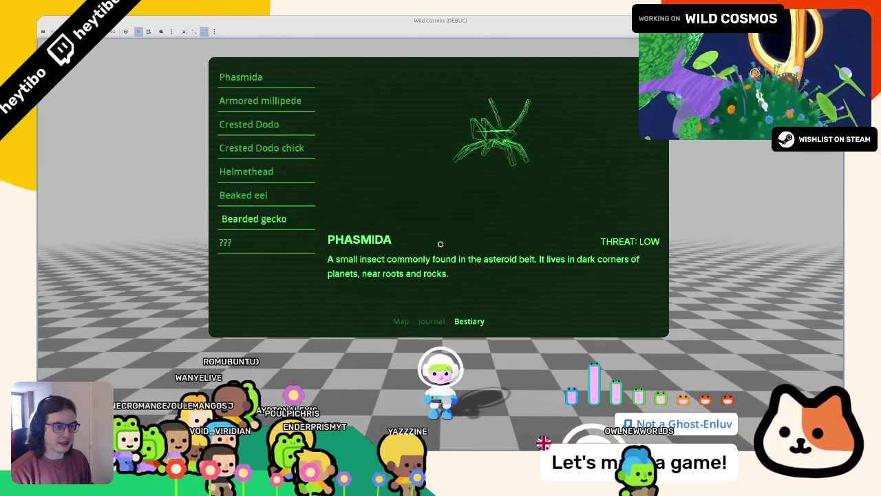
key("F8")
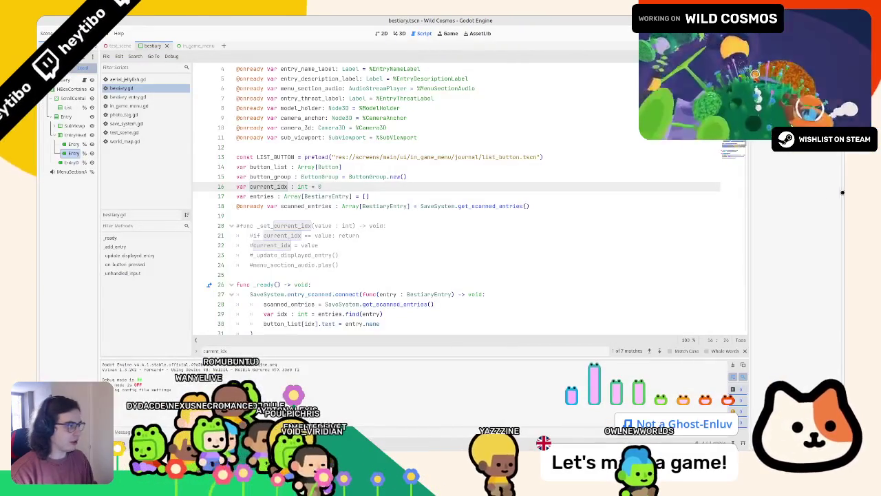
Step: Cut the last two lines of _unhandled_input, leaving an empty line 101
scroll(225, 299, "down", 15)
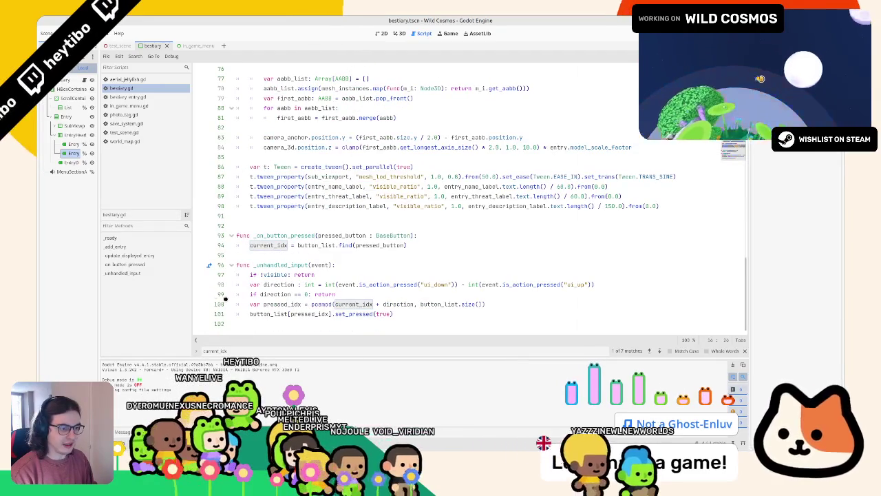
double_click(282, 303)
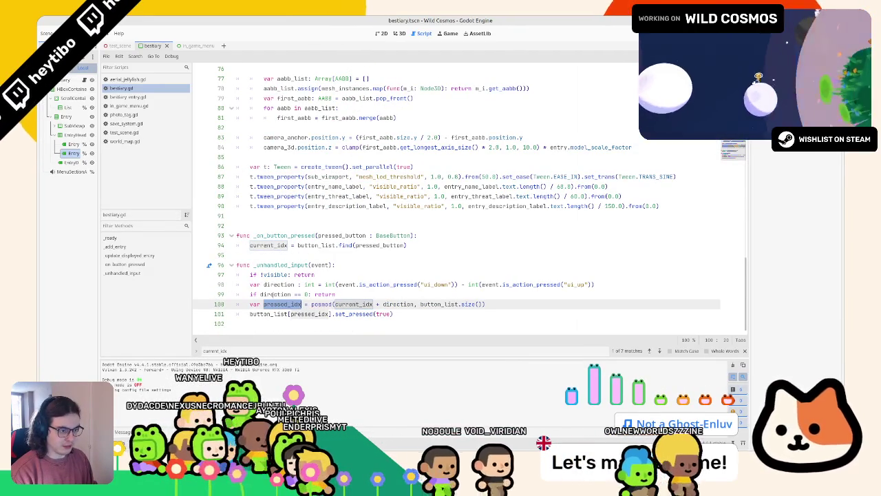
double_click(275, 294)
mouse_move(249, 303)
left_mouse_down()
mouse_move(485, 308)
mouse_move(396, 316)
mouse_move(473, 345)
left_mouse_up()
key("ctrl+x")
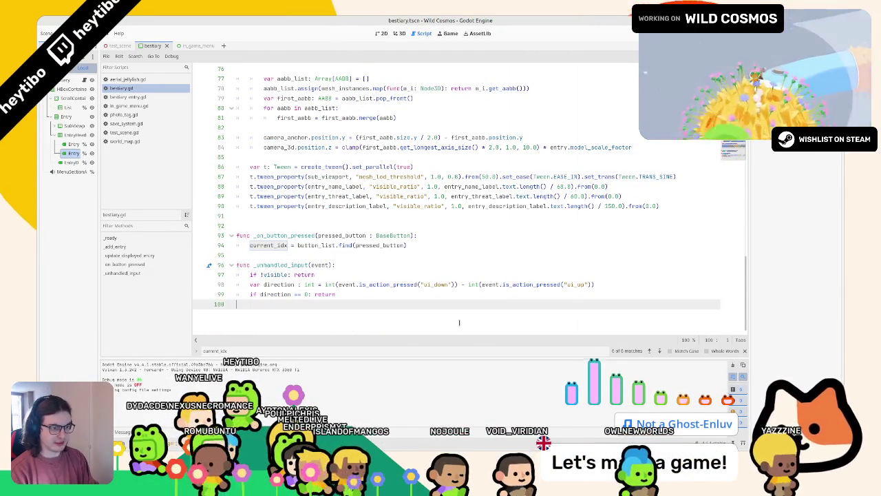
key("Return")
key("Return")
key("Up")
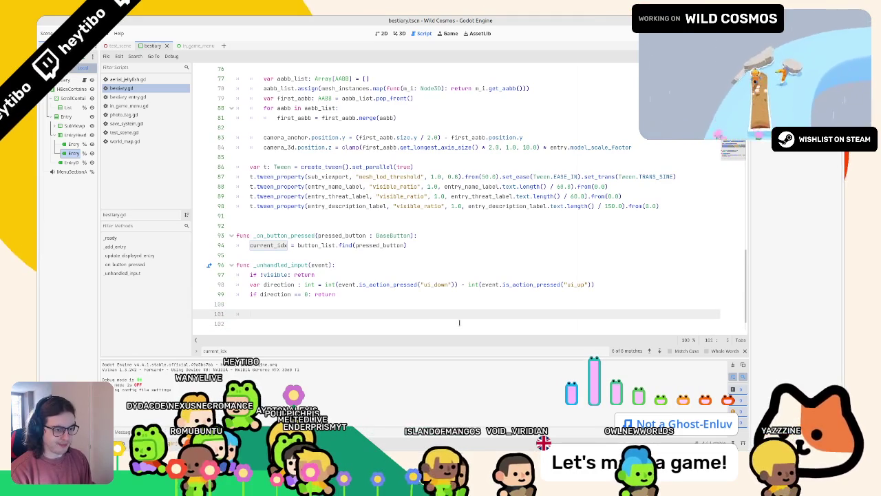
Step: Write focus_next on line 101 and view its entry in the Control reference
type("focus")
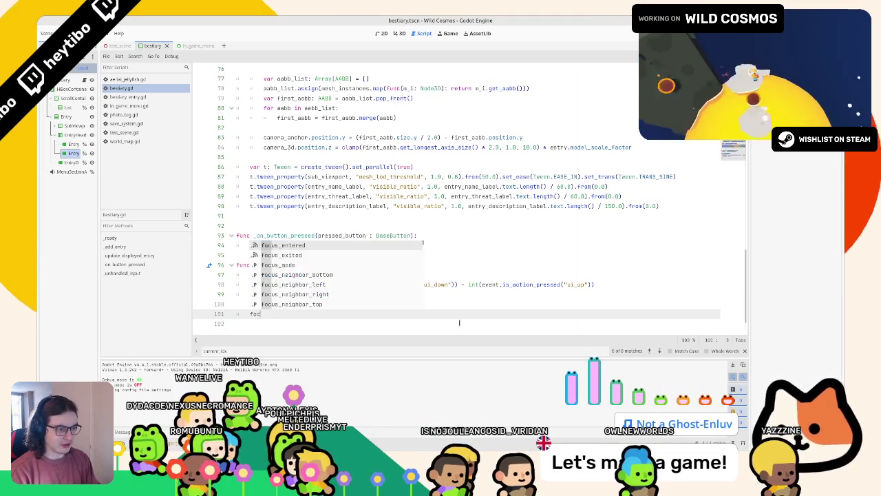
key("Down")
key("Down")
key("Down")
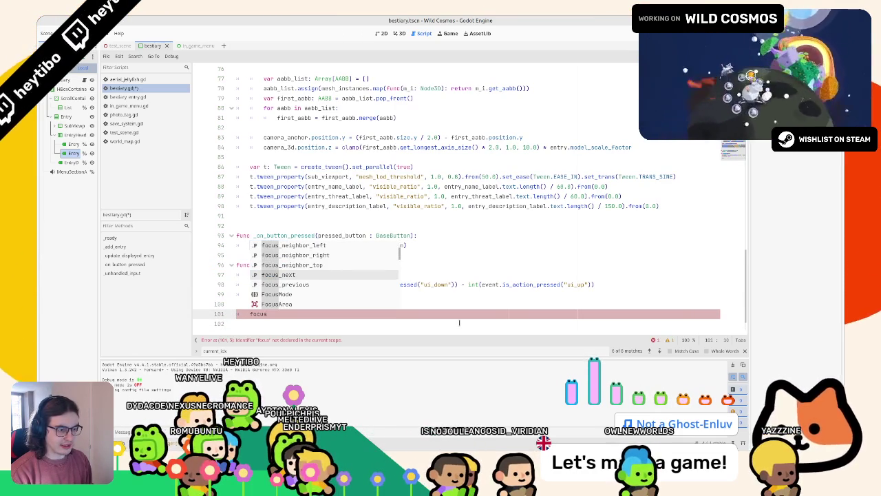
key("Return")
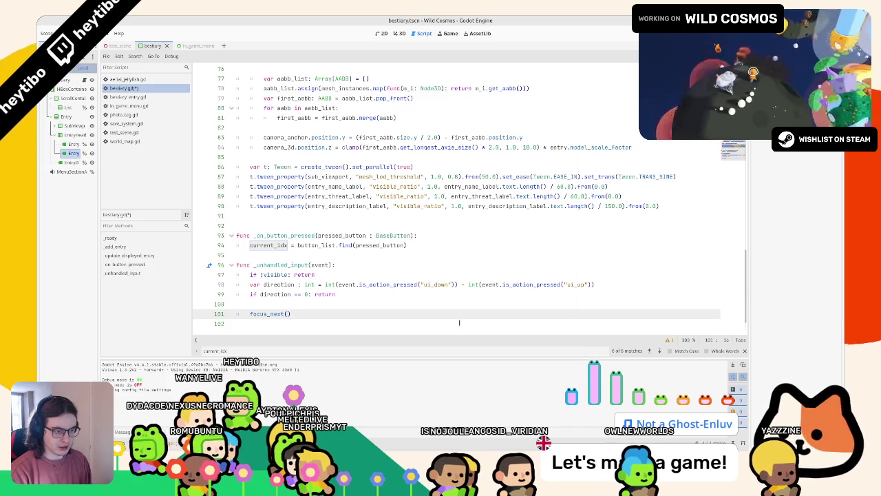
left_click(262, 312, "ctrl")
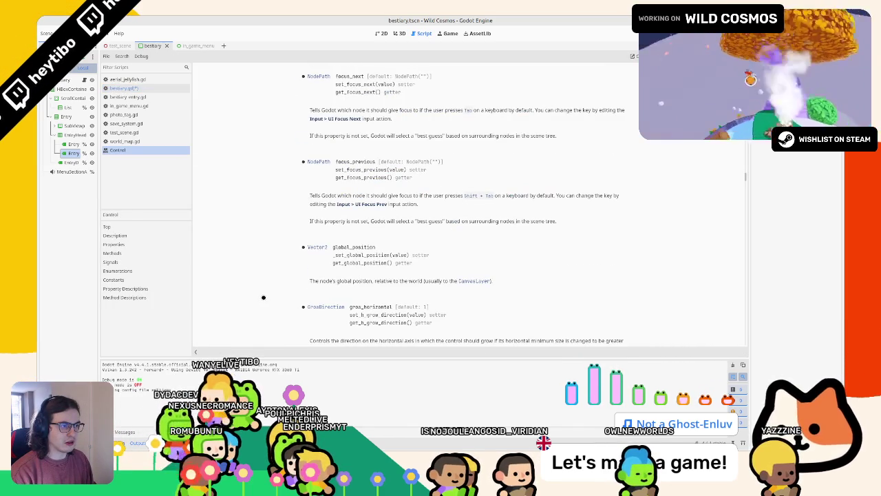
Step: Put find_next_valid_focus() on line 101 and read its Control reference entry
key("ctrl+w")
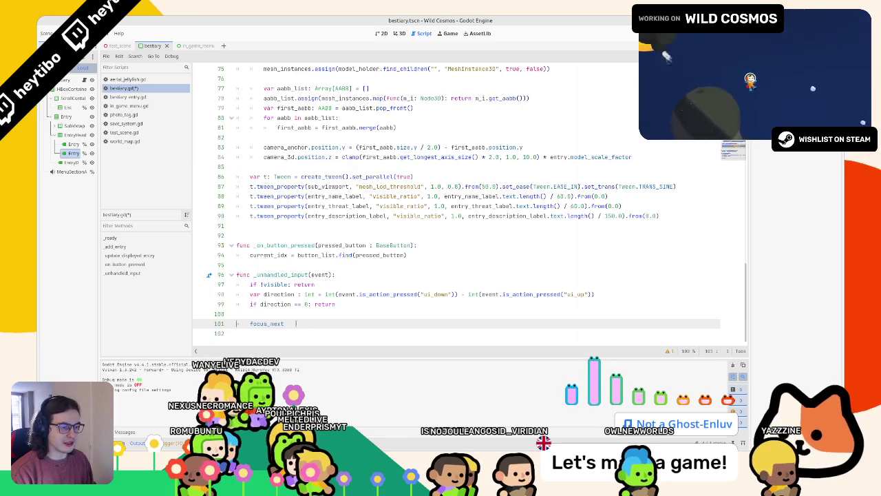
type("focus(")
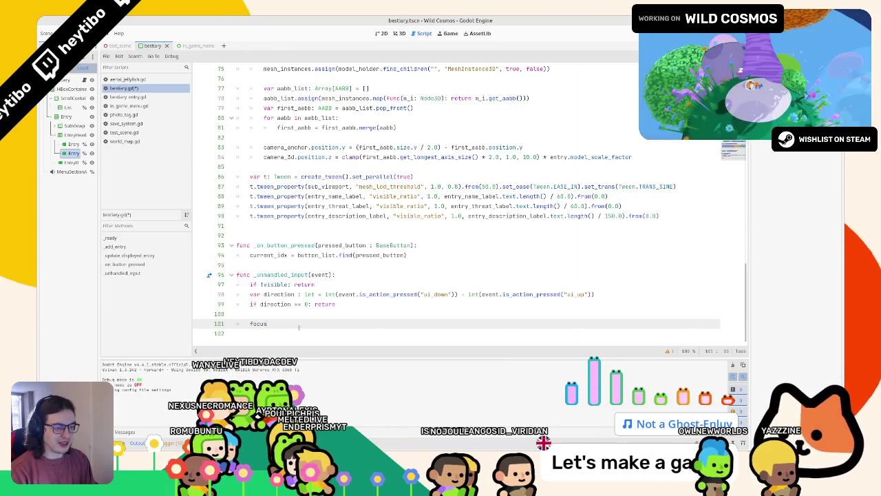
key("ctrl+space")
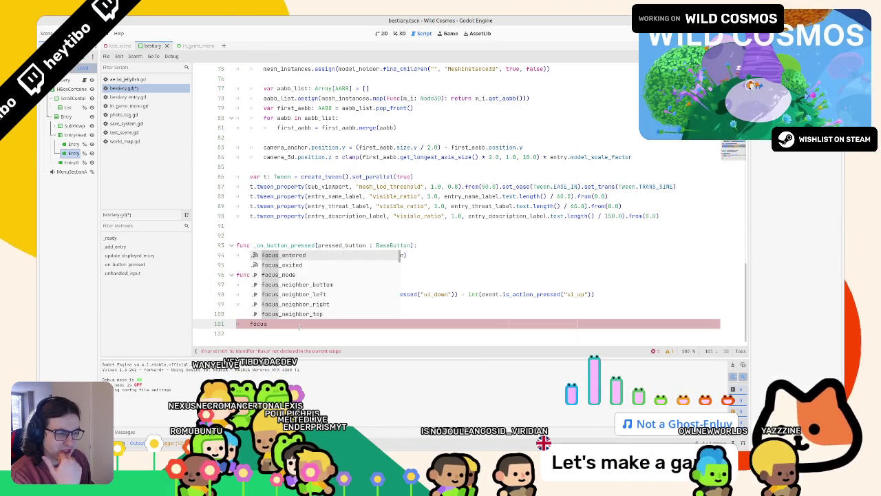
key("Down")
key("Down")
key("Down")
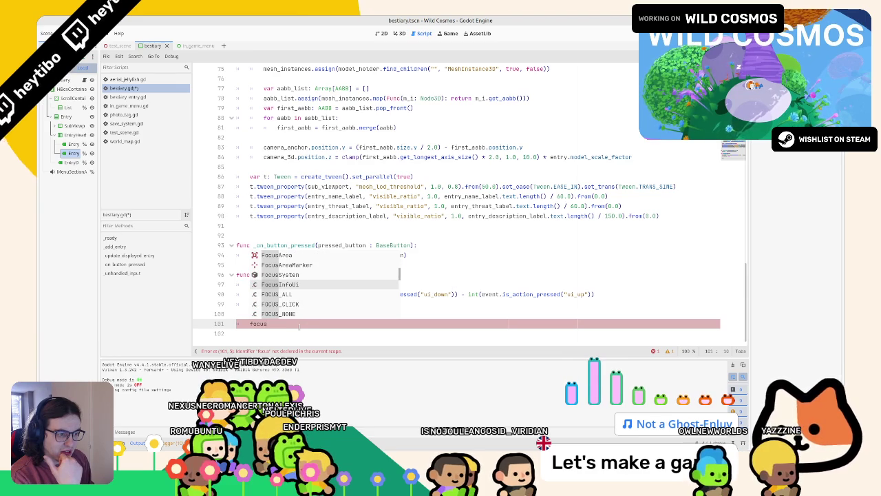
key("Down")
key("Down")
key("Down")
key("Down")
key("Down")
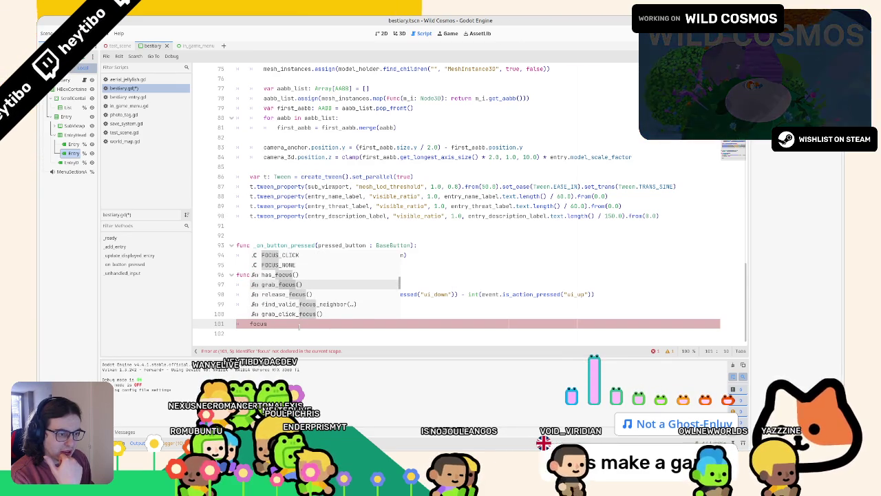
key("Down")
key("Down")
key("Down")
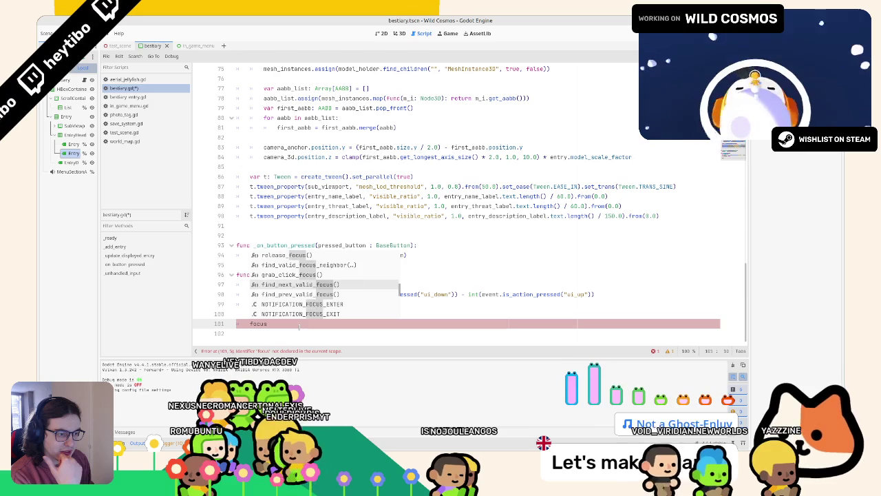
key("Return")
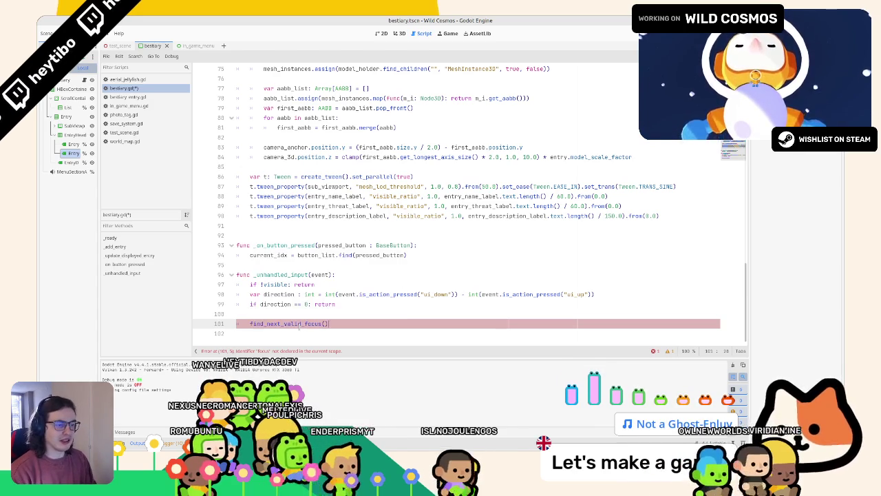
left_click(298, 323, "ctrl")
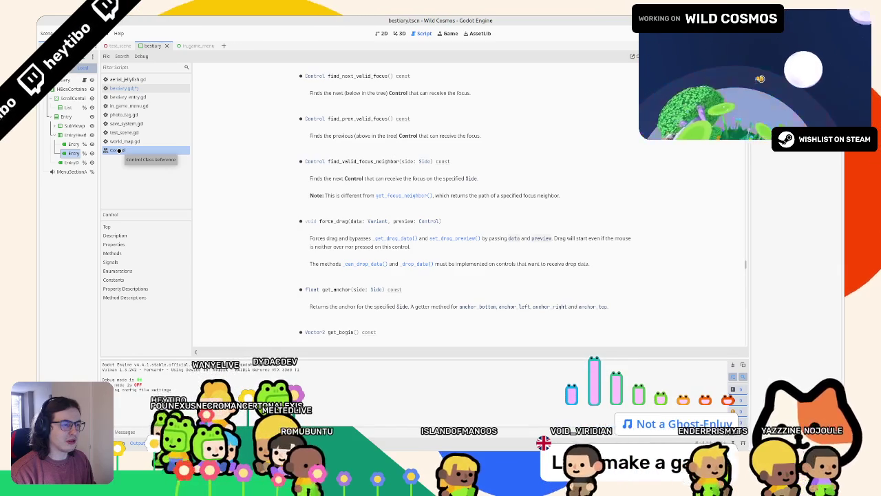
scroll(201, 123, "up", 3)
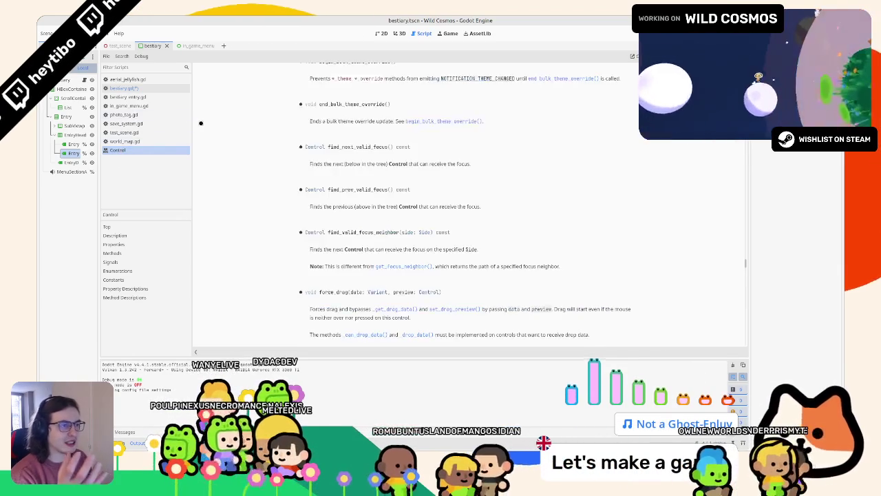
scroll(202, 124, "up", 10)
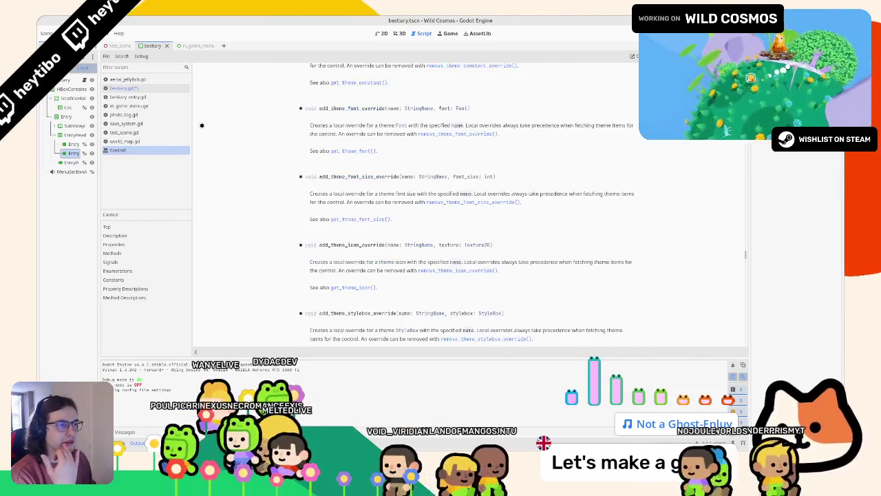
middle_click(155, 150)
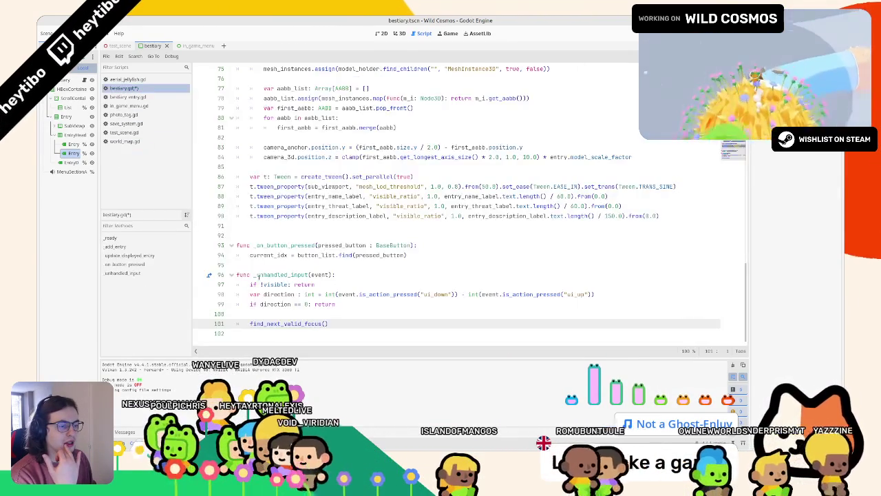
left_click(289, 322, "ctrl")
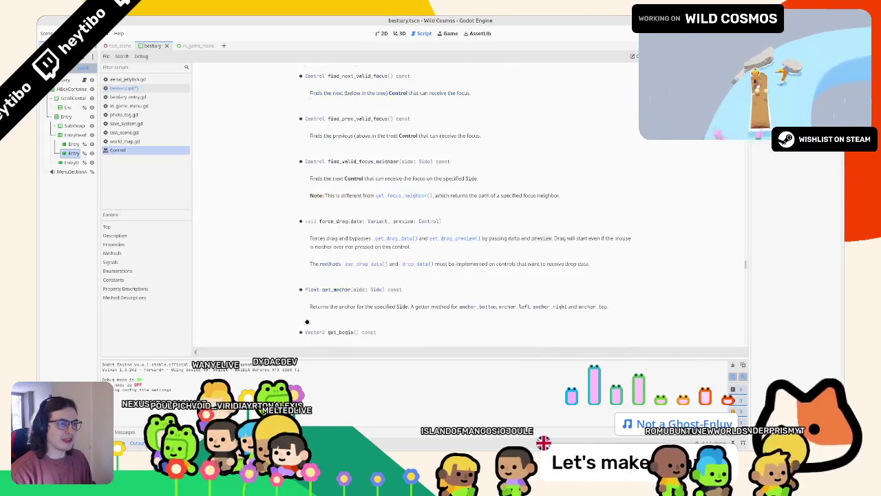
middle_click(158, 148)
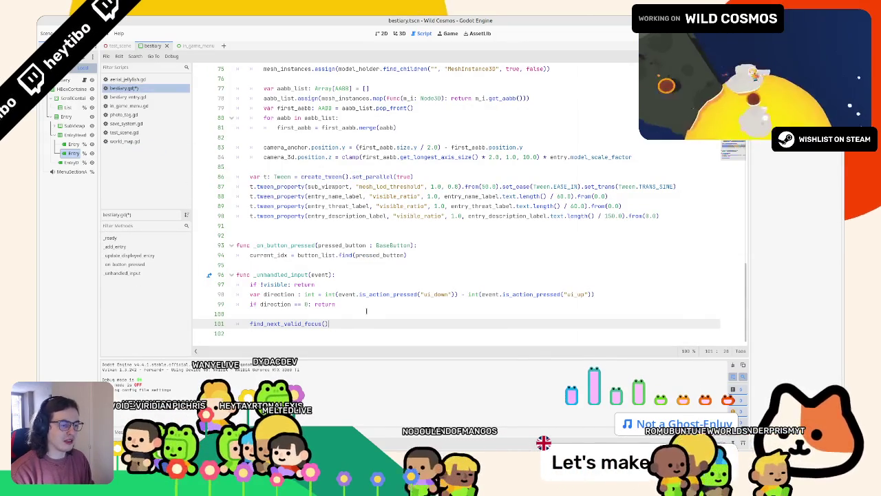
Step: Chain grab_focus() onto the find_next_valid_focus() call
type(".focus")
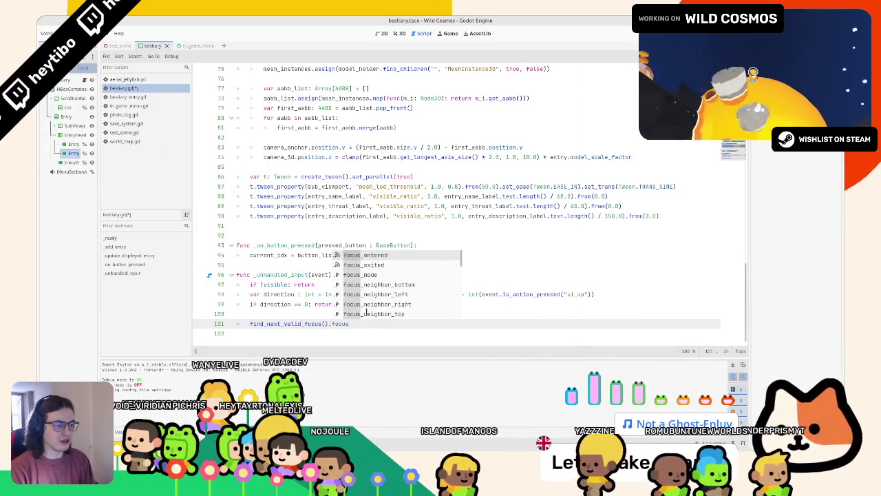
type("(")
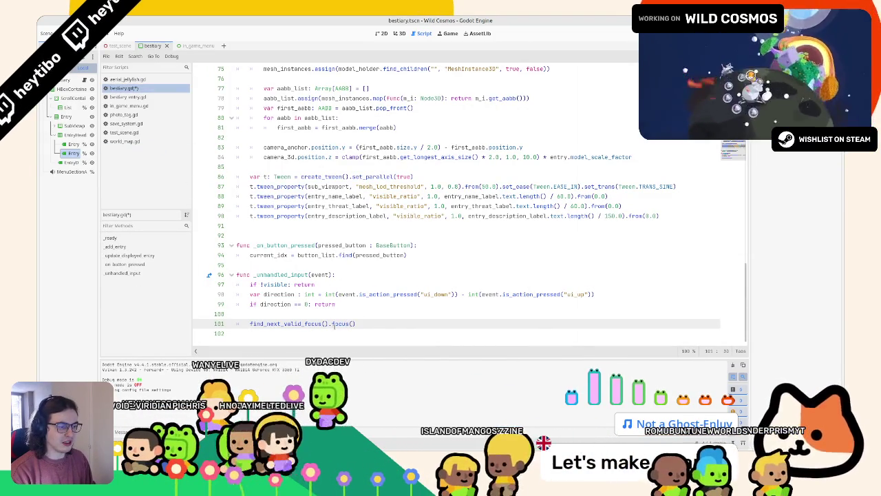
double_click(340, 324)
key("BackSpace")
type("gra")
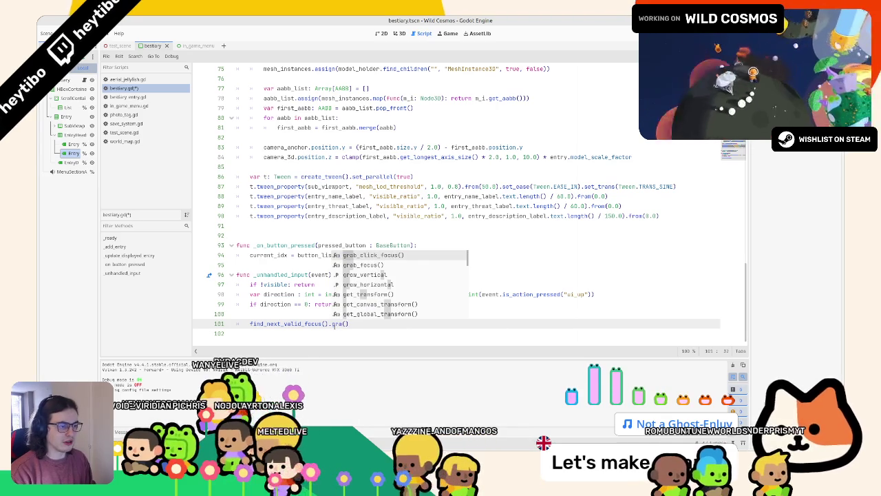
key("Down")
key("Return")
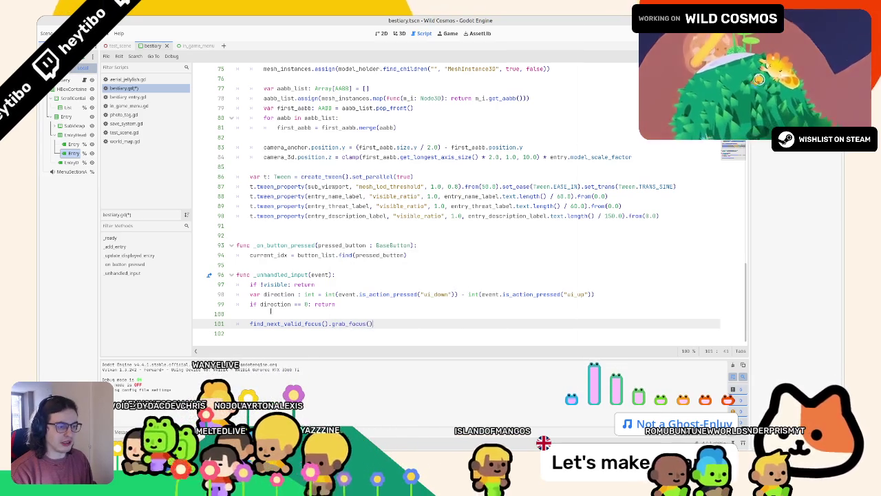
Step: Wrap the focus call in an if direction condition with an else branch
key("shift+Home")
type("if ")
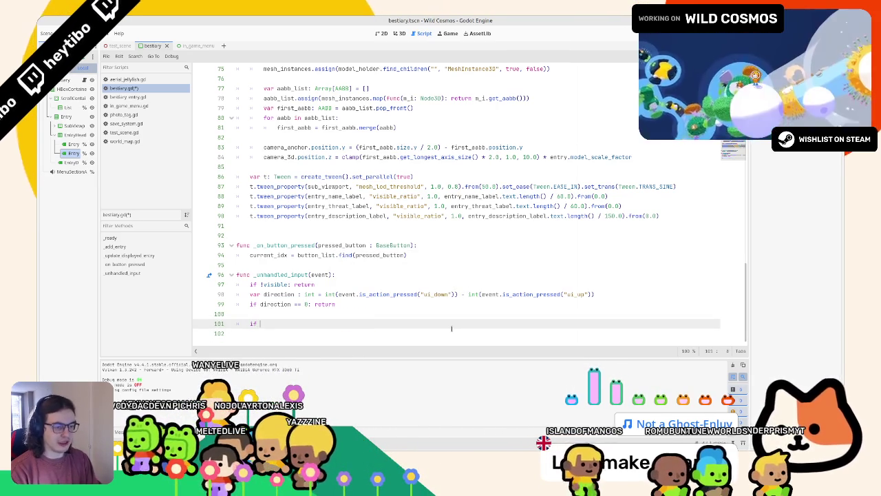
type("direction < 0:")
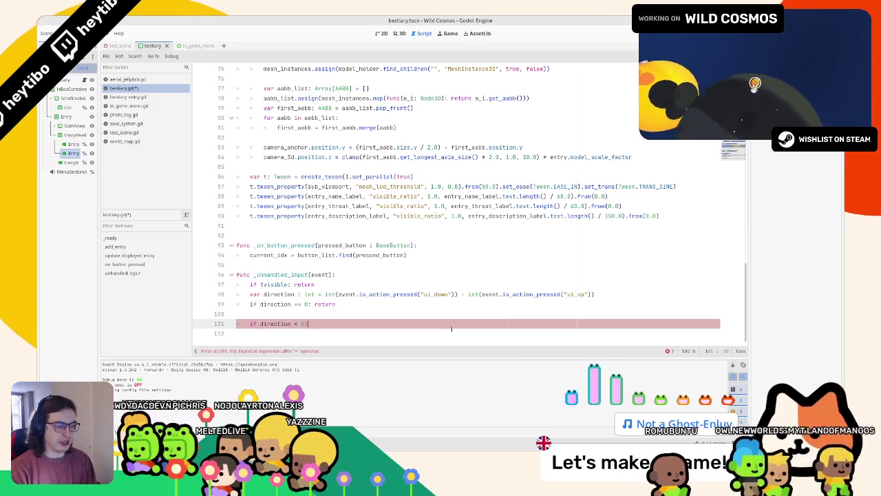
key("Return")
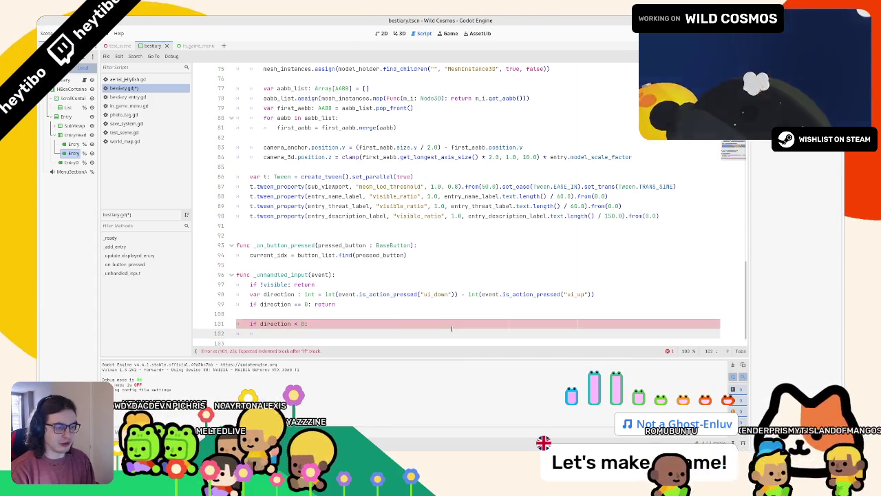
type("find_next_valid_focus().grab_focus()")
key("Return")
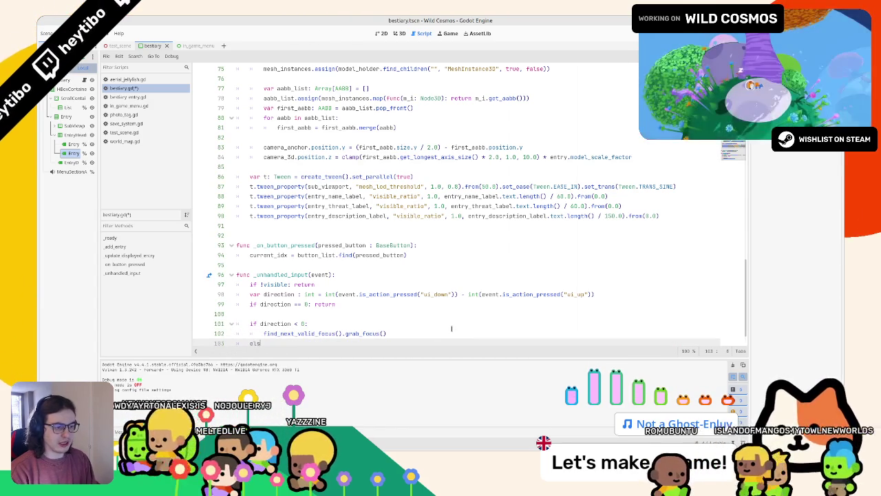
type("e:")
key("Return")
Step: Make the condition direction > 0, use find_prev_valid_focus() in the else branch, and save
scroll(451, 328, "up", 1)
scroll(452, 328, "down", 2)
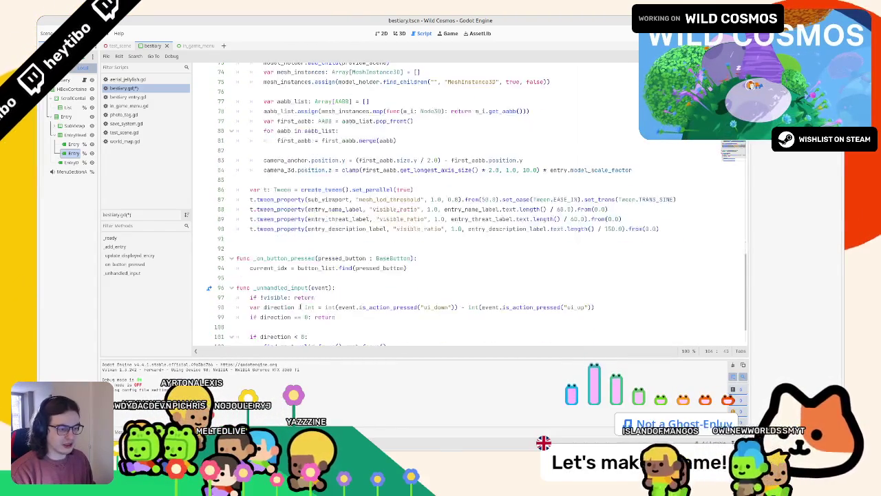
double_click(300, 294)
type(">")
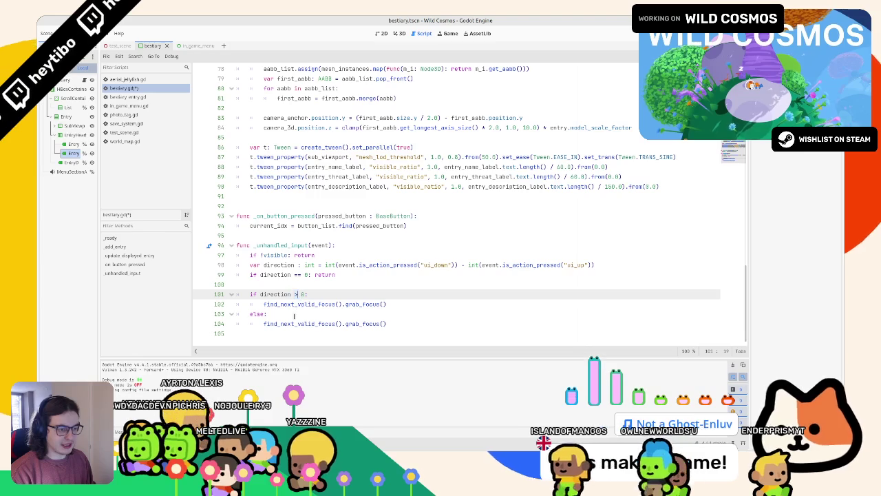
double_click(293, 324)
type("f")
type("ind_prev")
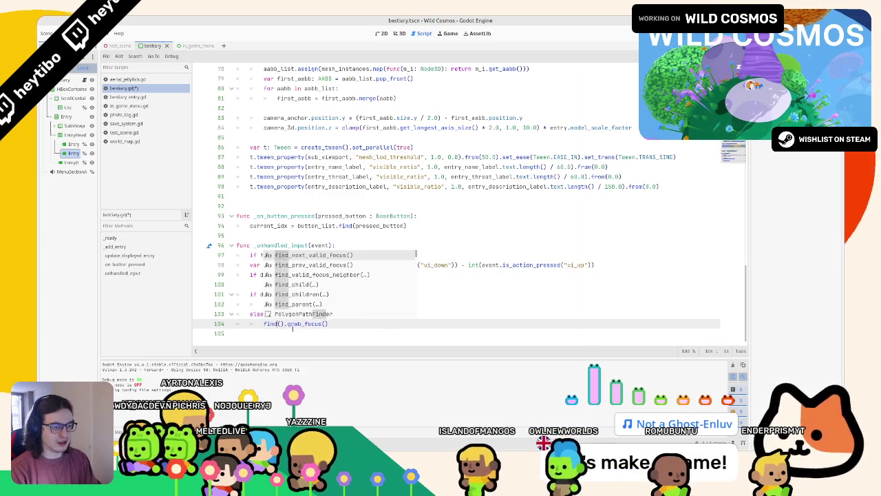
key("Return")
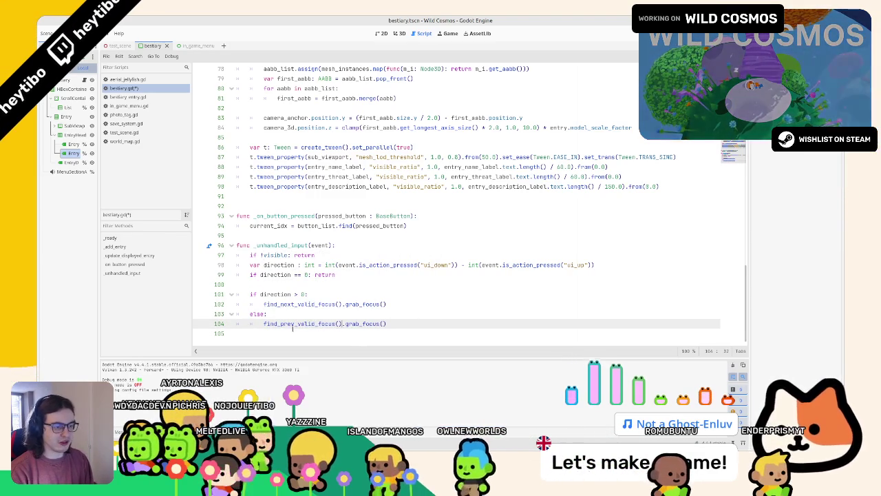
key("ctrl+s")
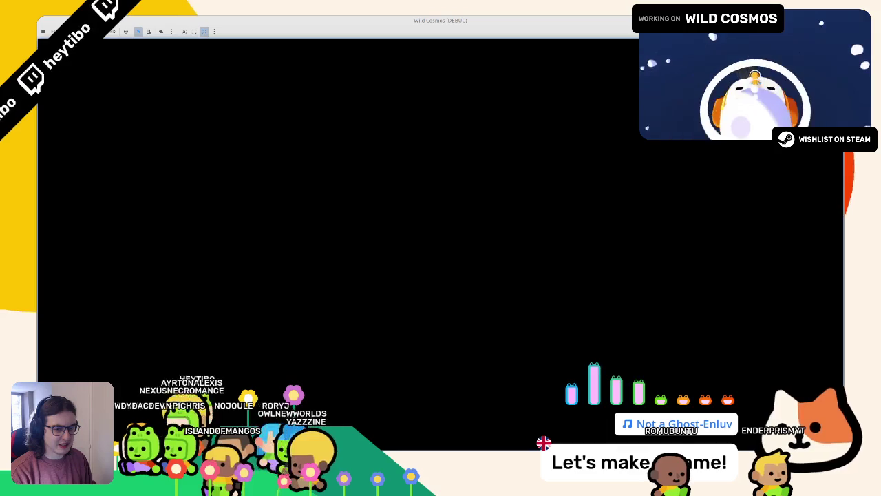
key("Tab")
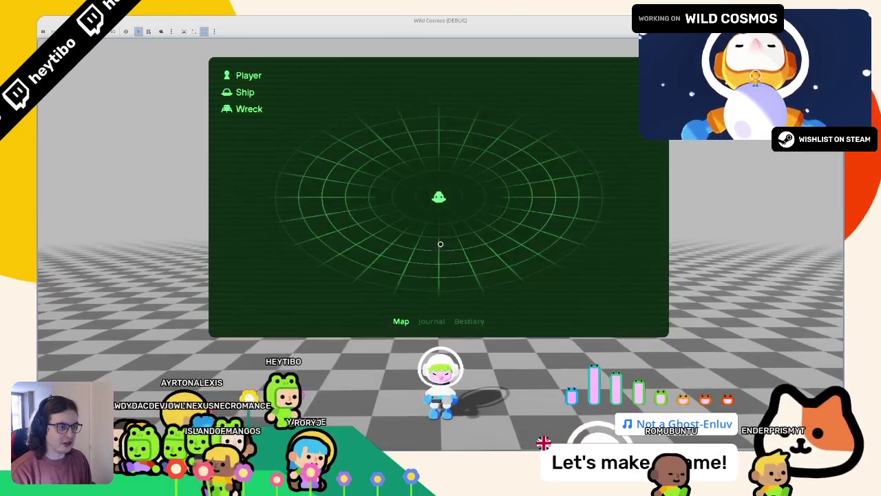
key("e")
key("e")
key("Down")
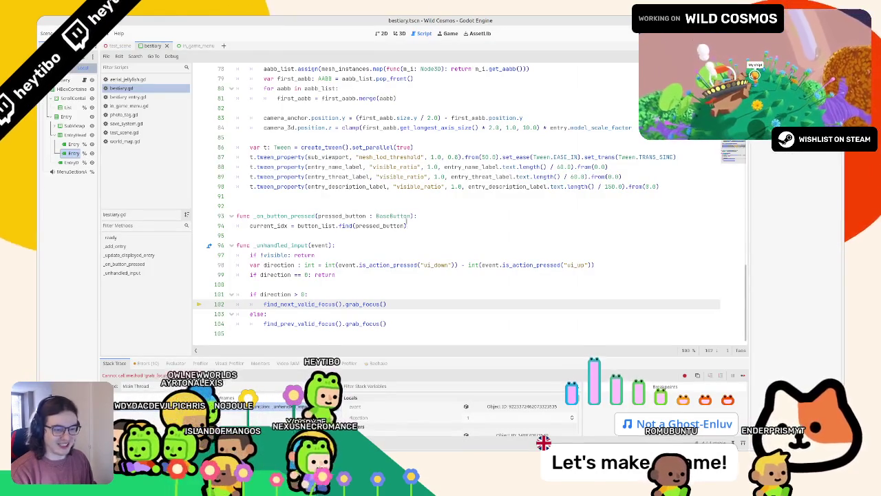
left_click(320, 291)
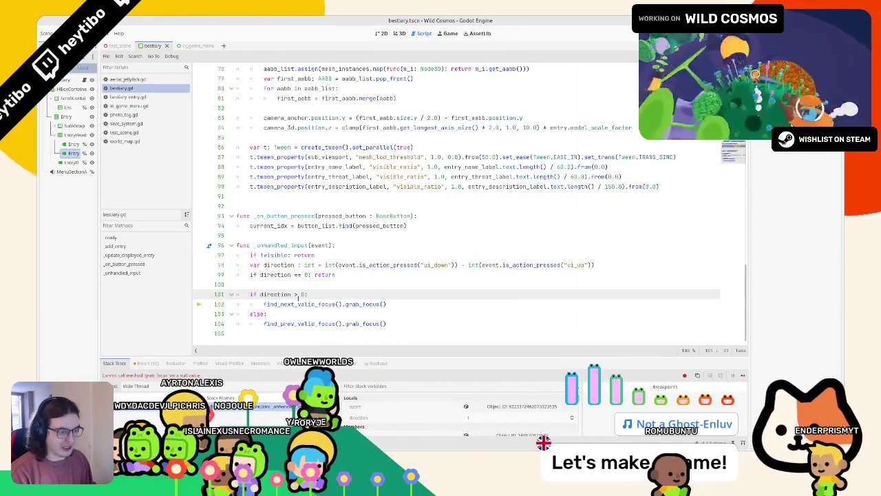
mouse_move(387, 303)
left_mouse_down()
mouse_move(265, 304)
mouse_move(346, 303)
left_mouse_up()
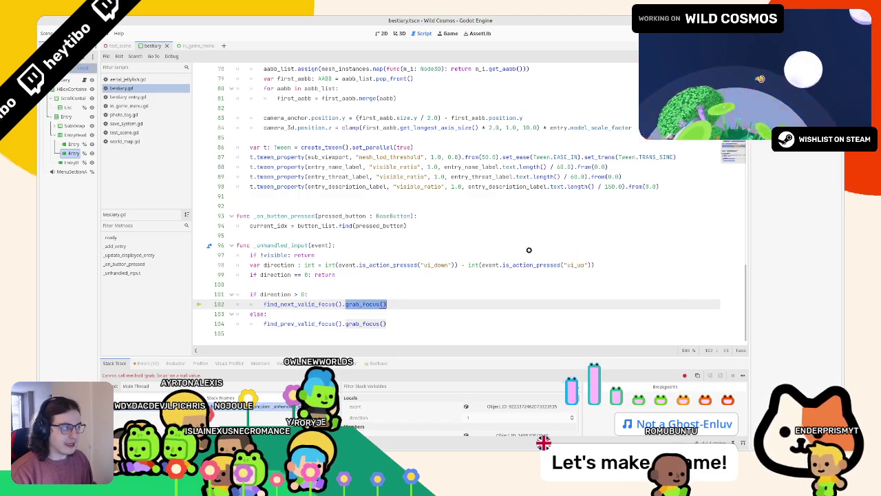
scroll(349, 194, "up", 20)
scroll(349, 193, "down", 4)
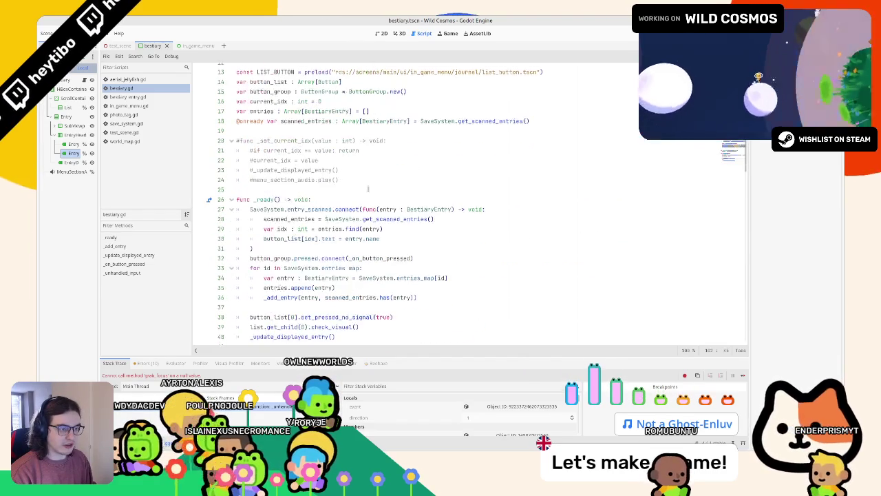
key("F12")
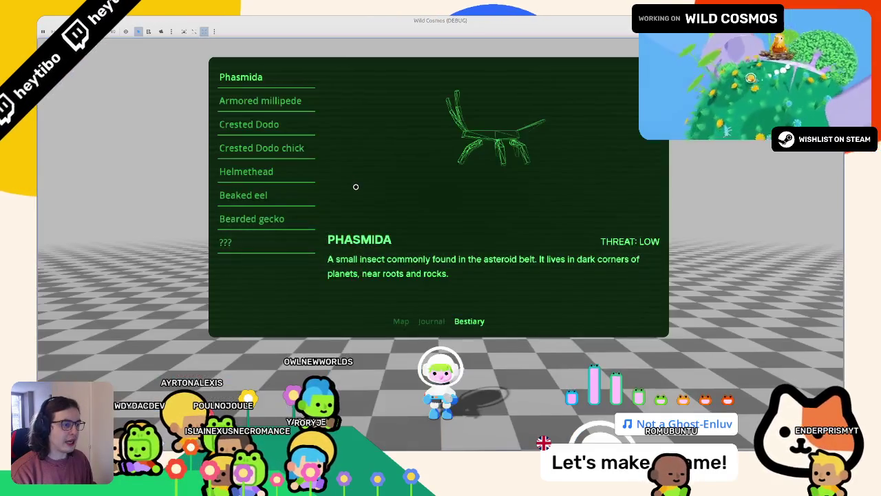
left_click(426, 322)
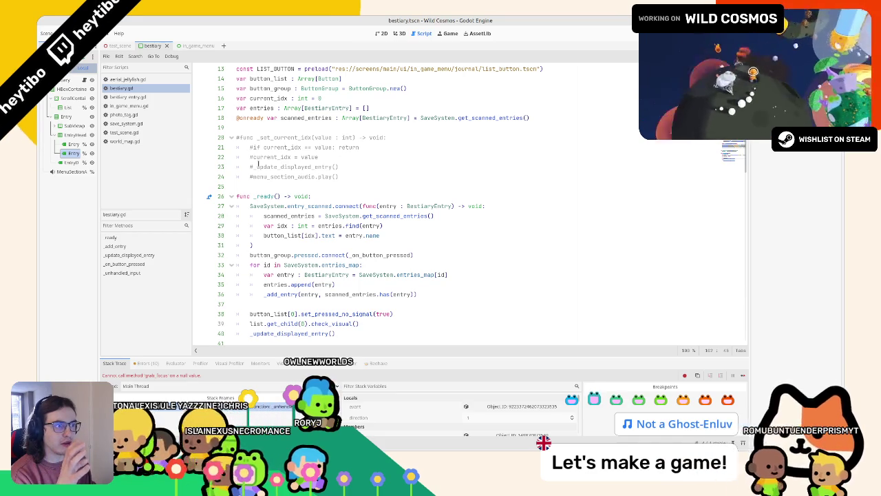
Step: Replace set_pressed_no_signal(true) on line 38 with grab_focus()
scroll(258, 158, "down", 4)
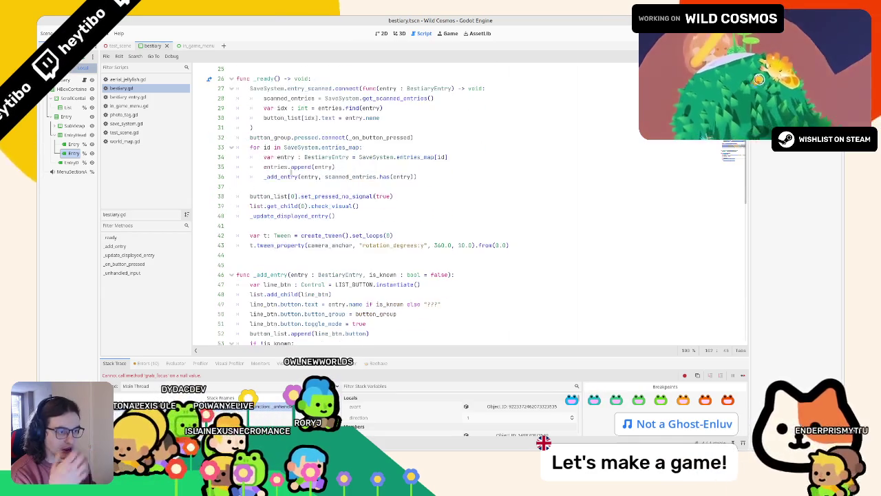
double_click(324, 196)
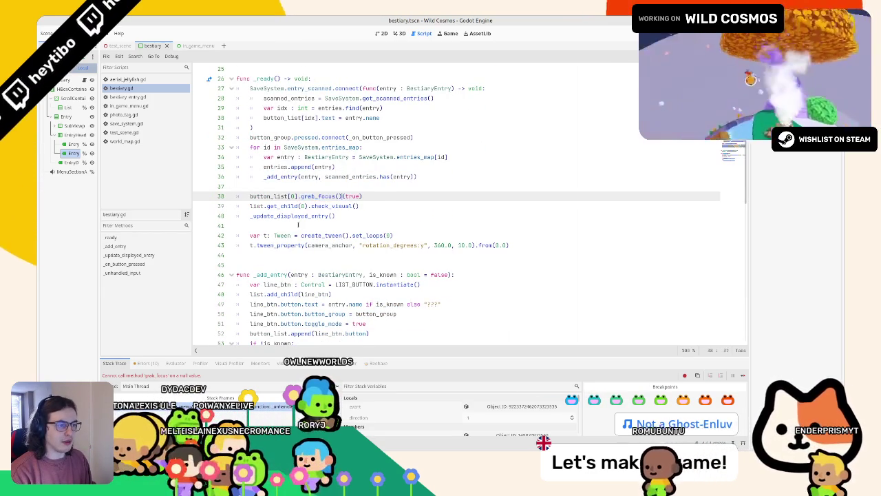
key("ctrl+z")
key("ctrl+shift+z")
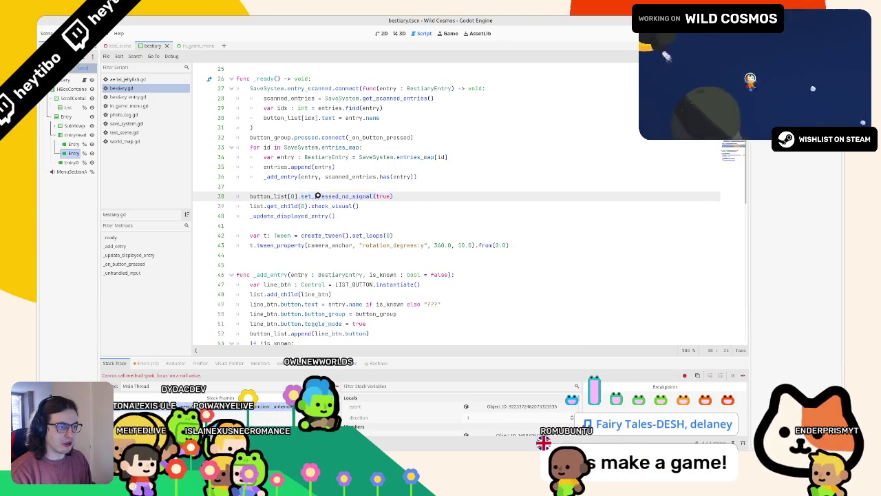
key("ctrl+shift+z")
key("ctrl+z")
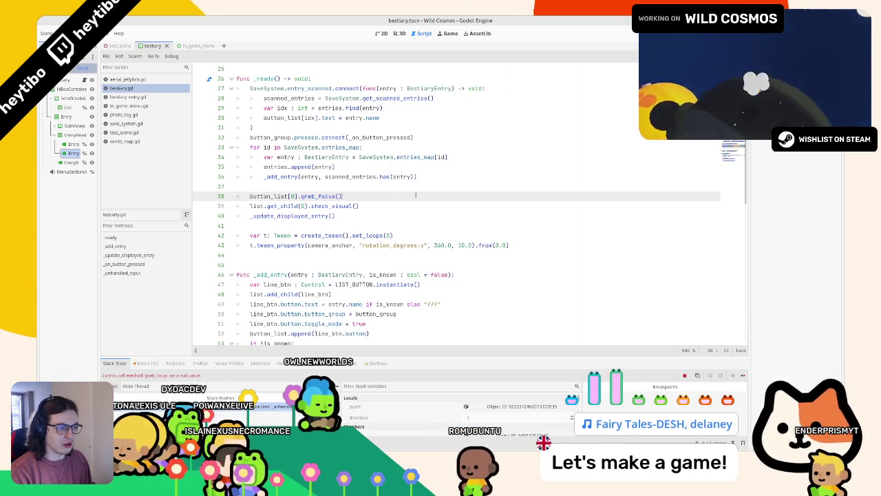
Step: Run the game, open the in-game menu's Bestiary tab, and return to the editor
key("F5")
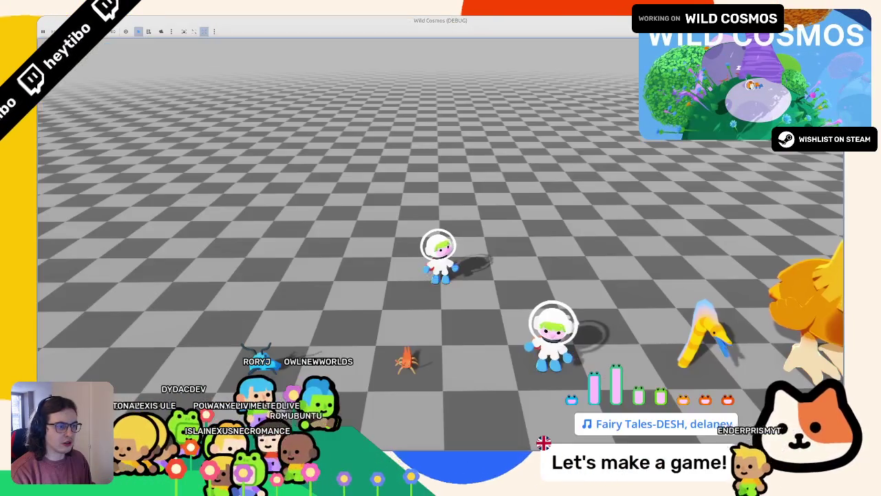
key("Tab")
key("e")
key("e")
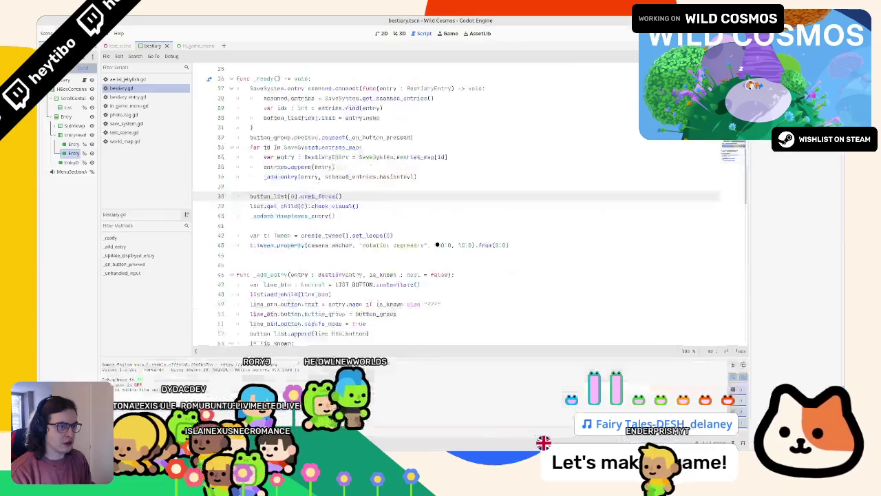
key("ctrl+z")
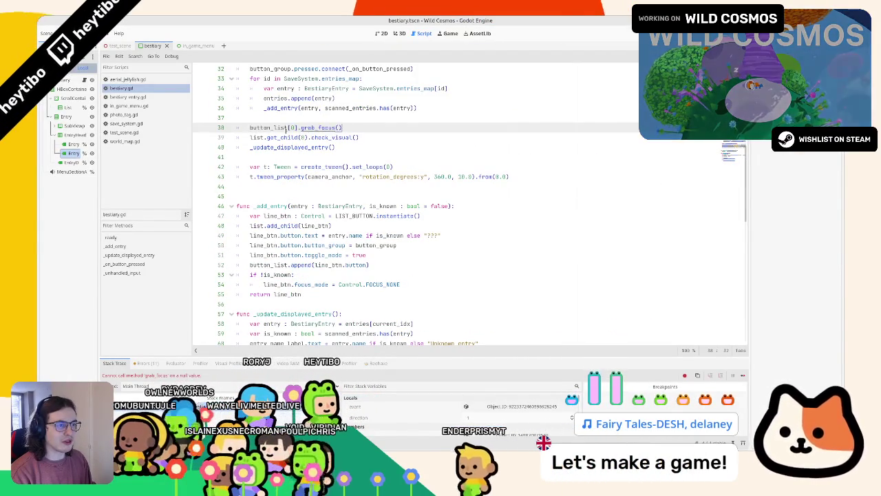
Step: Add a print( line after the grab_focus call and try various focus-related argument names
left_click(359, 133)
key("Return")
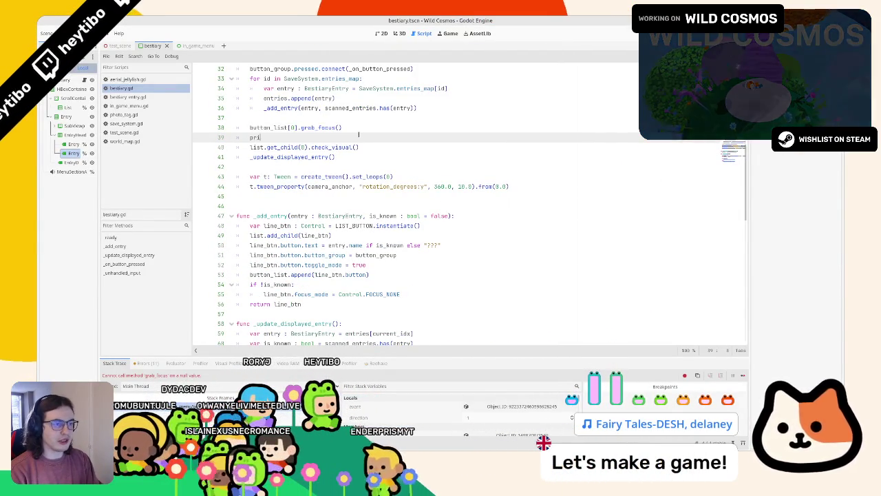
type("print(focus")
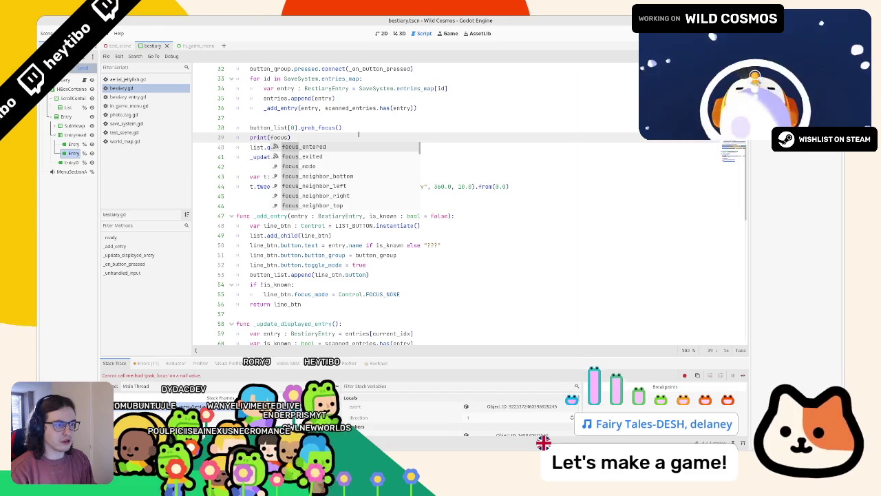
key("BackSpace")
key("BackSpace")
key("BackSpace")
type("g")
type("et_curren")
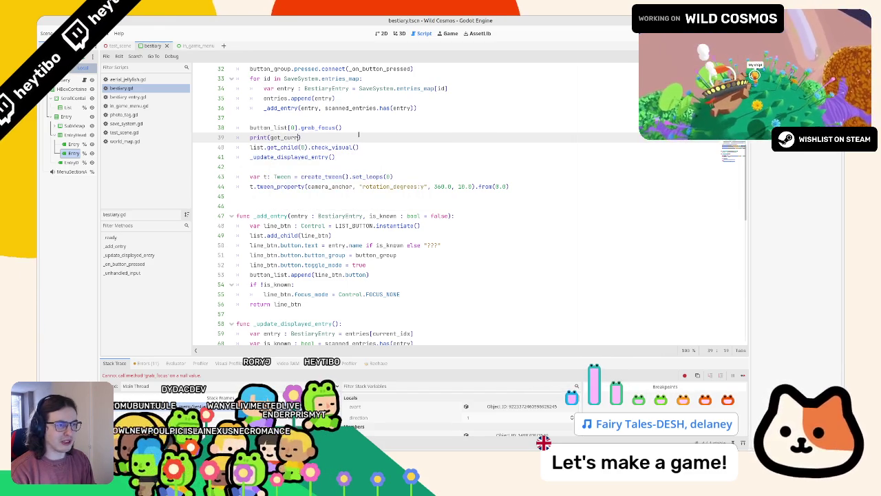
type("focus")
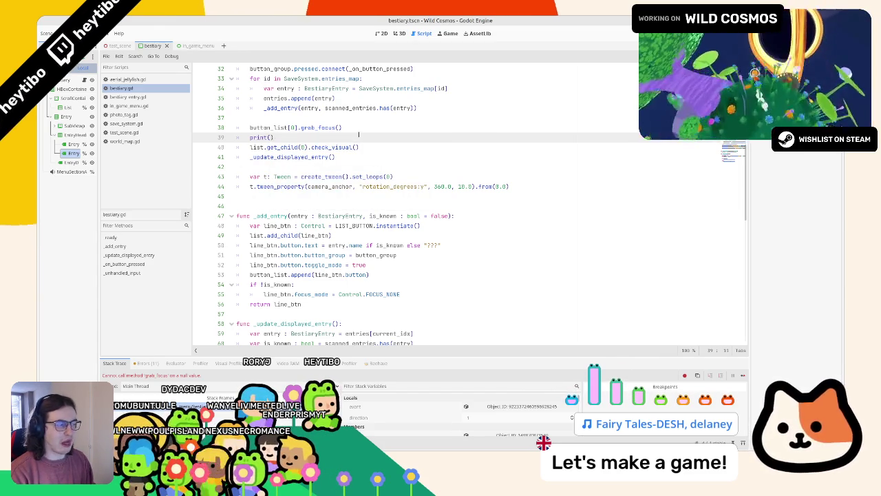
scroll(627, 204, "down", 15)
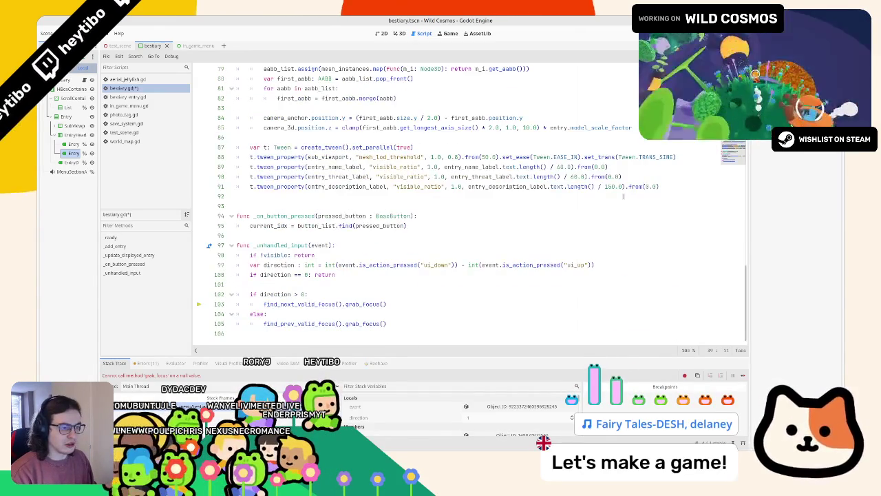
key("ctrl+z")
type("ind_foc)")
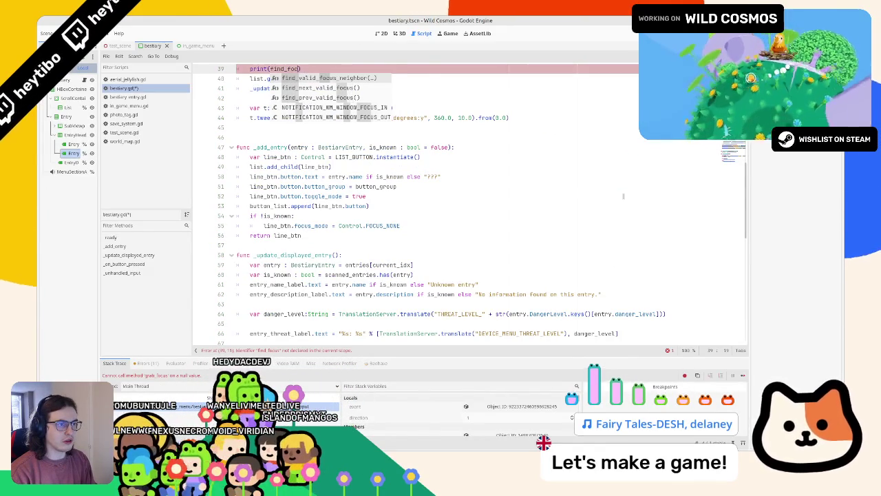
key("BackSpace")
key("BackSpace")
key("BackSpace")
type("g")
key("BackSpace")
type("foc")
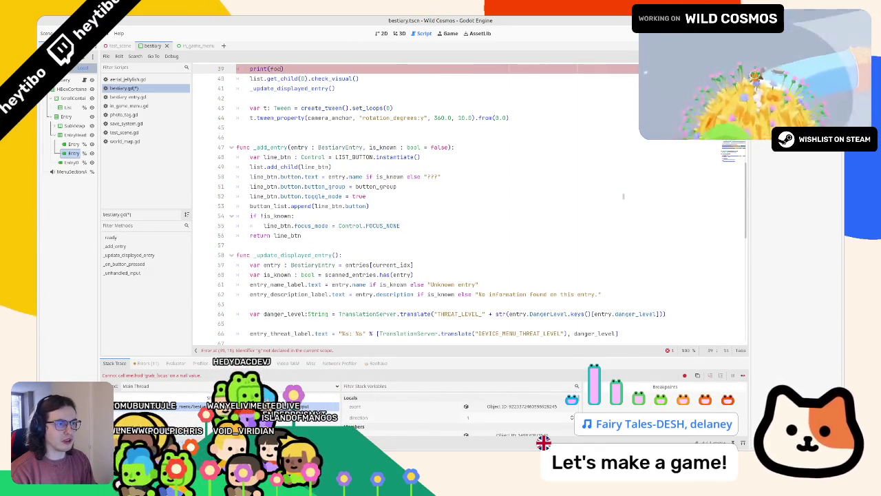
key("BackSpace")
key("BackSpace")
key("BackSpace")
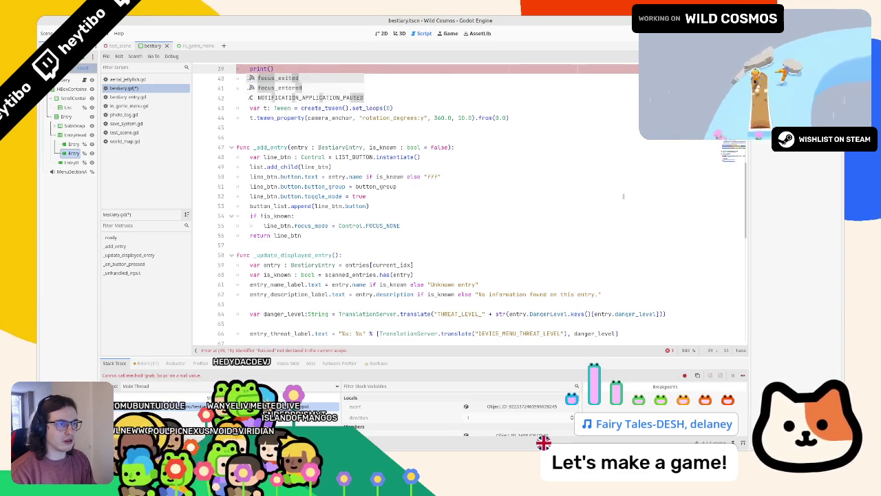
type("f")
key("BackSpace")
type("I")
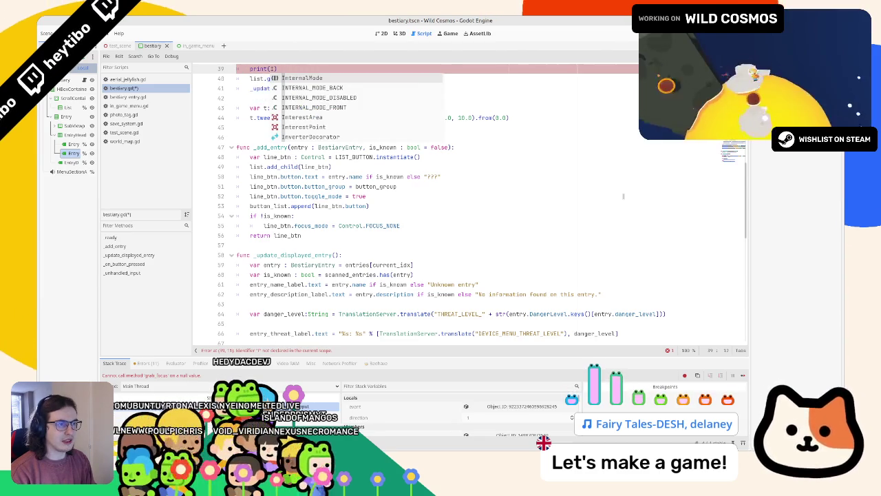
key("BackSpace")
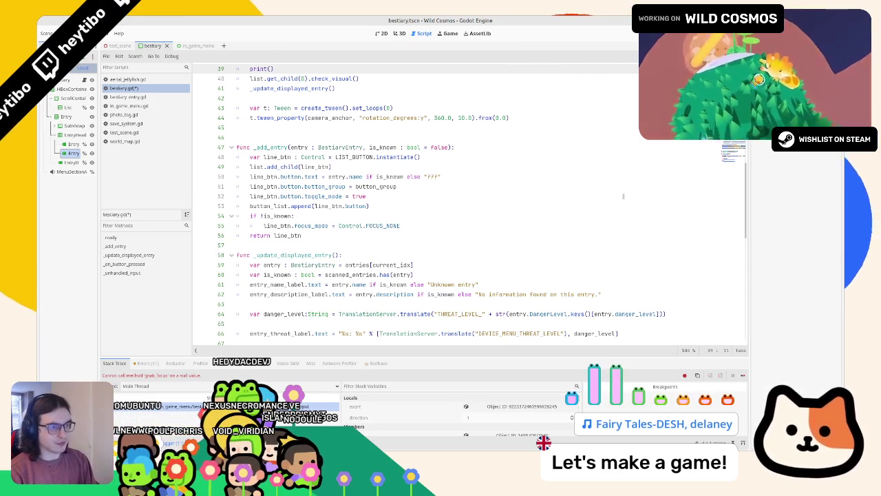
Step: Complete the line as print(get_viewport().gui_get_focus_owner()) and run the game
type("current_")
key("BackSpace")
key("BackSpace")
key("BackSpace")
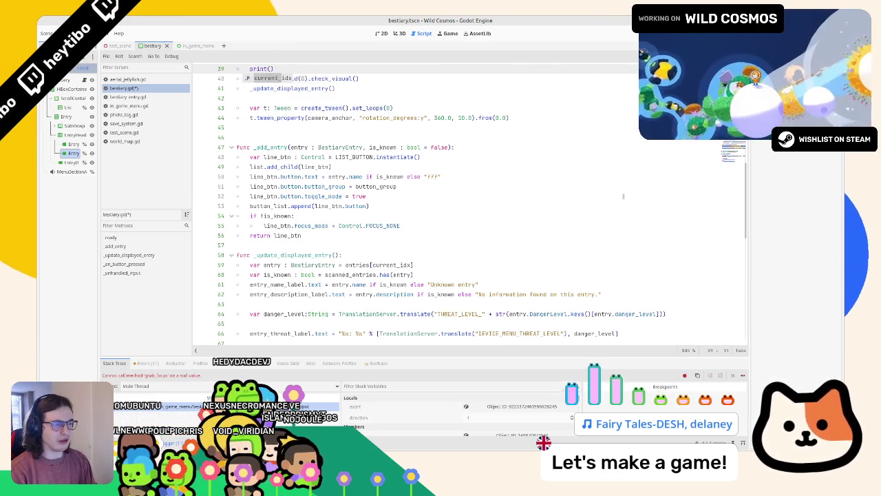
type("focus")
key("Down")
key("Down")
key("Down")
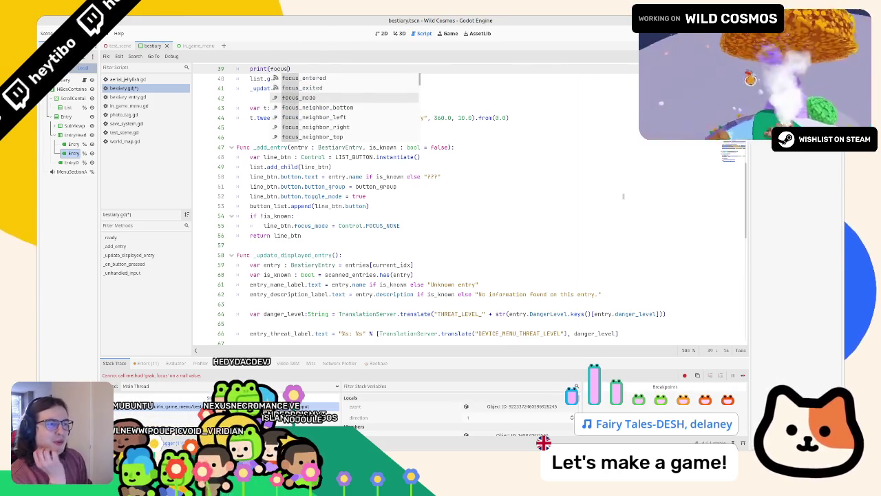
key("Down")
key("Down")
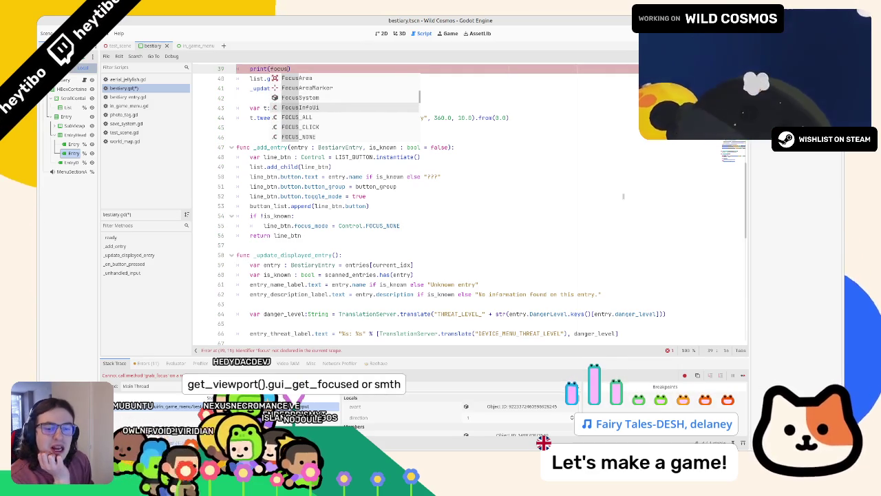
key("BackSpace")
key("BackSpace")
key("BackSpace")
type("get_viewpo")
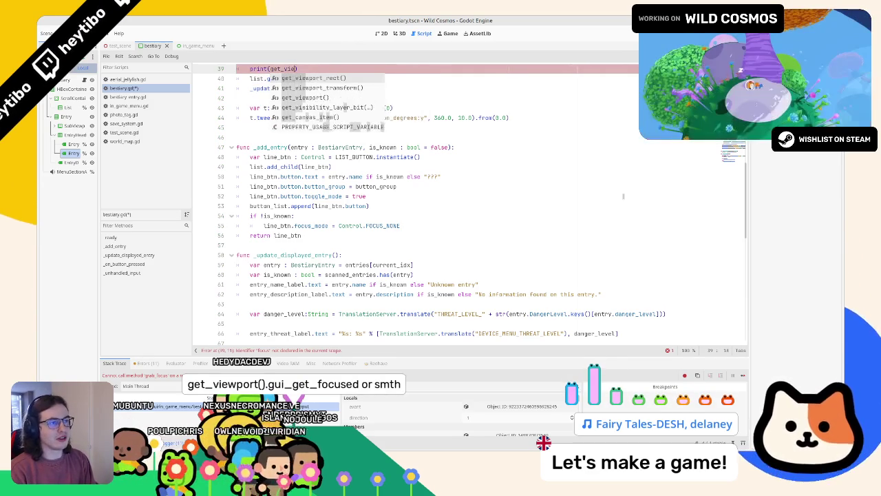
type("rt().g")
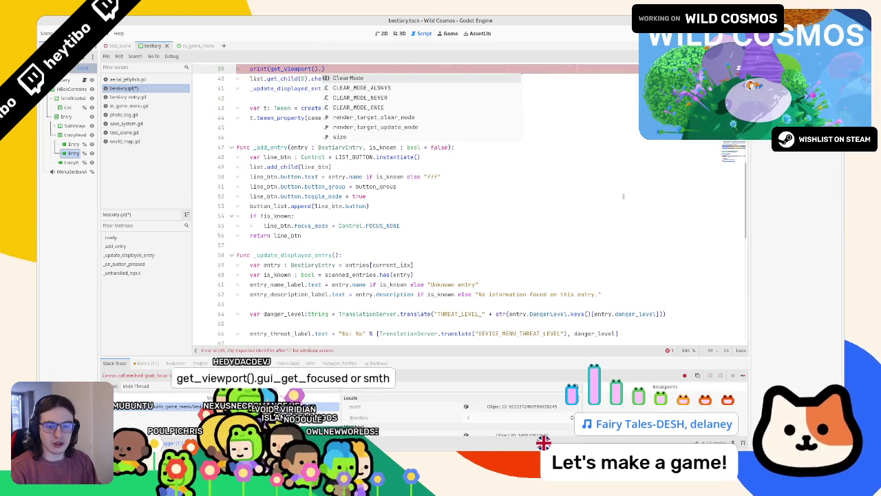
type("et_t")
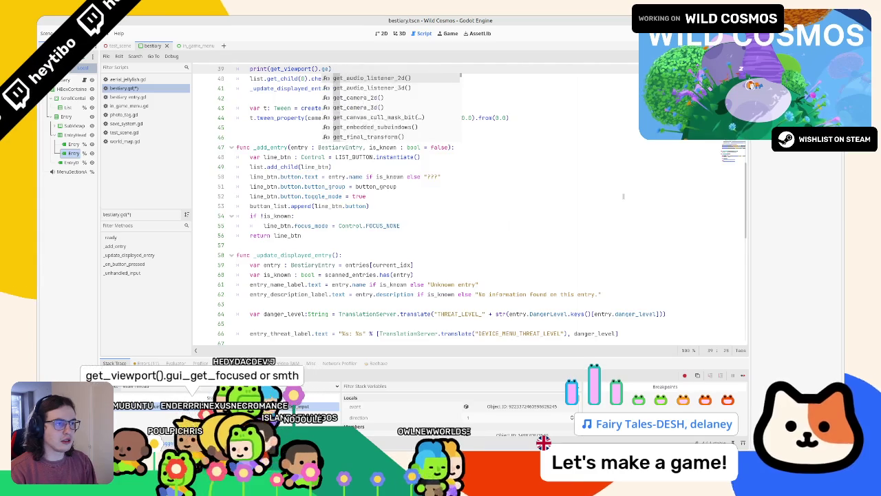
key("BackSpace")
key("BackSpace")
key("BackSpace")
type("ui_get_f")
key("Return")
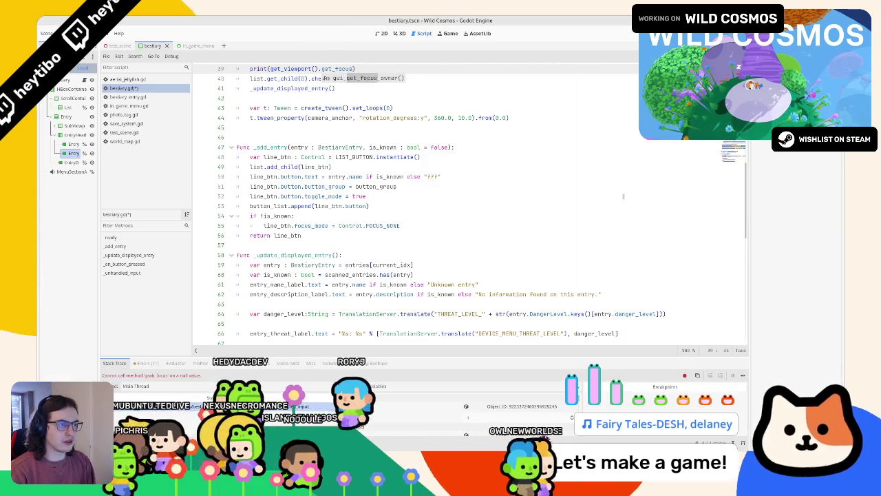
key("F5")
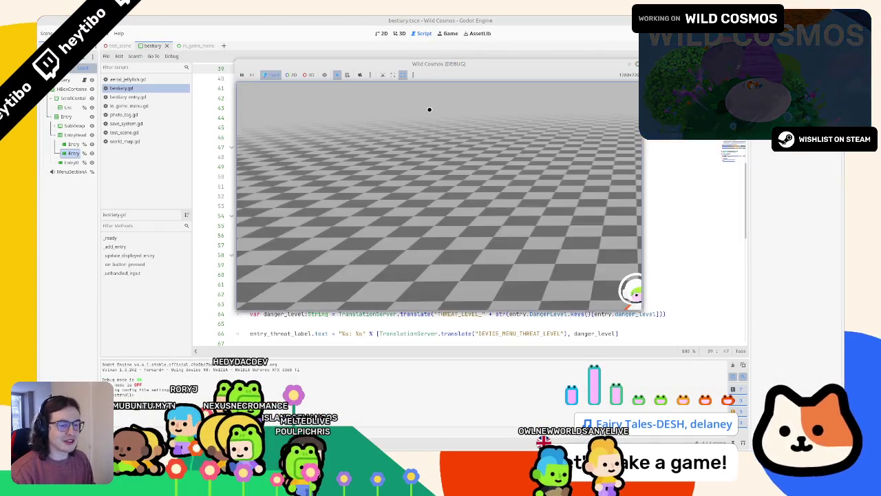
Step: Select button_list[0].grab_focus() and the print line below it, and delete both
scroll(306, 141, "up", 1)
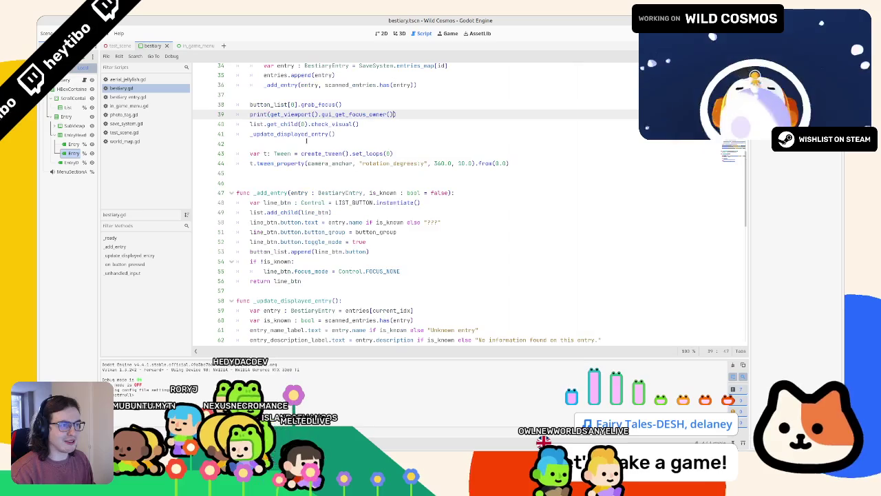
double_click(313, 104)
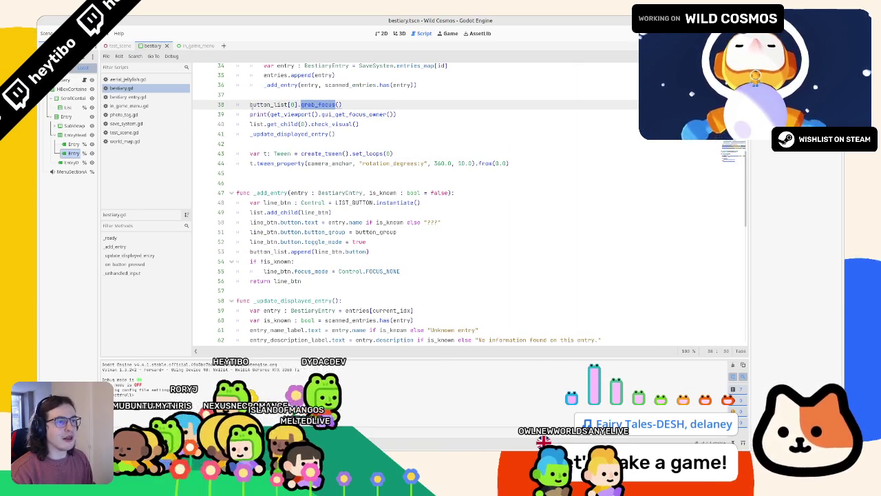
triple_click(275, 104)
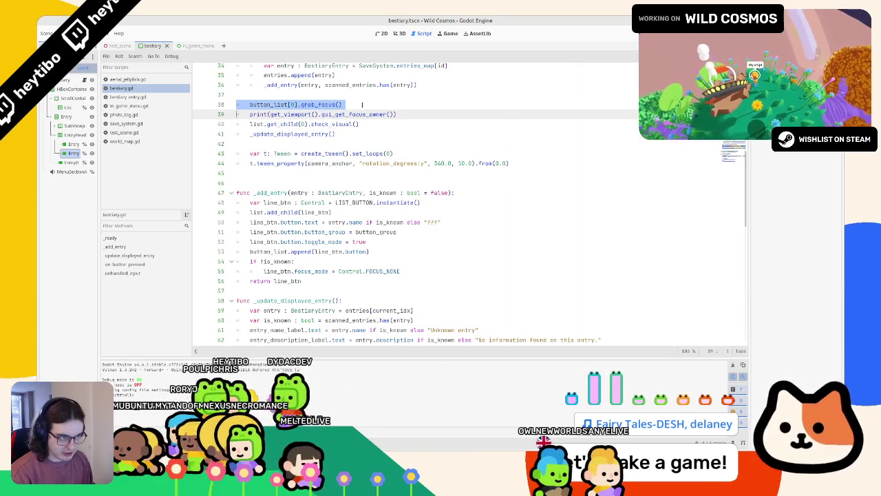
scroll(316, 173, "up", 3)
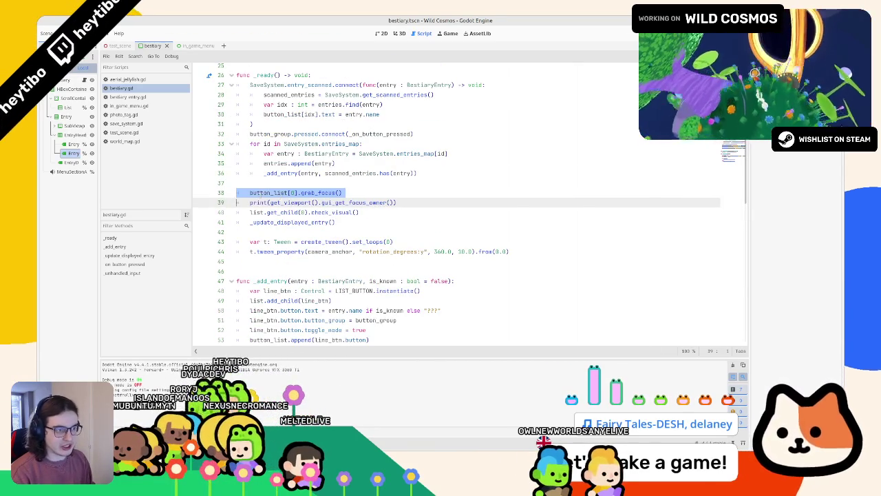
key("shift+Down")
key("shift+Down")
key("shift+Up")
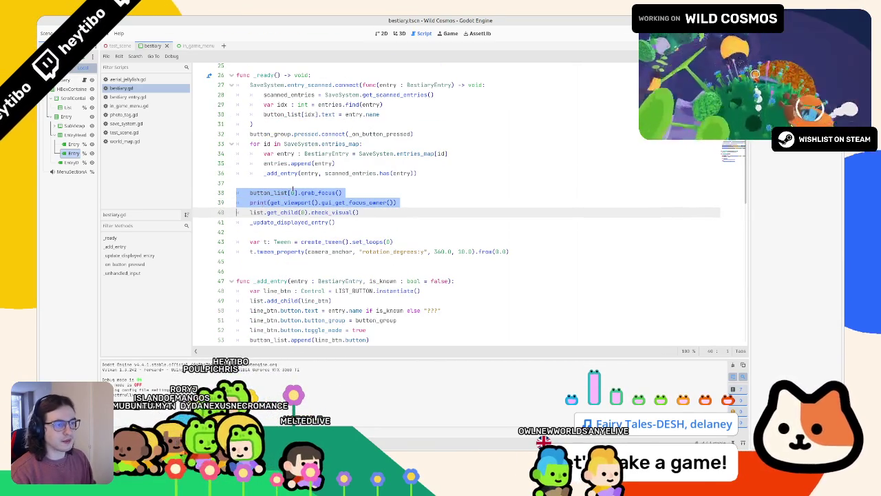
key("Delete")
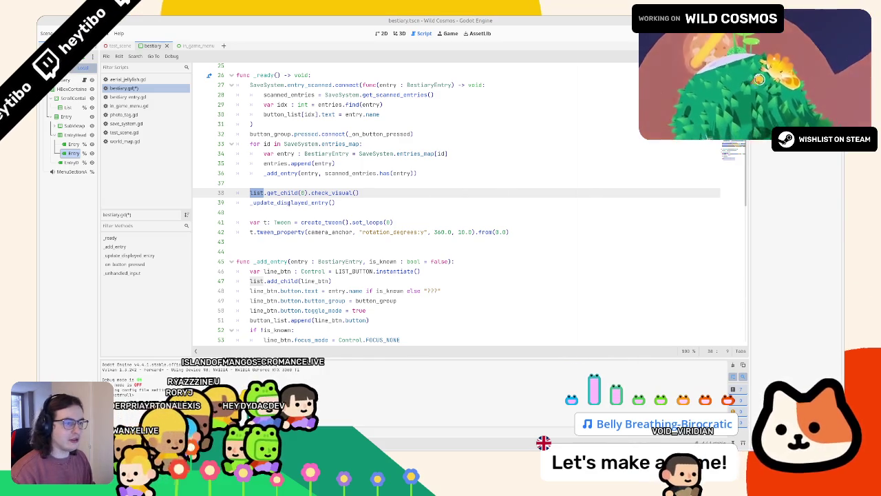
Step: Insert a new blank line at line 37, just above list.get_child(0).check_visual()
key("Down")
key("Up")
key("Up")
key("Down")
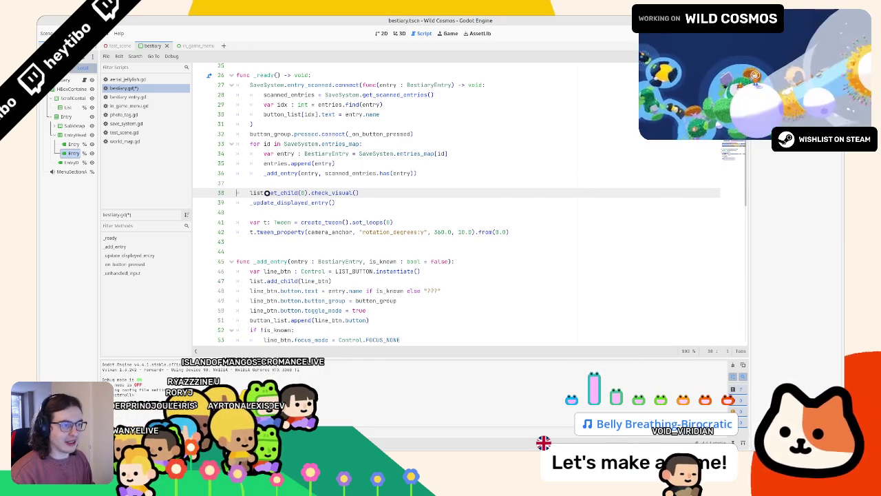
key("shift+Up")
key("Down")
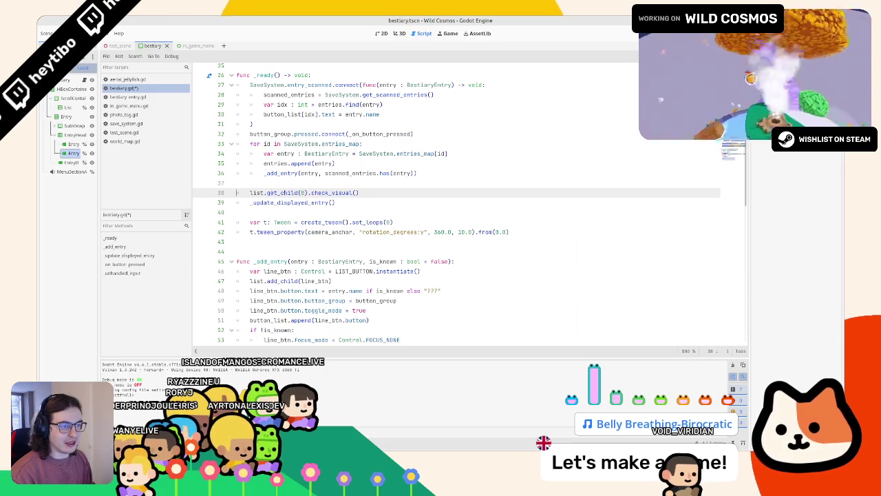
left_click_drag(249, 193, 409, 192)
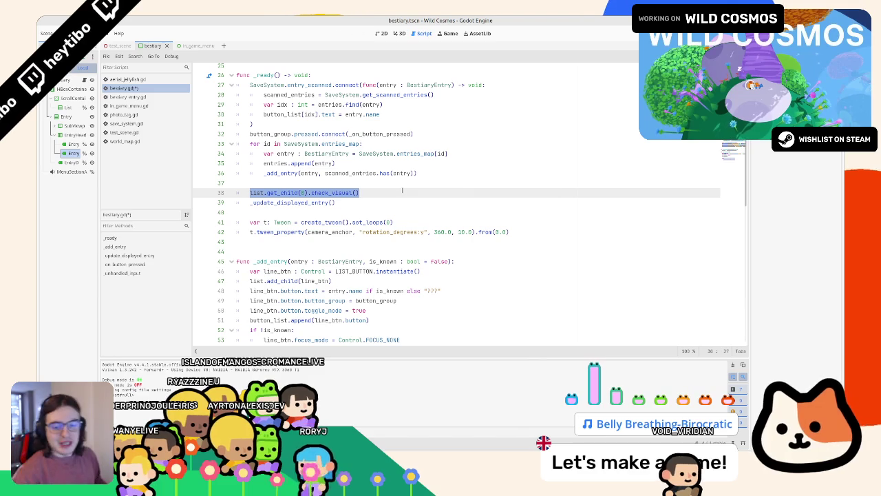
left_click(330, 185)
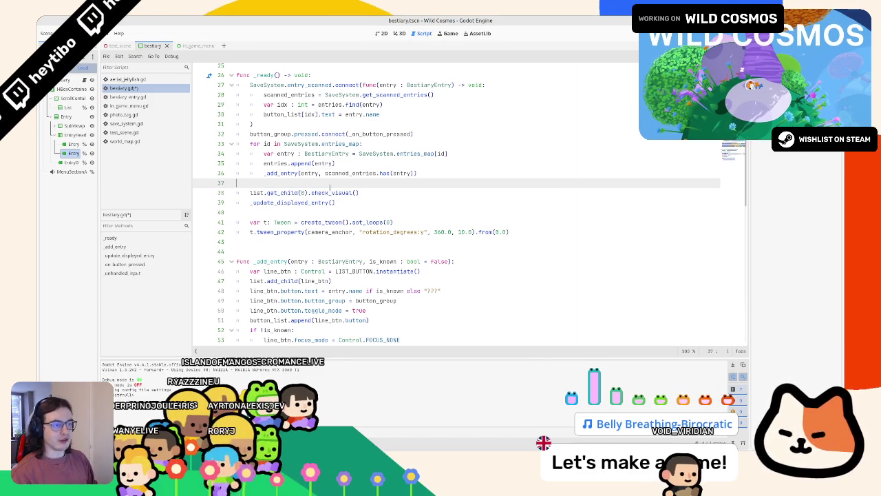
key("Down")
key("Down")
key("Up")
key("Up")
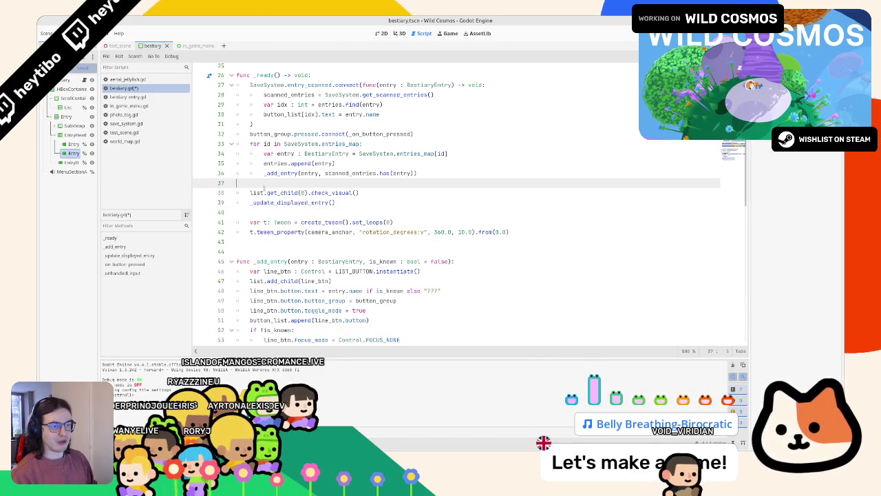
key("Return")
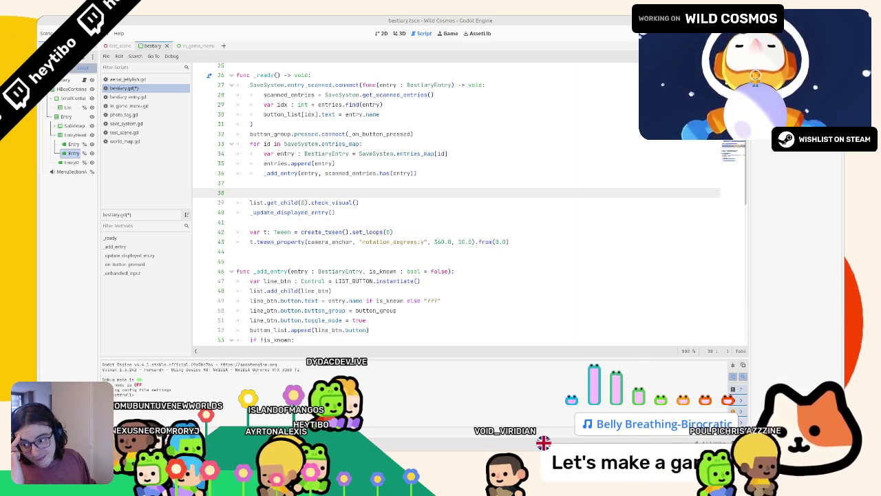
Step: Remove the old grab_focus and print lines along with the blank lines after _add_entry
key("BackSpace")
key("Delete")
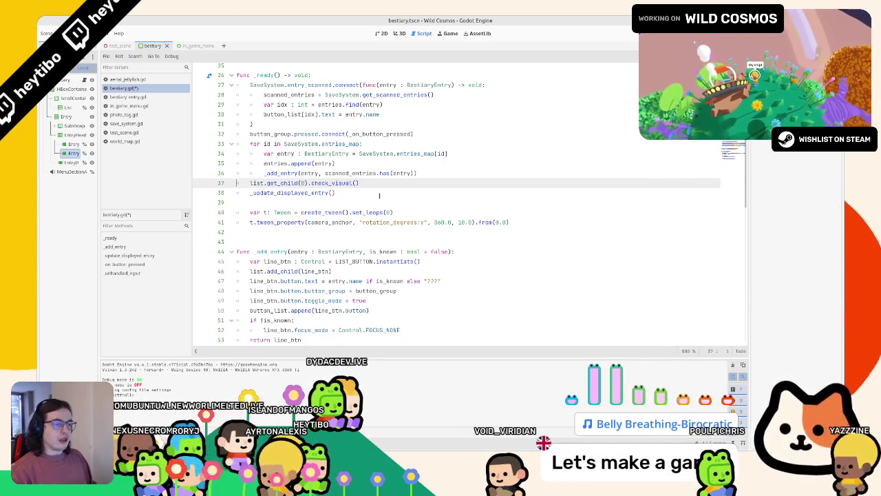
key("ctrl+z")
key("Delete")
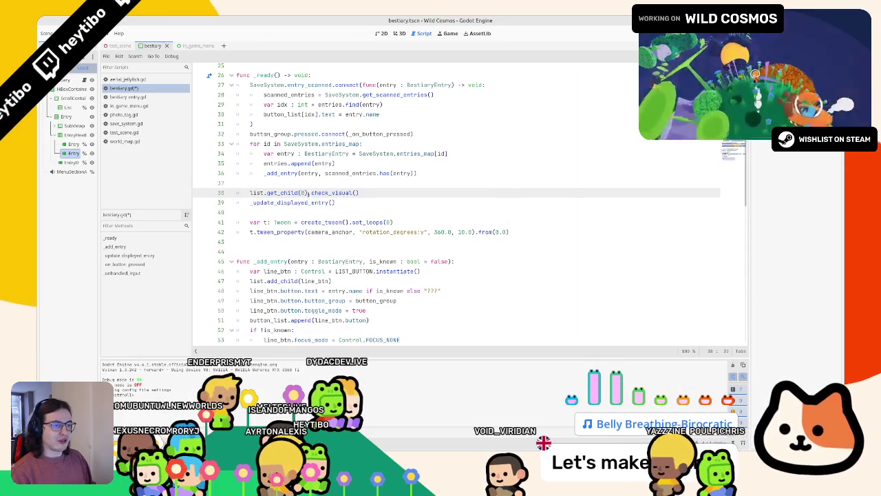
Step: Delete the list.get_child(0).check_visual() and _update_displayed_entry() lines and the leftover blank line
triple_click(321, 193)
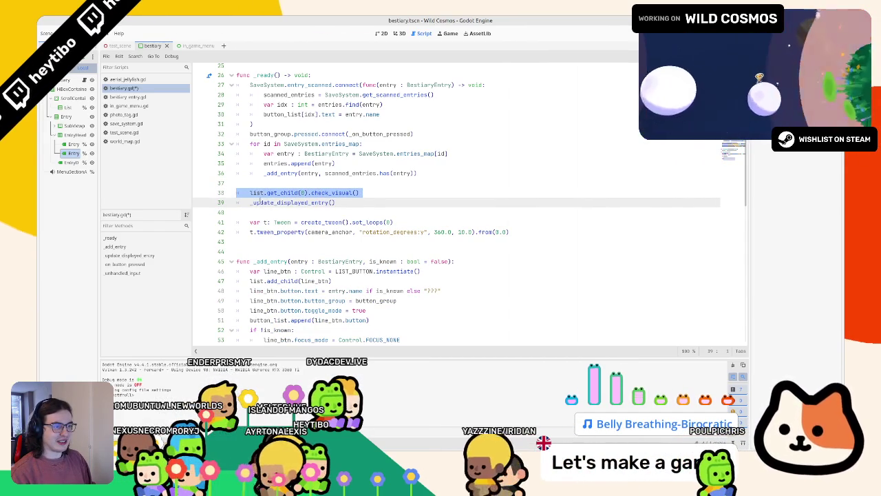
key("shift+Down")
key("Delete")
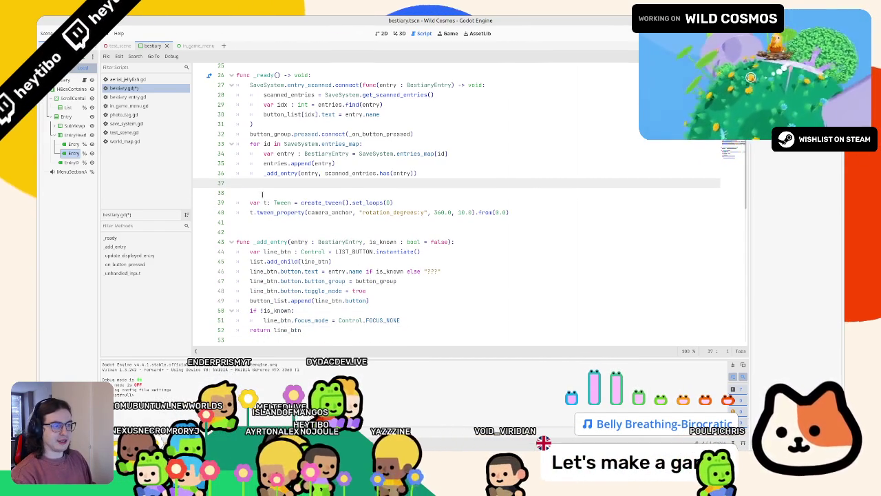
key("BackSpace")
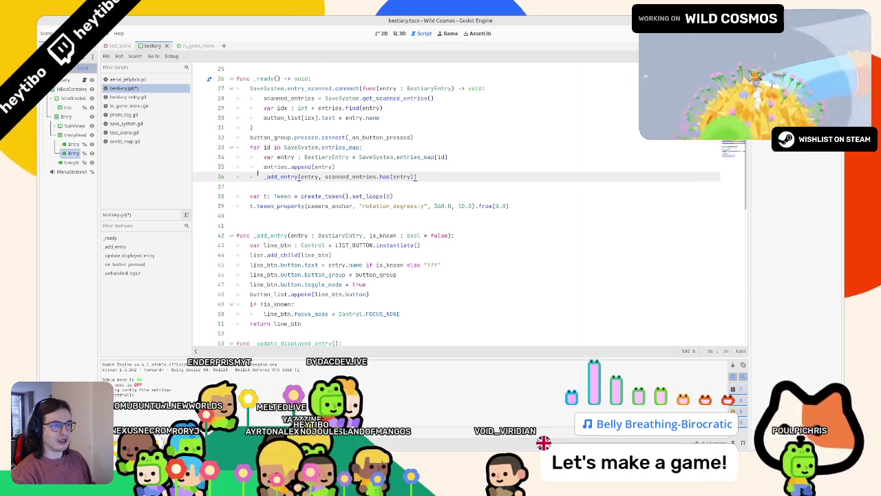
scroll(257, 174, "up", 2)
Step: Insert a blank line between the entry_scanned handler and the button_group connection
left_click(445, 198)
key("Return")
left_click(279, 186)
key("Return")
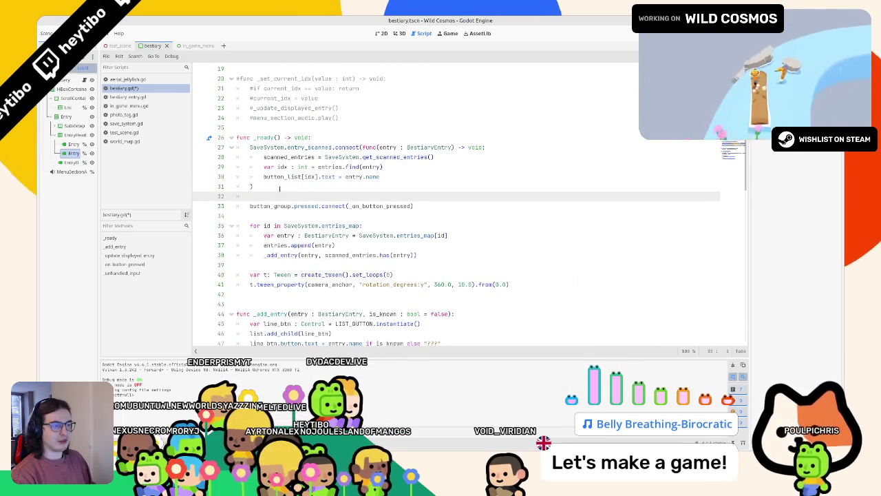
Step: Review the button_group, _on_button_pressed and entry_scanned identifiers in _ready
double_click(380, 206)
double_click(270, 205)
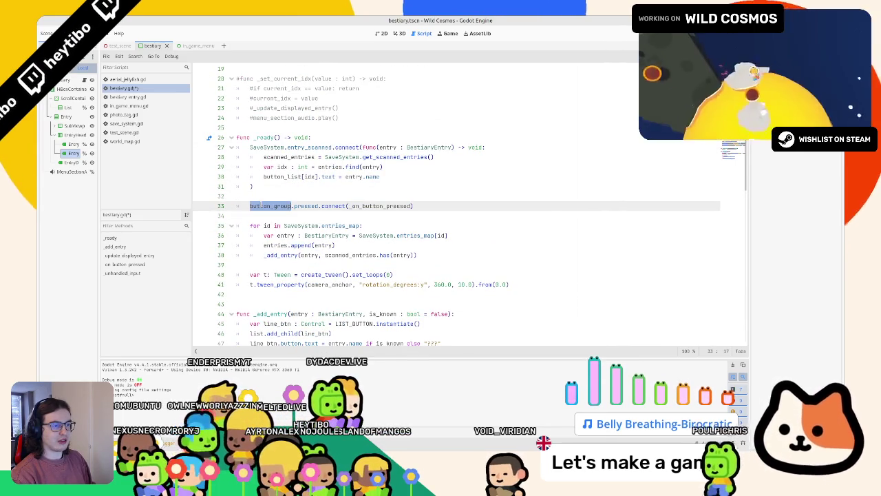
double_click(374, 206)
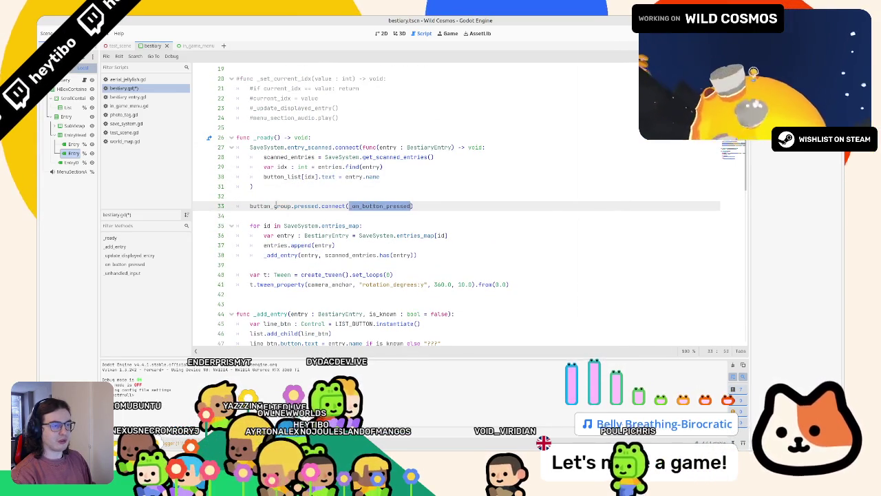
double_click(274, 206)
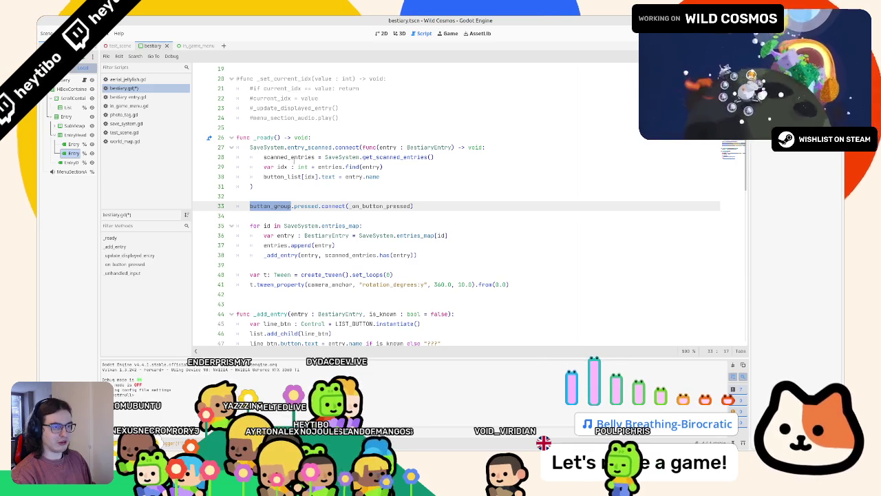
double_click(326, 147)
key("Up")
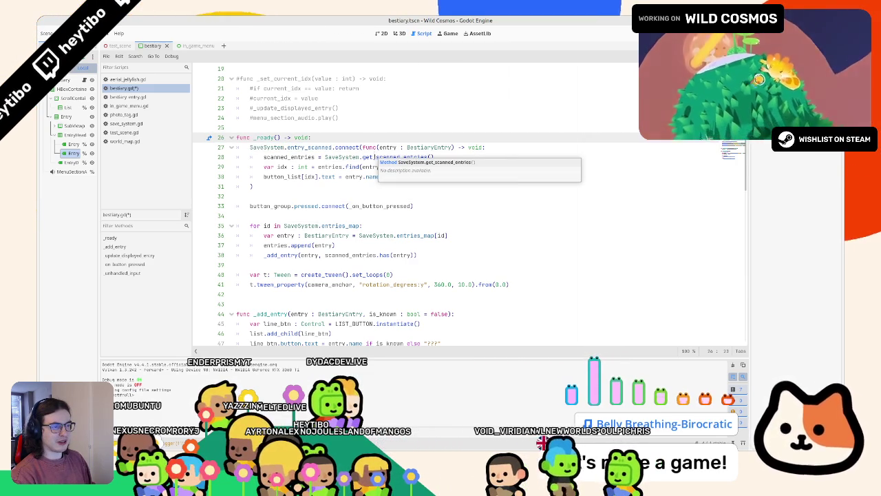
Step: Inspect button_list, idx, entries.find(entry) and the scanned_entries assignment inside the entry_scanned handler
mouse_move(263, 176)
left_mouse_down()
mouse_move(379, 177)
mouse_move(265, 176)
mouse_move(303, 178)
left_mouse_up()
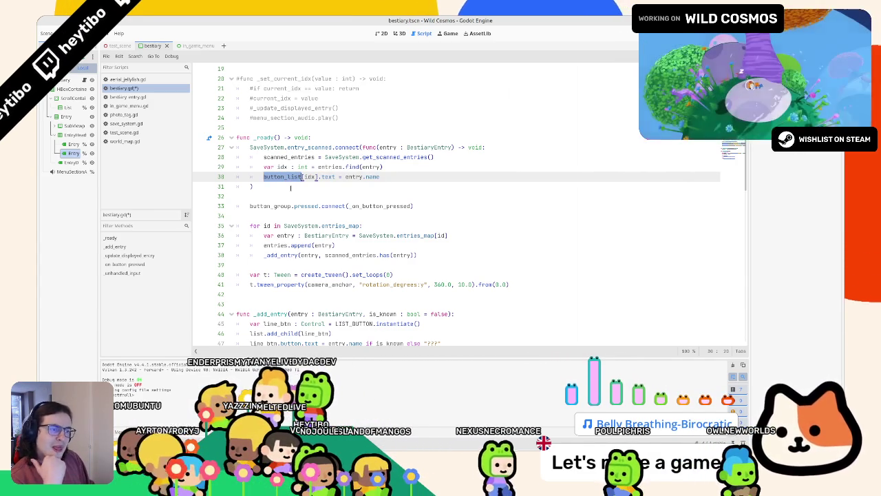
scroll(290, 188, "up", 5)
scroll(306, 238, "down", 1)
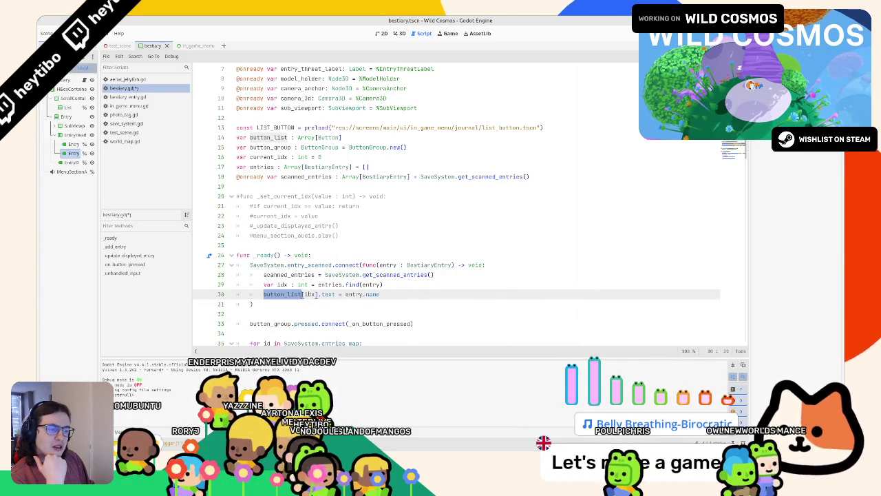
double_click(309, 294)
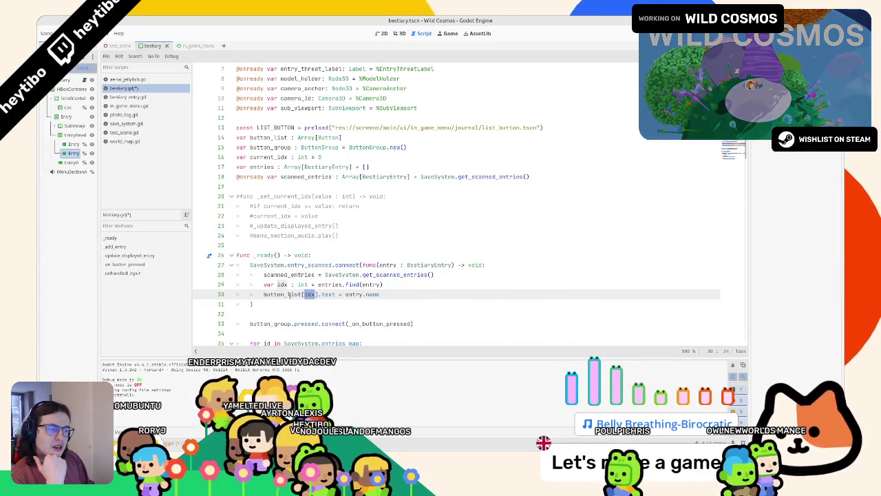
left_click_drag(383, 285, 318, 284)
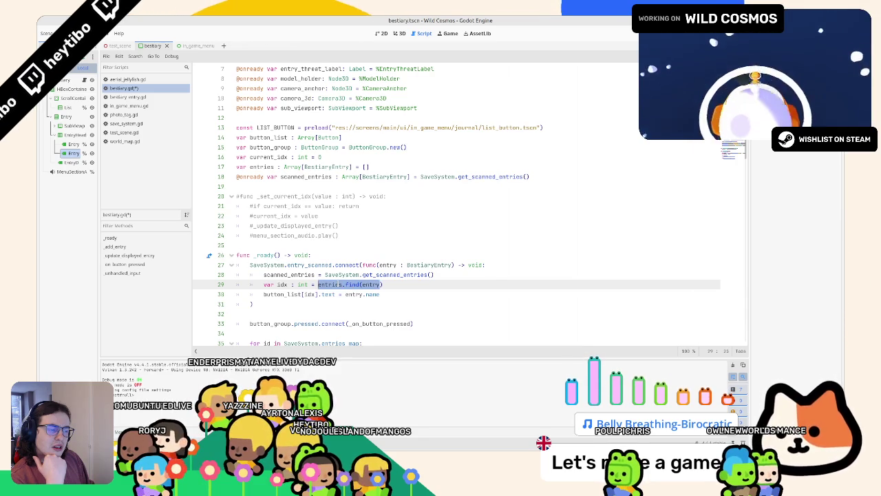
double_click(329, 284)
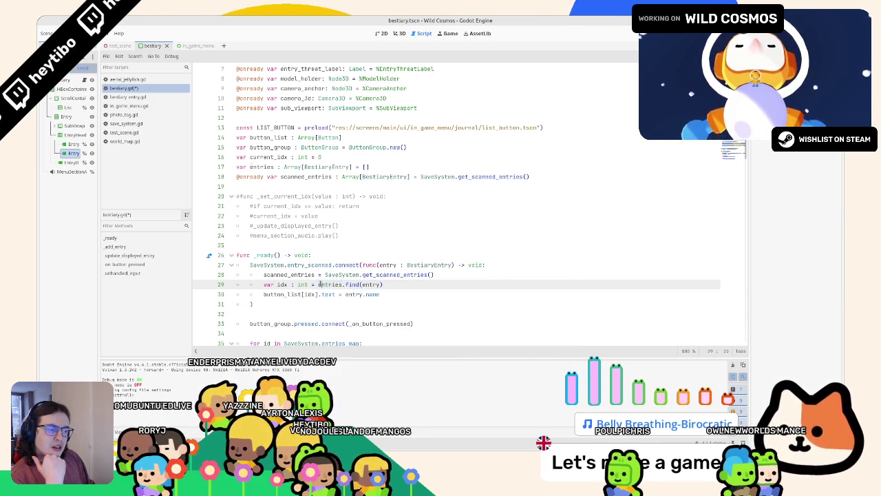
mouse_move(263, 274)
left_mouse_down()
mouse_move(315, 275)
mouse_move(378, 295)
mouse_move(451, 277)
left_mouse_up()
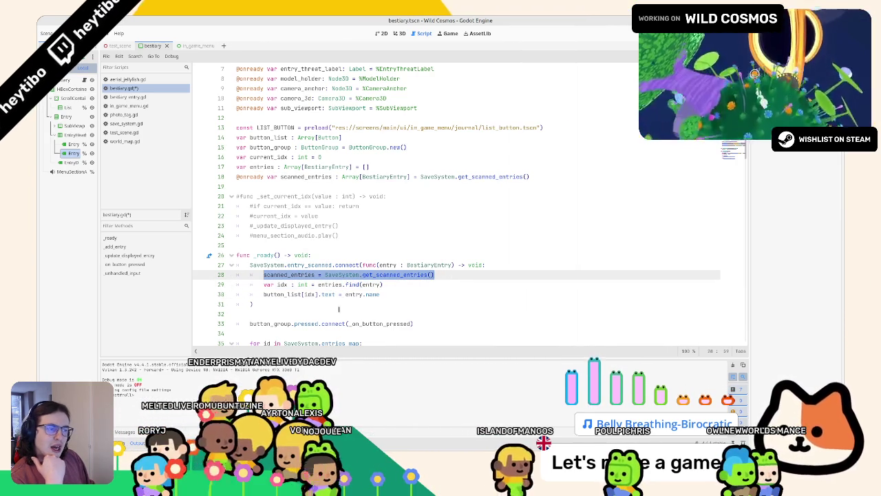
scroll(300, 290, "down", 1)
scroll(300, 289, "down", 1)
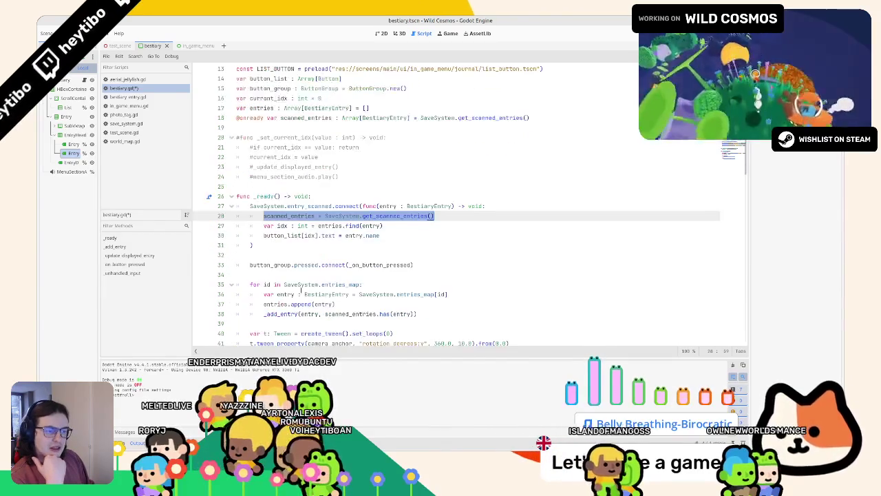
scroll(301, 290, "down", 1)
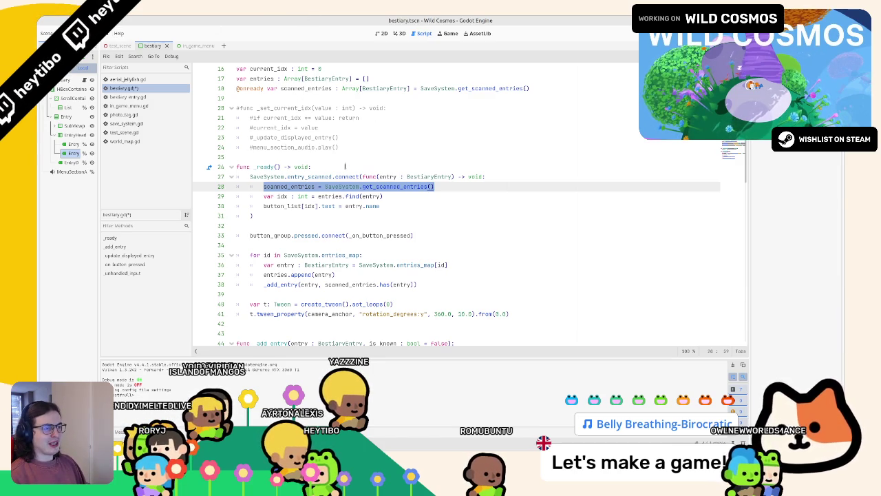
Step: Review button_list, the entry_scanned signal and the callback's entry parameter
double_click(288, 205)
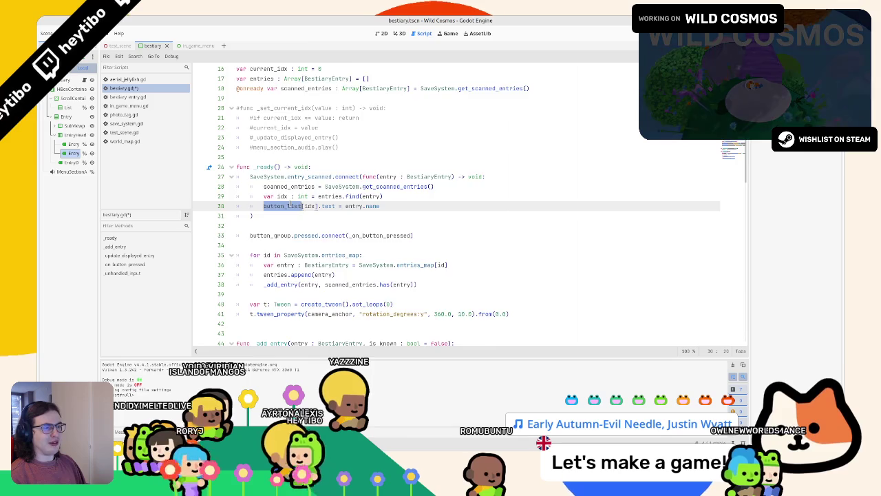
scroll(289, 205, "up", 2)
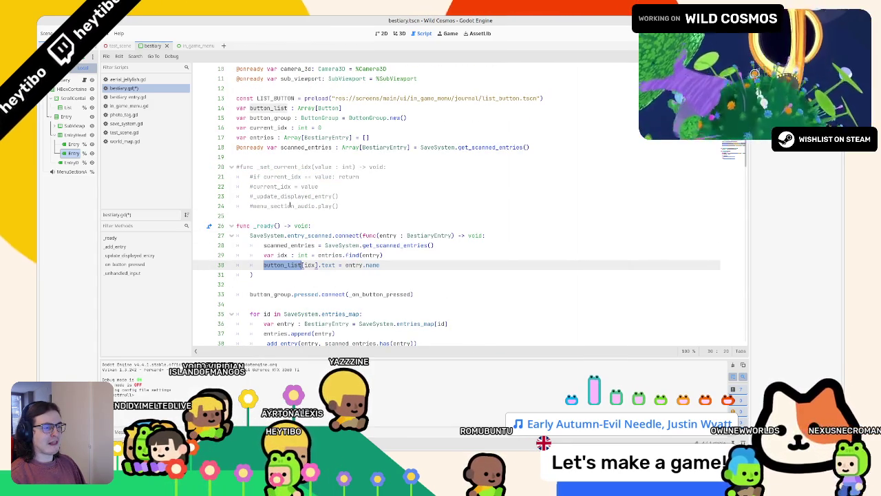
double_click(307, 236)
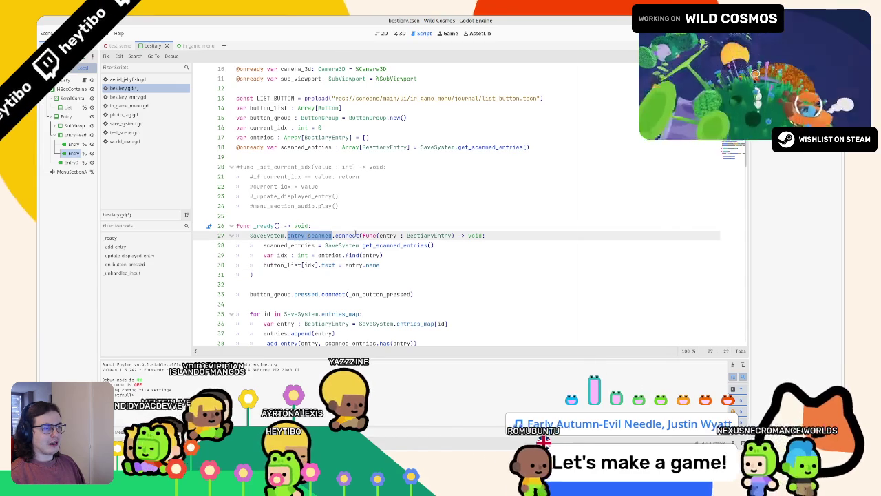
left_click(378, 236)
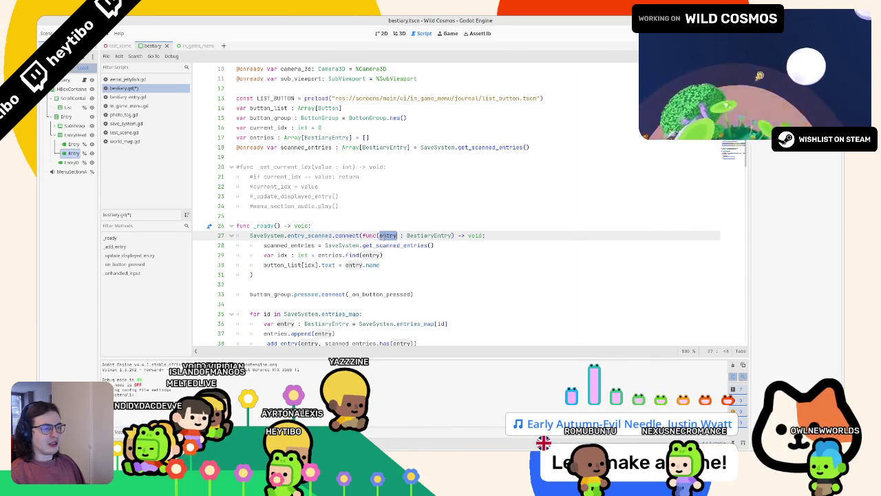
double_click(310, 236)
mouse_move(250, 236)
left_mouse_down()
mouse_move(253, 274)
mouse_move(330, 256)
mouse_move(265, 256)
mouse_move(251, 236)
mouse_move(220, 238)
left_mouse_up()
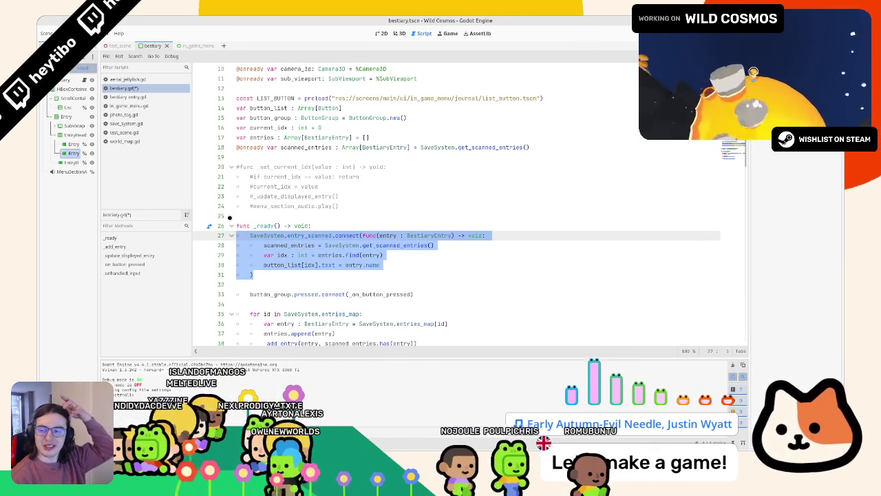
scroll(351, 238, "down", 4)
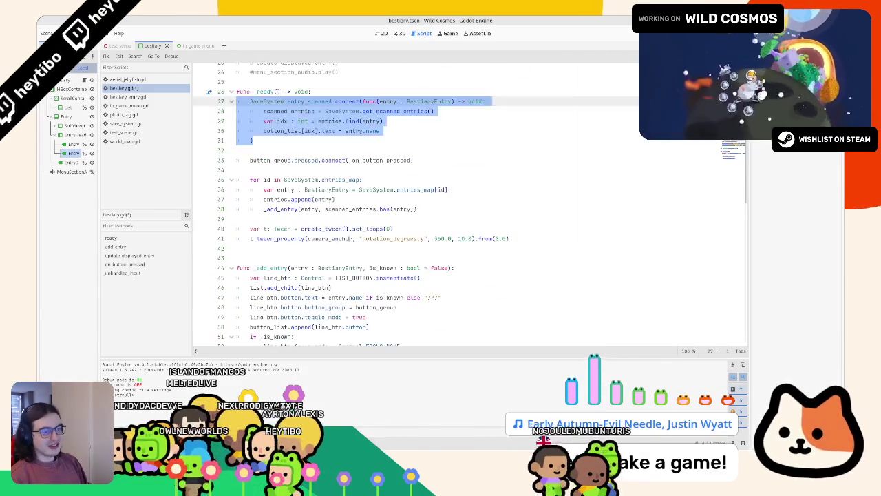
Step: Walk through _ready's lines and select its entry_scanned callback block
left_click(254, 165)
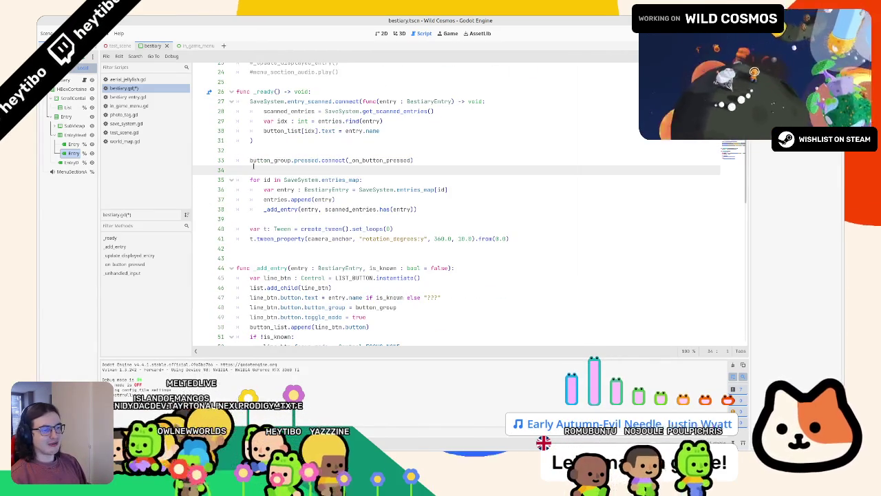
left_click(249, 208)
left_click(248, 218)
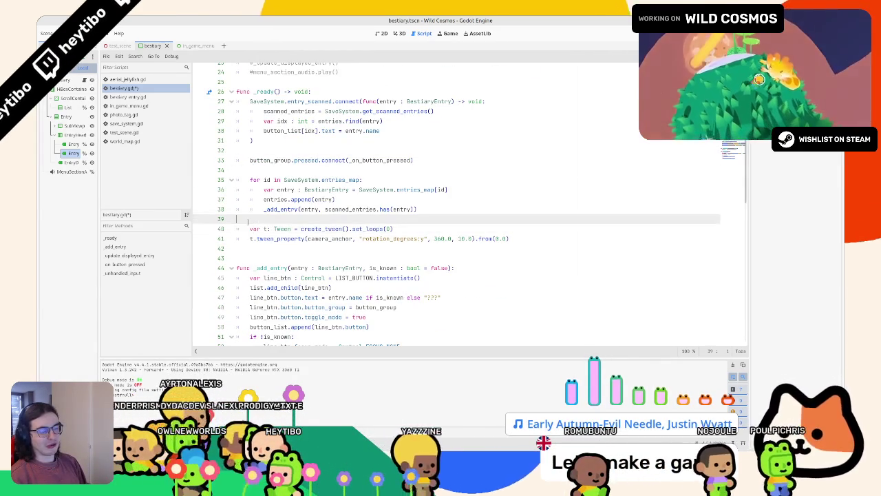
key("Down")
key("Down")
key("Down")
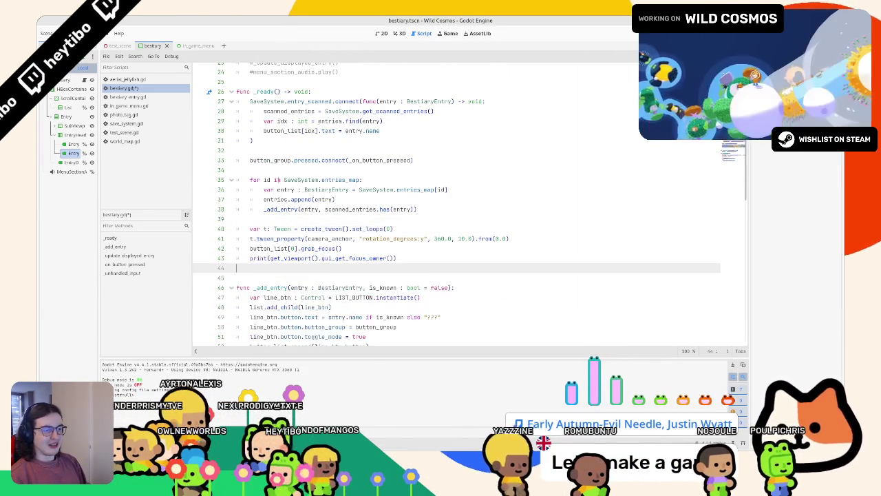
left_click_drag(288, 147, 198, 95)
mouse_move(328, 94)
left_mouse_down()
mouse_move(296, 141)
mouse_move(219, 102)
left_mouse_up()
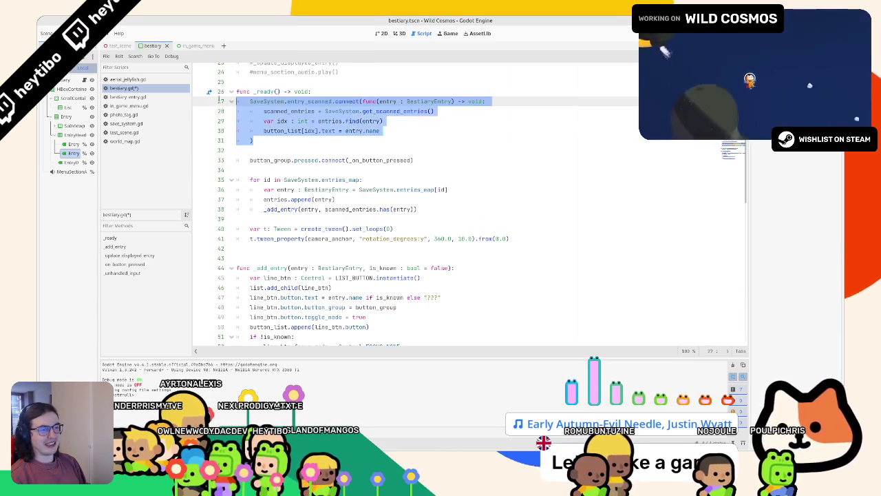
scroll(337, 150, "down", 2)
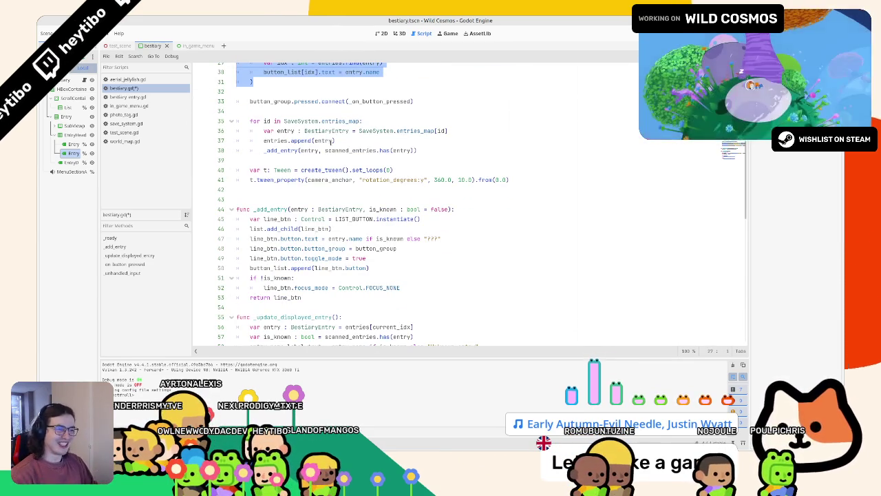
scroll(331, 165, "down", 8)
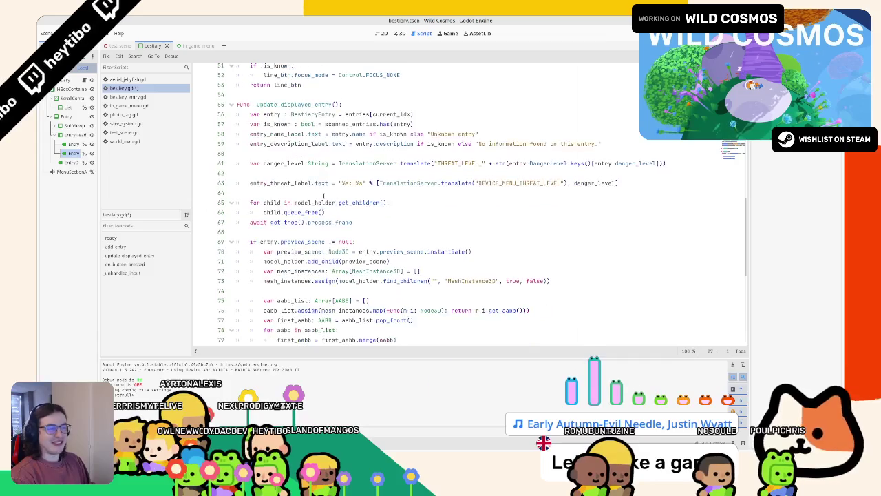
scroll(468, 207, "down", 8)
scroll(468, 207, "up", 15)
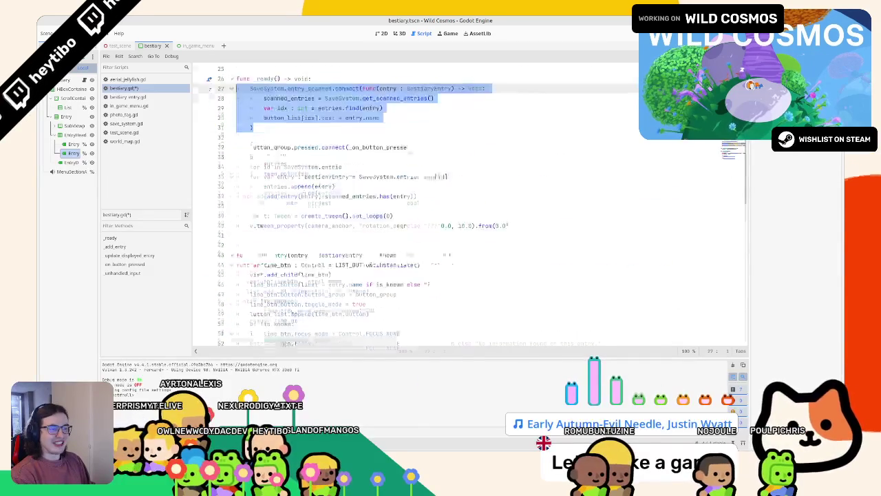
scroll(468, 207, "down", 6)
Step: Fold the _update_displayed_entry function and highlight the _add_entry function name
left_click(225, 196)
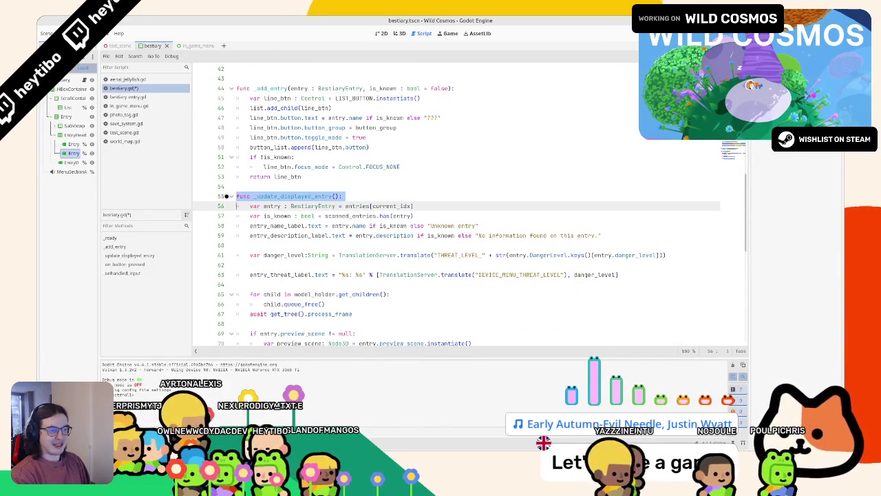
left_click(228, 196)
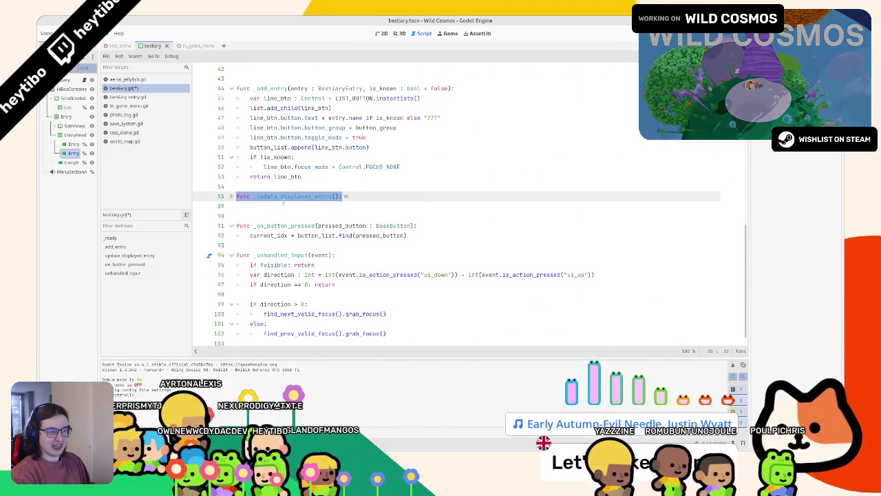
left_click(271, 98)
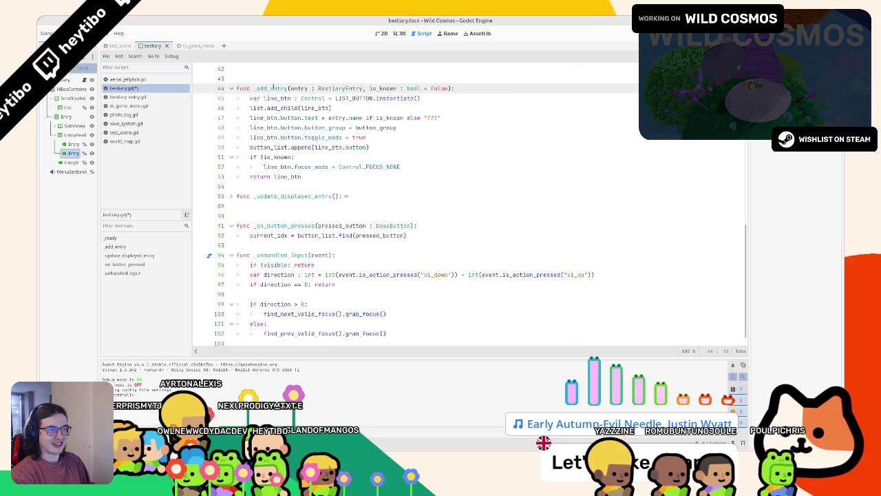
double_click(271, 88)
scroll(339, 186, "up", 6)
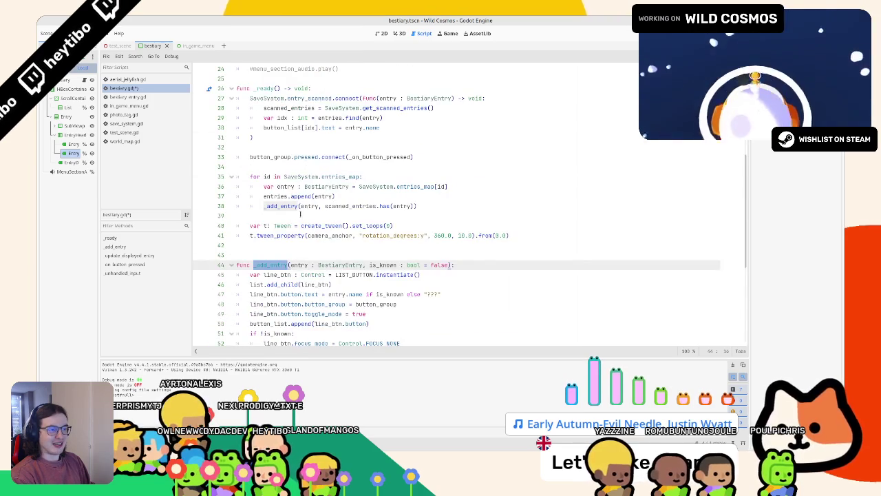
scroll(300, 213, "down", 1)
Step: Highlight scanned_entries and every is_known use in the entry loop, including the if !is_known line
double_click(351, 176)
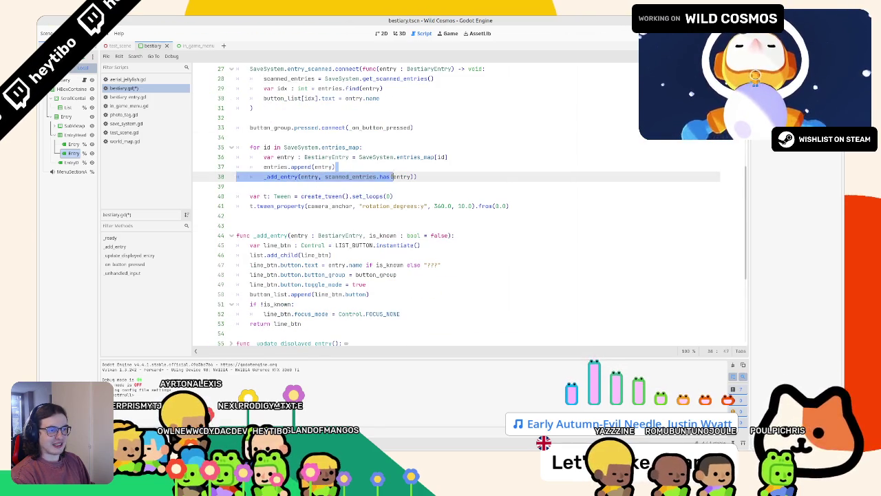
double_click(372, 235)
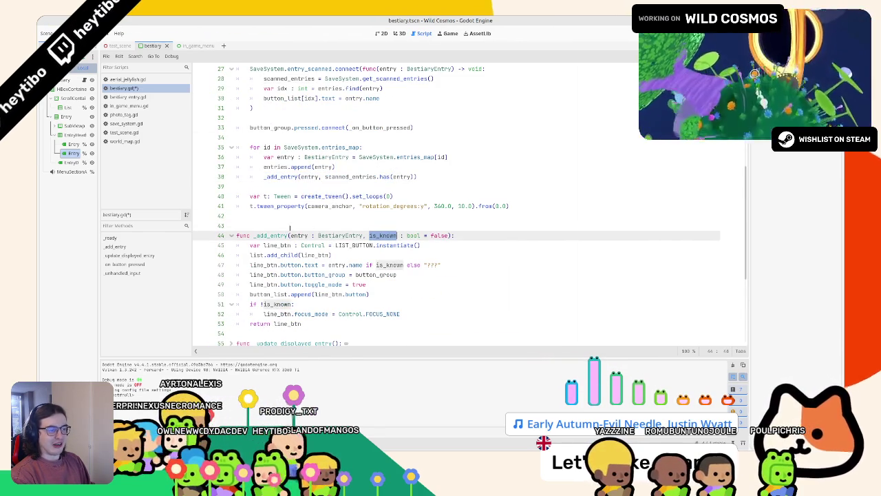
scroll(290, 227, "up", 2)
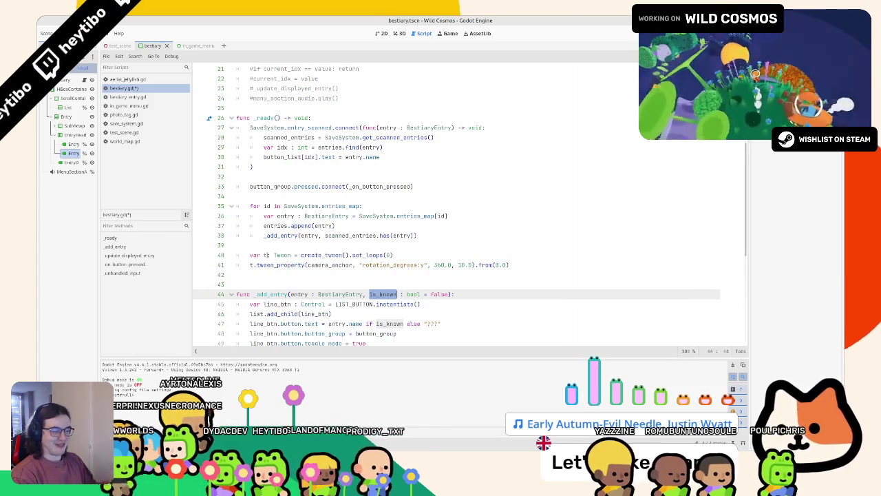
scroll(364, 241, "down", 2)
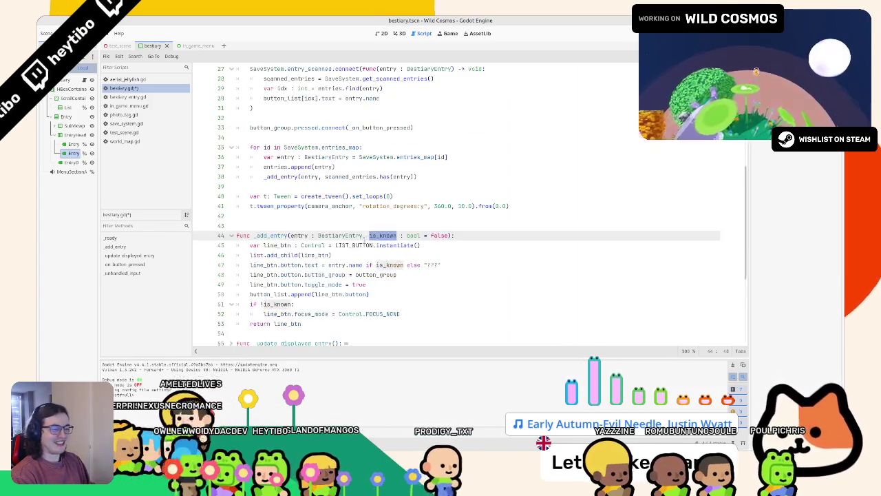
left_click(368, 304)
scroll(368, 306, "down", 1)
scroll(368, 306, "down", 4)
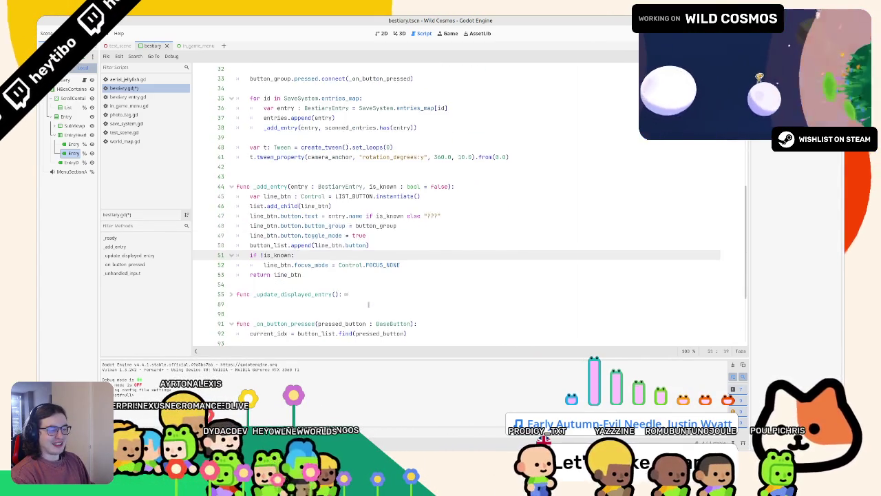
Step: Place the caret on the blank line between _ready and _add_entry
left_click(256, 228)
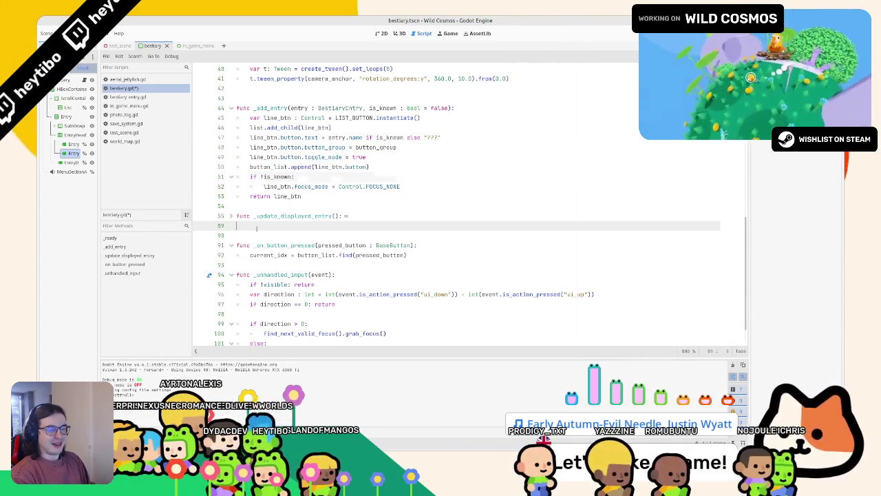
scroll(256, 228, "up", 8)
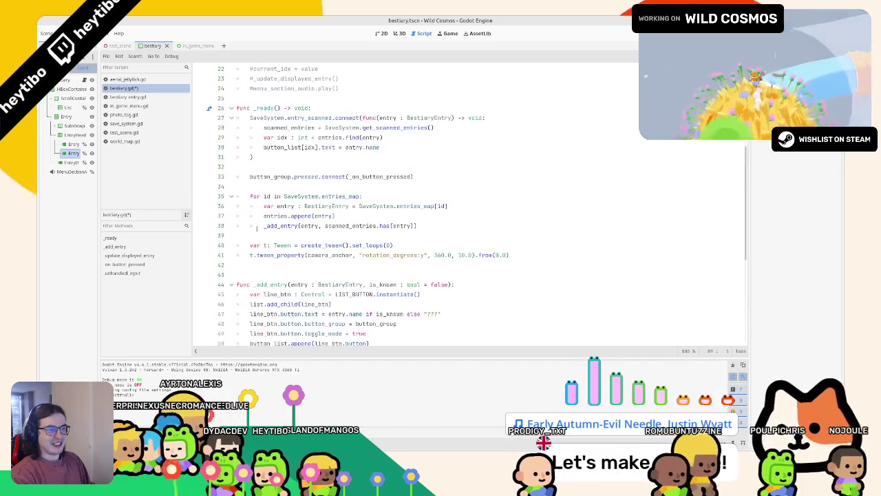
left_click(257, 228)
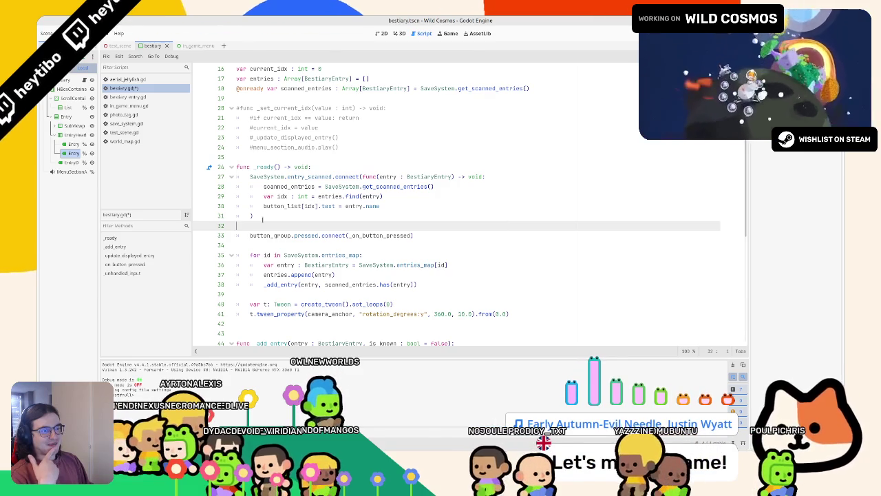
left_click(238, 157)
scroll(250, 299, "up", 3)
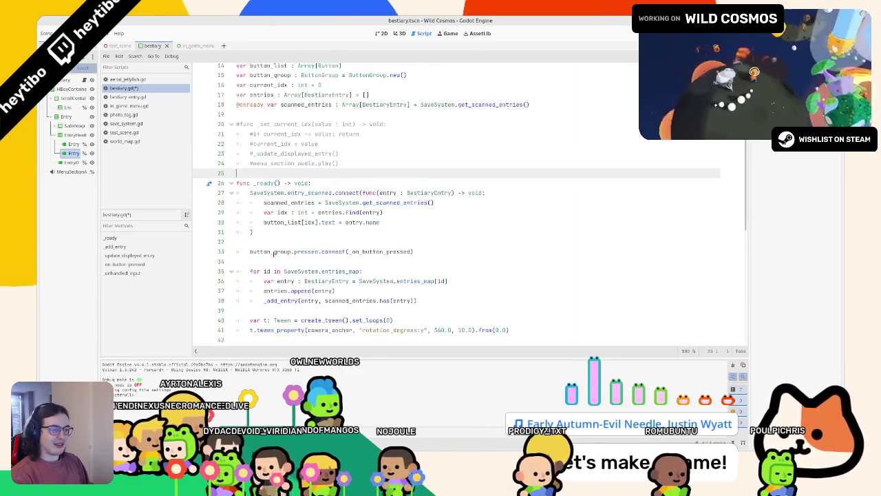
scroll(250, 300, "down", 3)
Step: Add visibility_changed.connect(_on_visibility_changed) after the tween setup in _ready
left_click(251, 311)
key("Return")
type("func _")
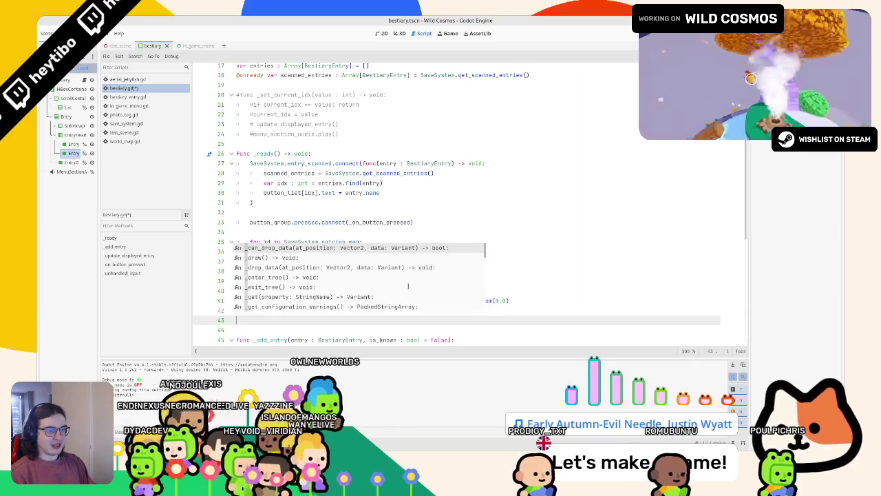
key("Return")
key("ctrl+z")
left_click(257, 313)
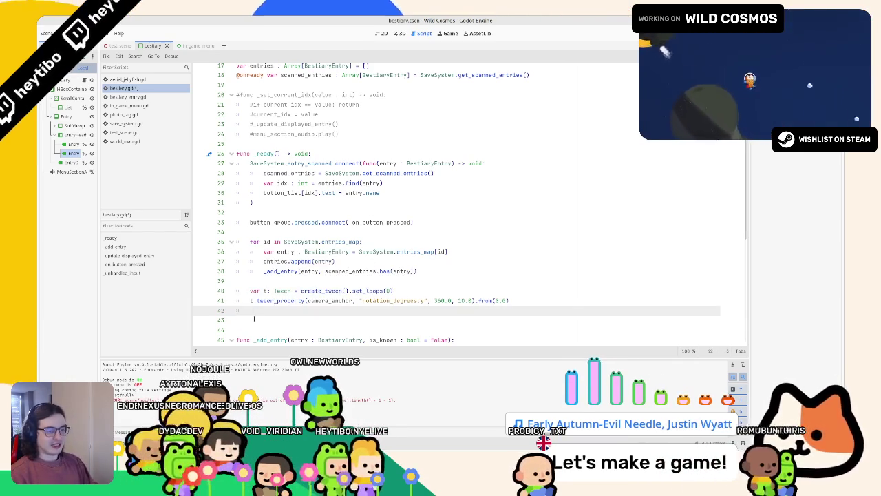
type("visibility_changed.")
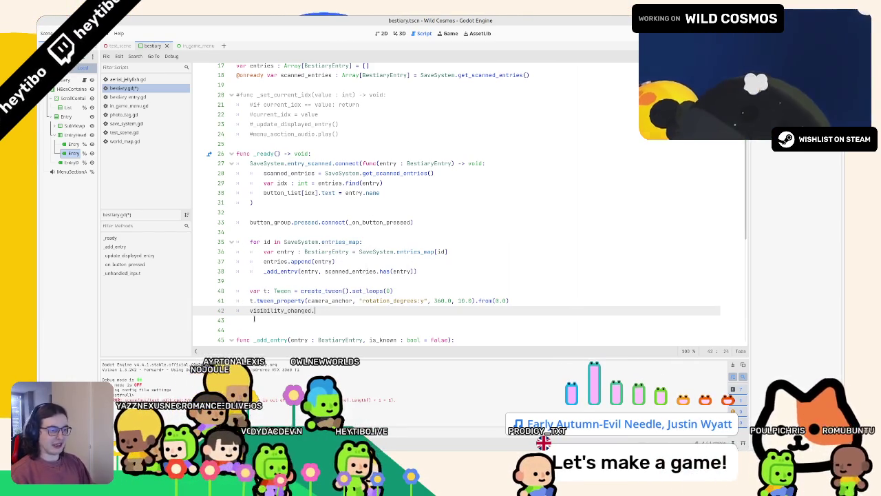
type("connect(_on_visibility_changed")
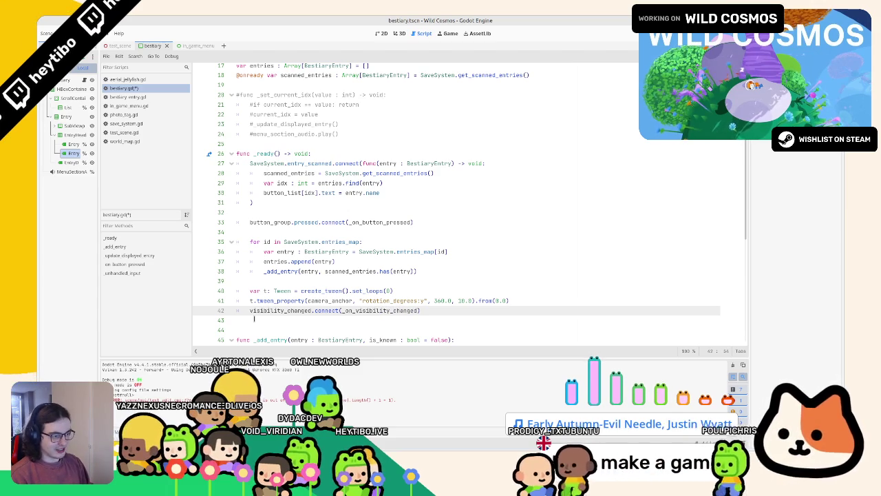
scroll(361, 252, "down", 2)
double_click(361, 252)
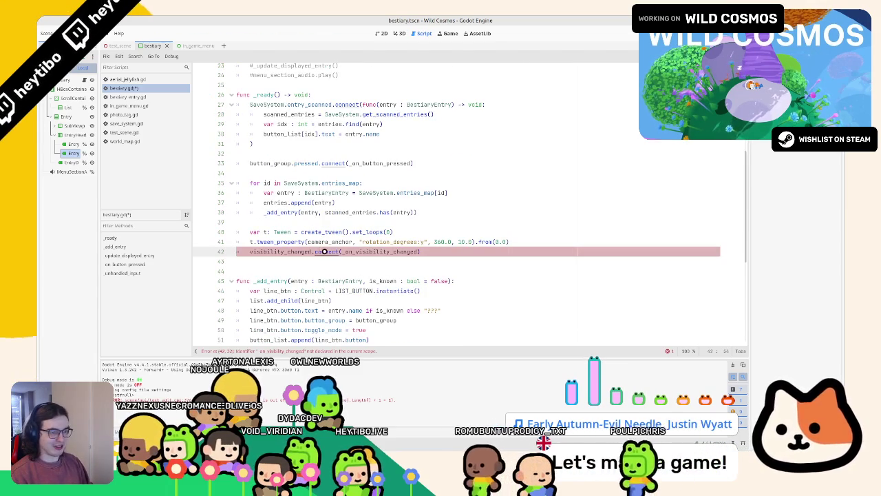
Step: Start a func line below and copy the old grab_focus and print lines from the undo history
key("Down")
key("Return")
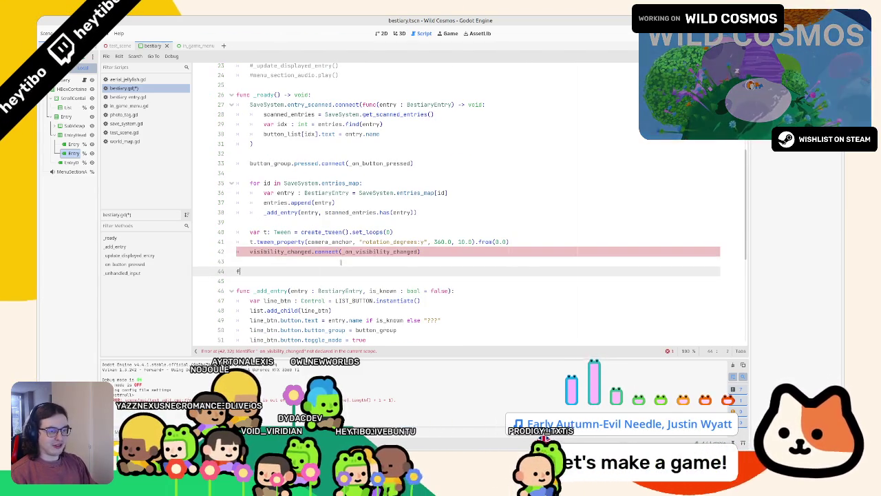
type("func _on_visibility_changed")
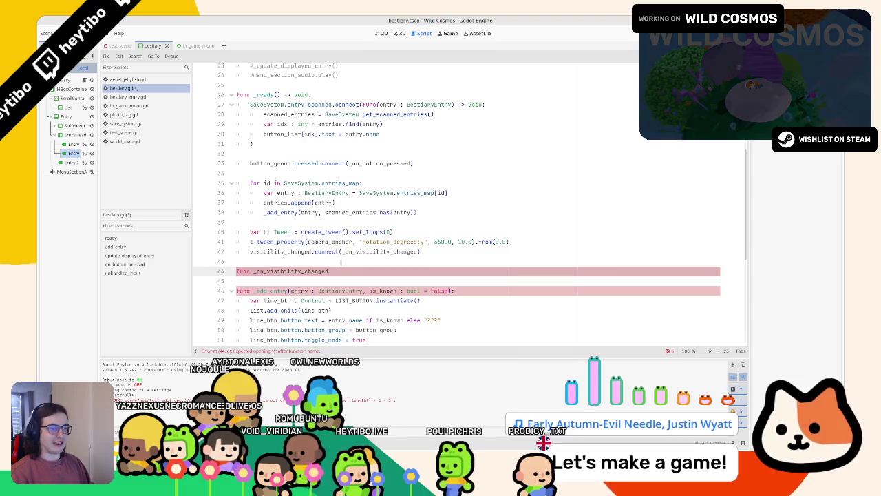
key("ctrl+z")
key("ctrl+z")
key("ctrl+z")
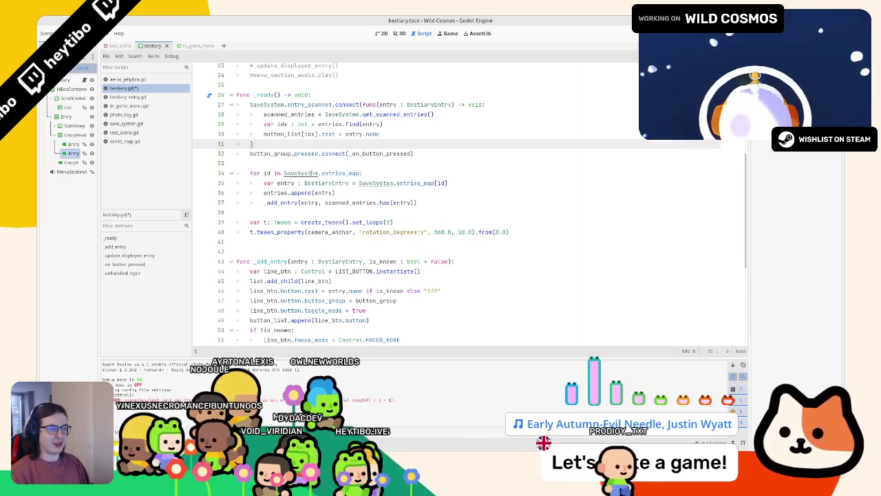
key("ctrl+z")
key("ctrl+z")
key("ctrl+z")
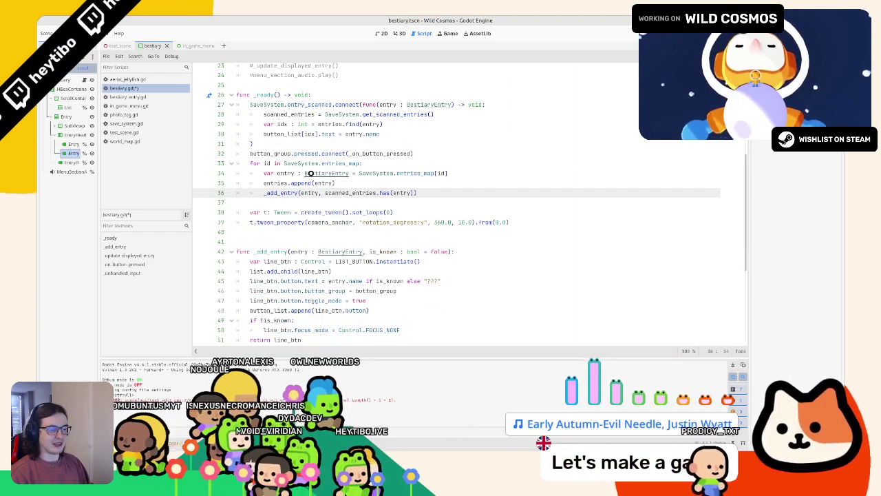
key("ctrl+z")
key("ctrl+shift+z")
key("ctrl+z")
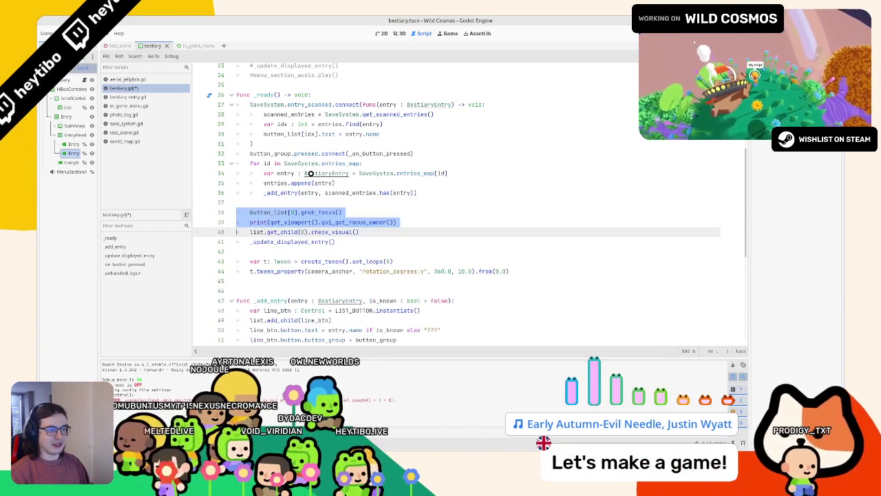
key("ctrl+shift+z")
key("ctrl+shift+z")
key("ctrl+shift+z")
key("ctrl+shift+z")
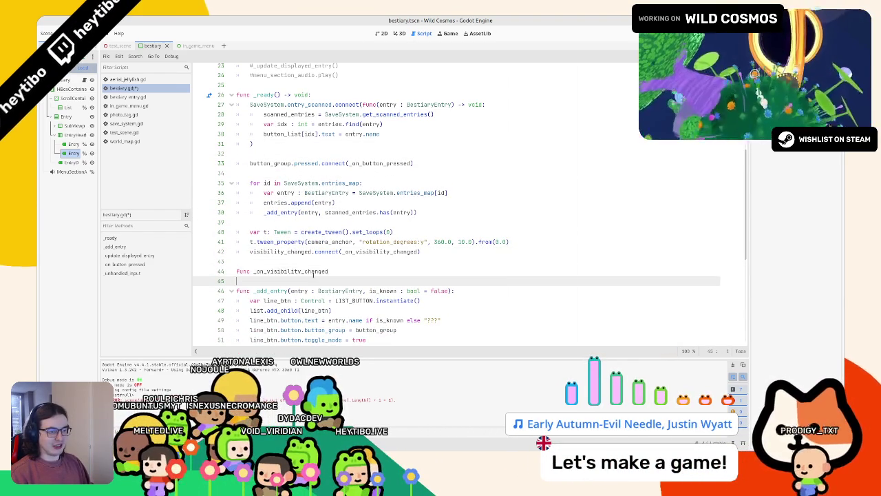
Step: Complete the _on_visibility_changed(): header and paste the grab_focus and print lines into its body
key("Up")
key("End")
type("()")
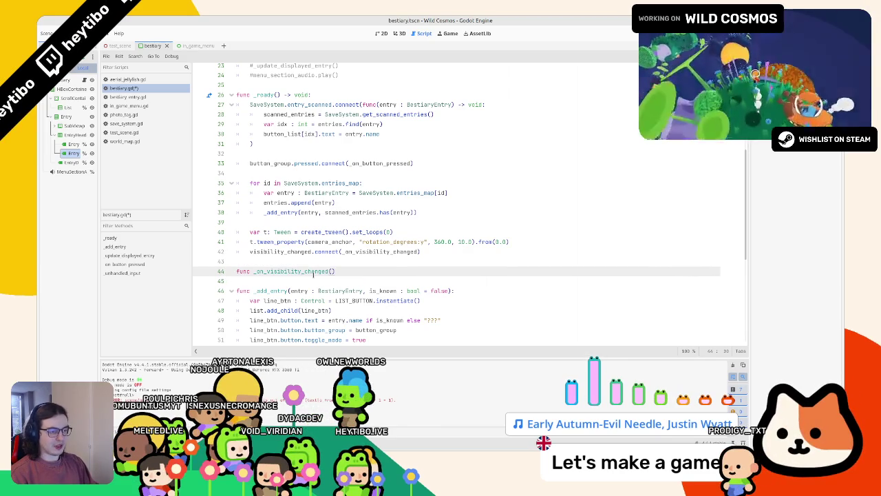
type(":")
key("Return")
type("button_list[0].grab_focus() \tprint(get_viewport().gui_get_focus_owner())")
left_click(344, 270)
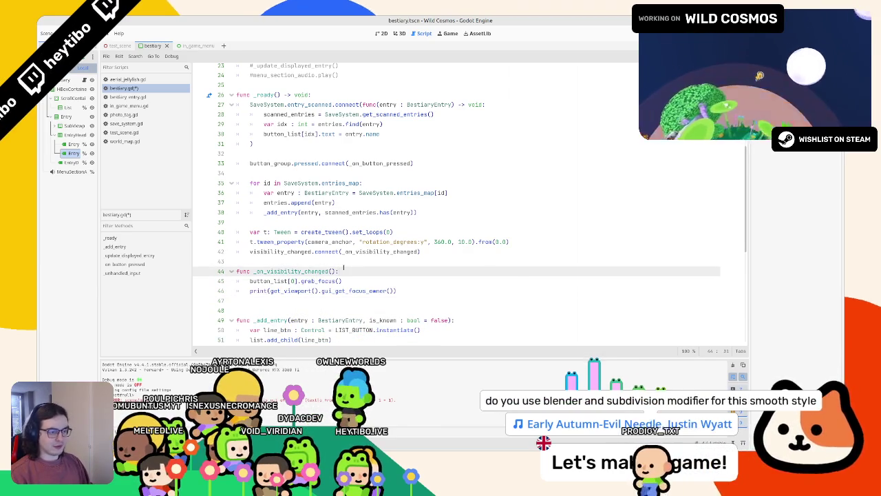
Step: Insert '-> void' before the colon of func _on_visibility_changed() and dismiss autocomplete
type("-> void")
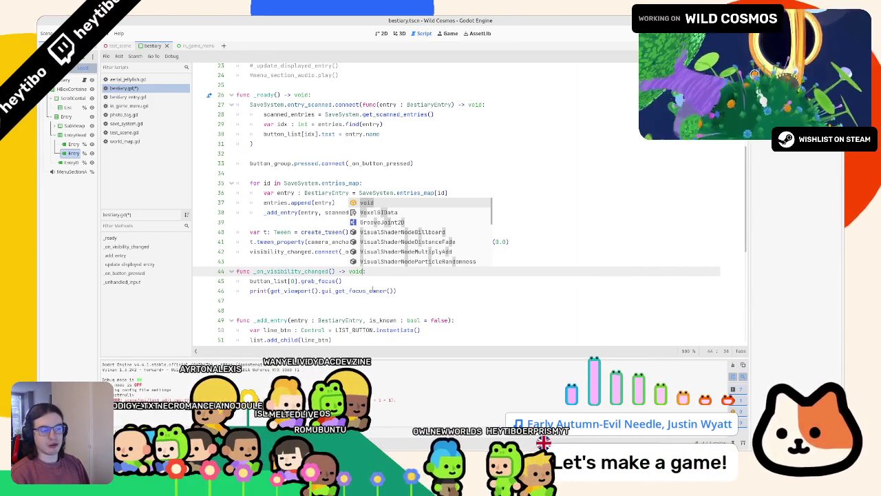
left_click(354, 283)
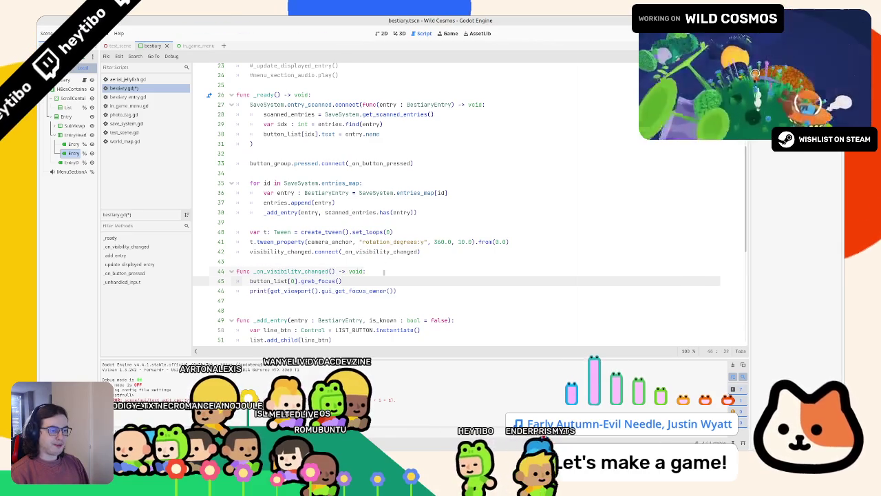
left_click(277, 271)
Step: Look up the visibility_changed signal in the CanvasItem docs, then return to the handler
left_click(289, 252, "ctrl")
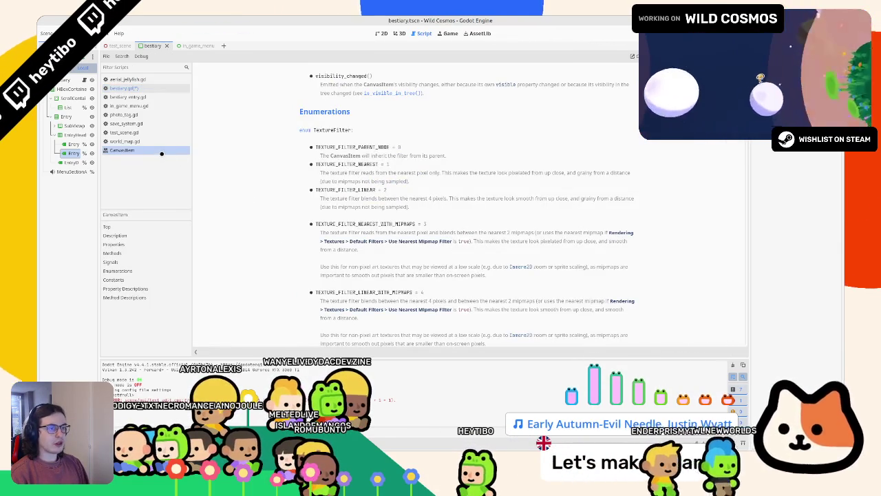
middle_click(161, 153)
left_click(402, 275)
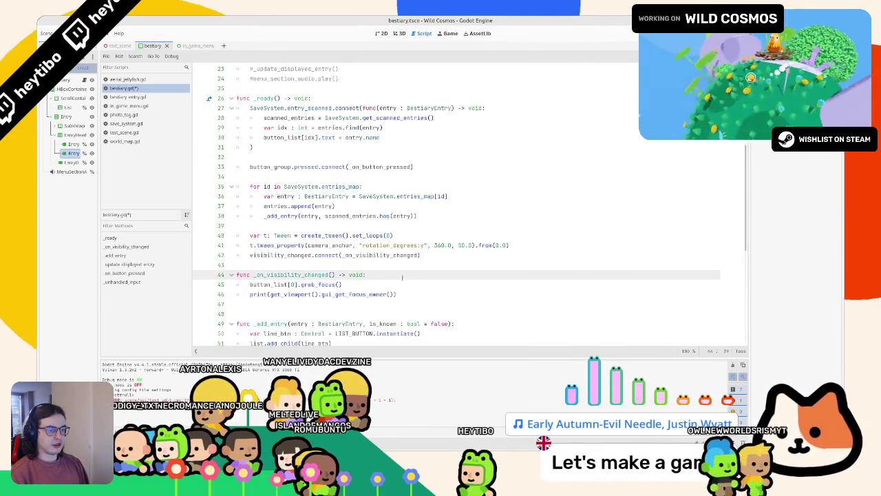
Step: Run the game with F5 and flip between menu pages to check Bestiary button focus
key("F5")
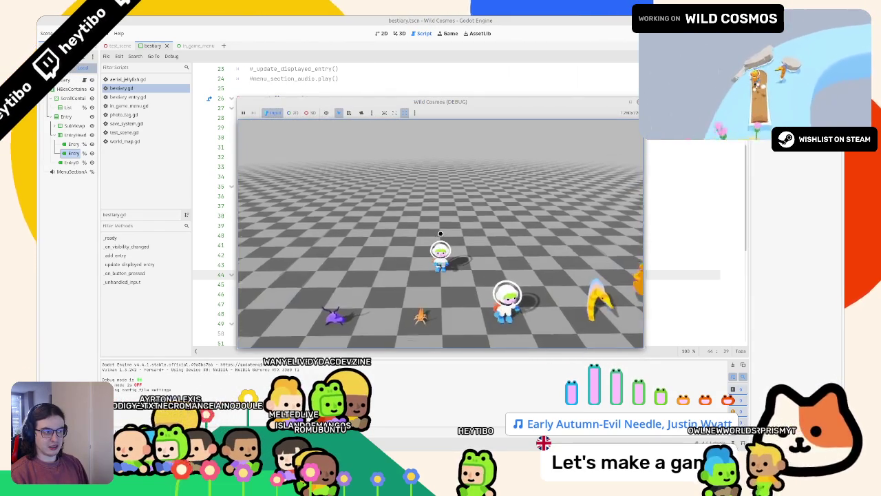
key("Tab")
left_click(453, 276)
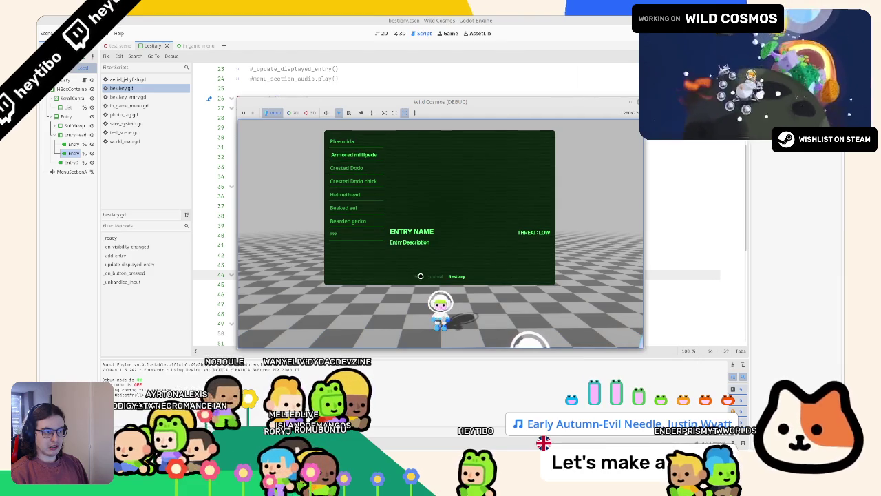
left_click(420, 276)
left_click(436, 276)
left_click(450, 276)
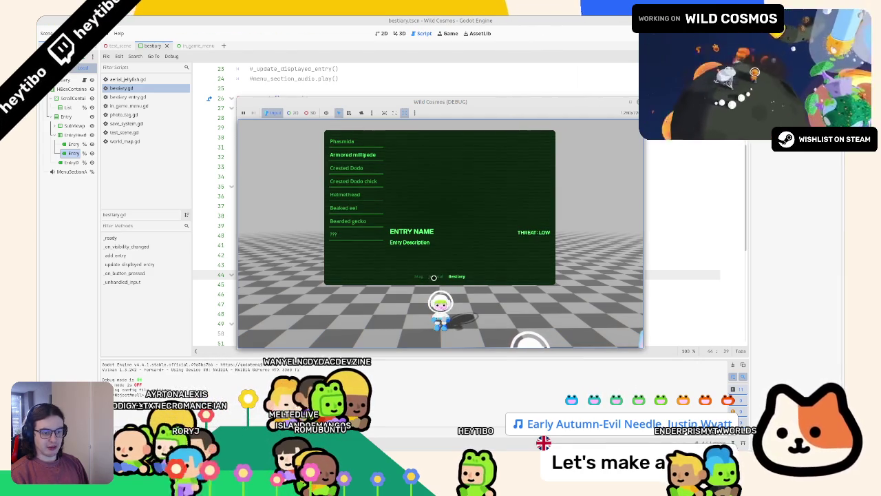
left_click(357, 20)
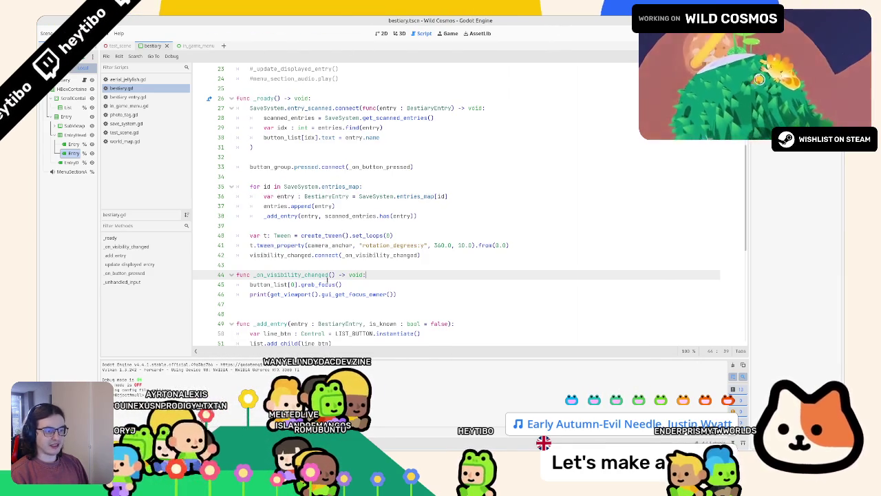
Step: Print visible at the top of _on_visibility_changed and retest switching between Journal and Bestiary
key("Return")
type("print(")
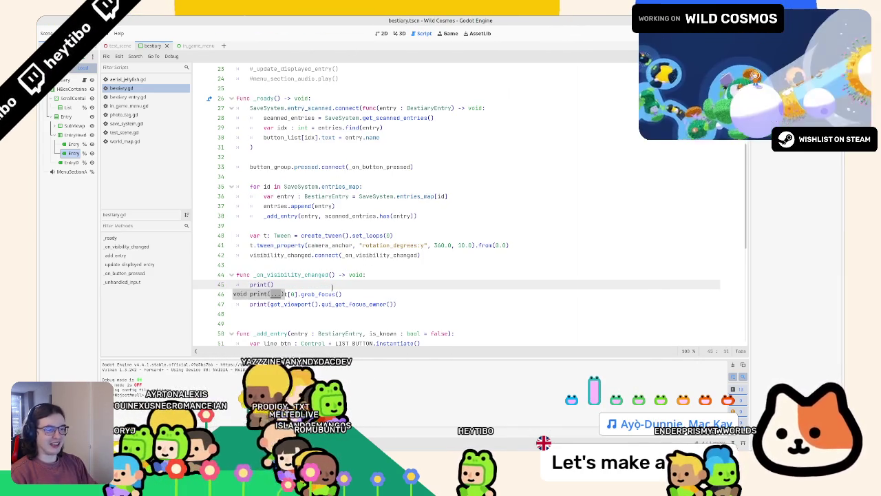
type("visibl")
key("Return")
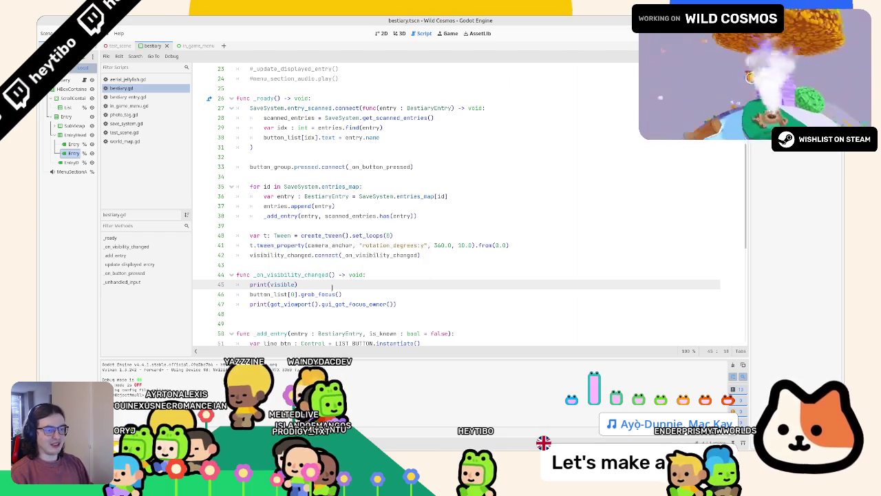
key("F5")
left_click(457, 276)
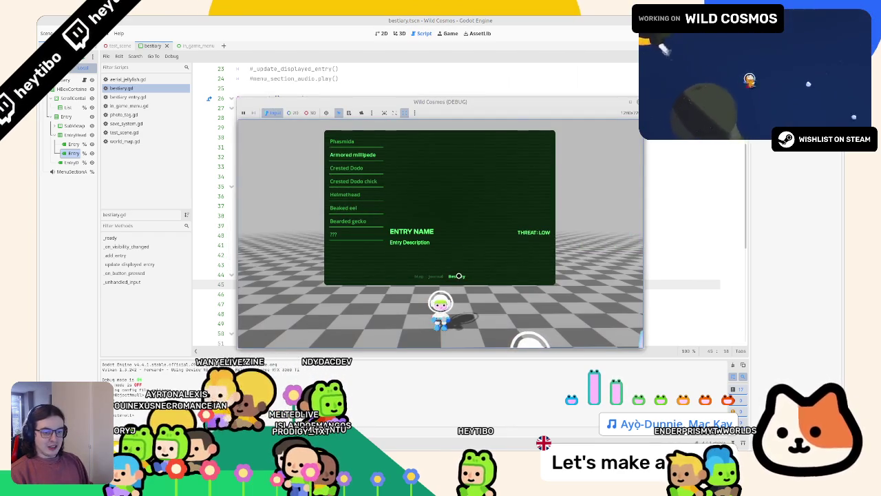
left_click(435, 276)
left_click(458, 276)
key("F8")
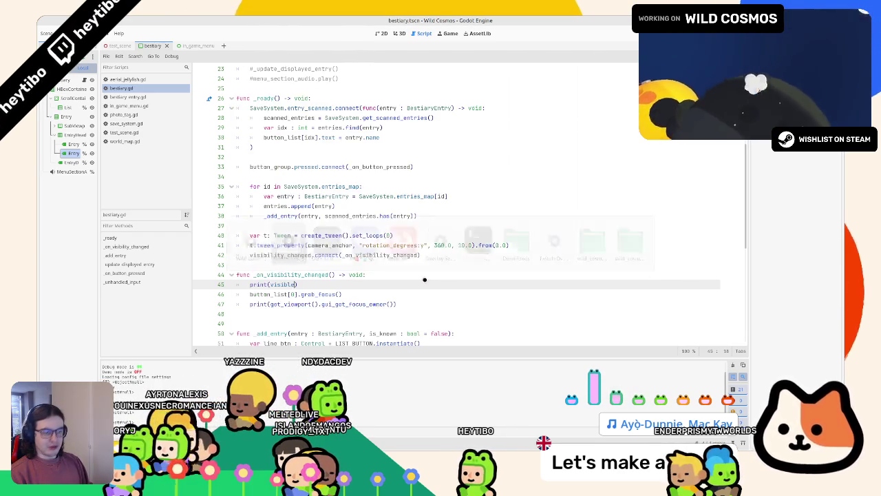
Step: Change the print to button_list[0] and test again by flipping Journal and Bestiary pages
double_click(265, 294)
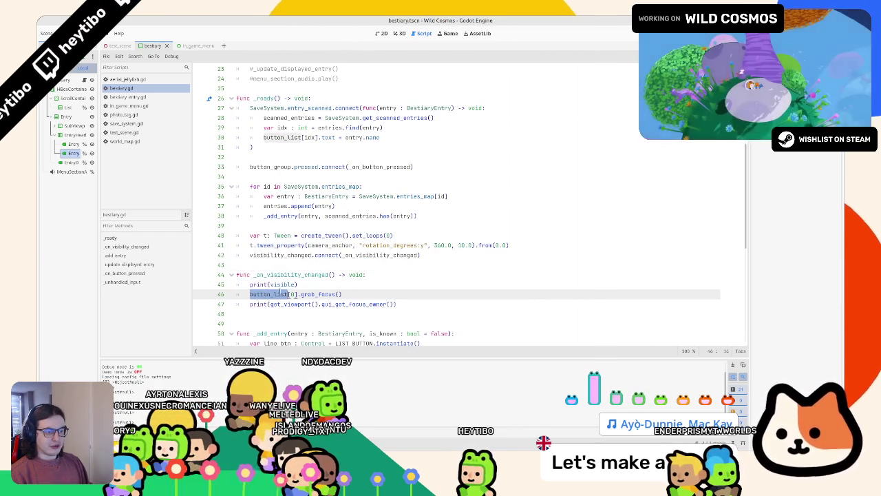
double_click(288, 282)
key("F5")
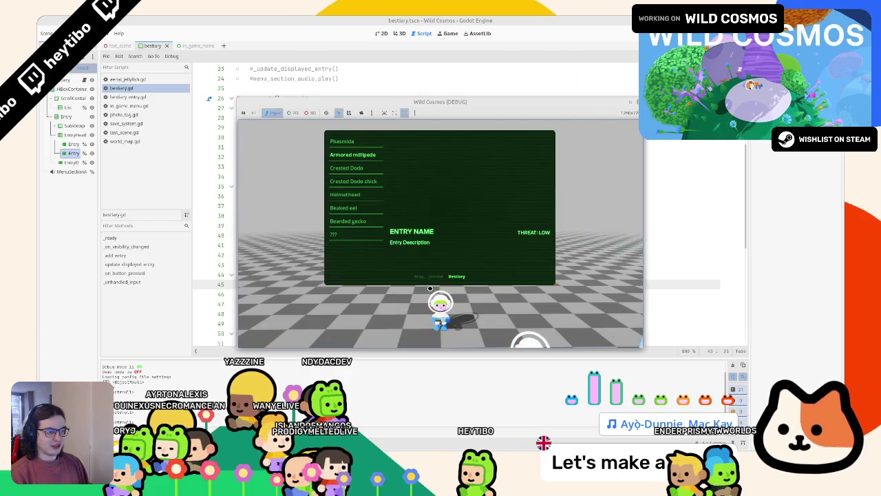
left_click(435, 276)
left_click(447, 276)
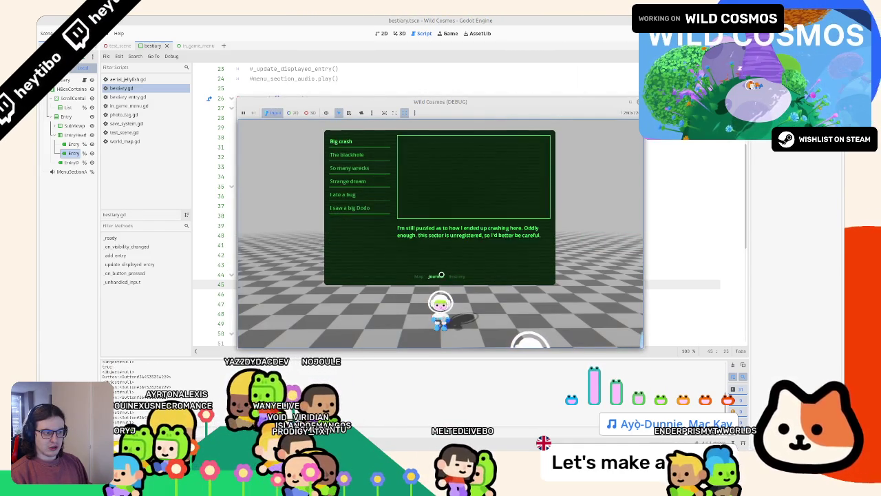
key("F8")
double_click(301, 294)
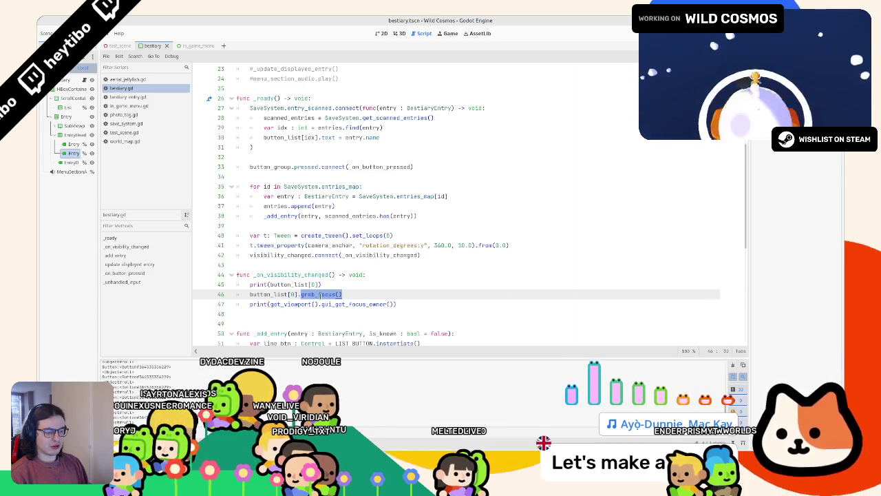
Step: Undo the stray edits so the grab_focus line is removed from _on_visibility_changed
mouse_move(382, 294)
left_mouse_down()
mouse_move(249, 294)
mouse_move(245, 287)
left_mouse_up()
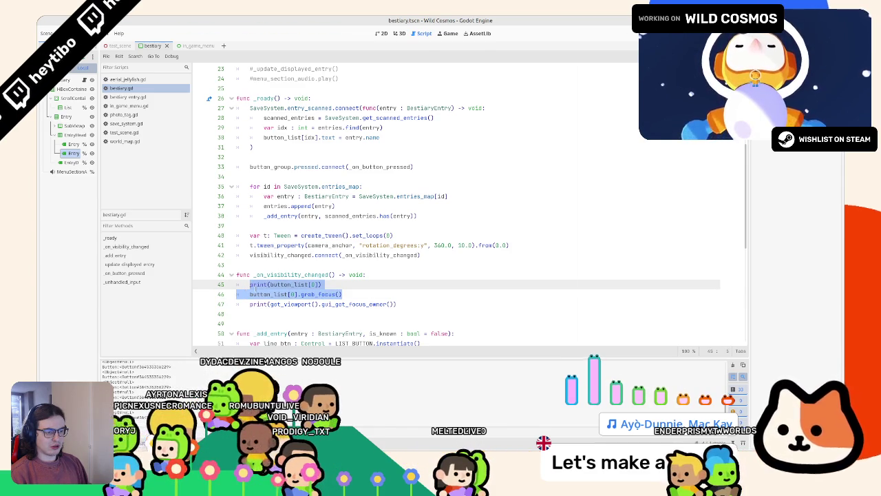
triple_click(274, 294)
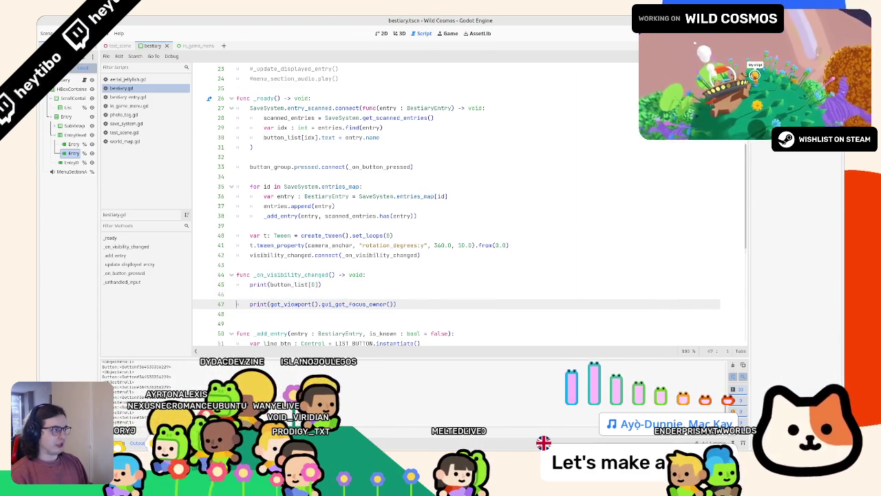
scroll(280, 261, "down", 8)
left_click_drag(264, 304, 342, 303)
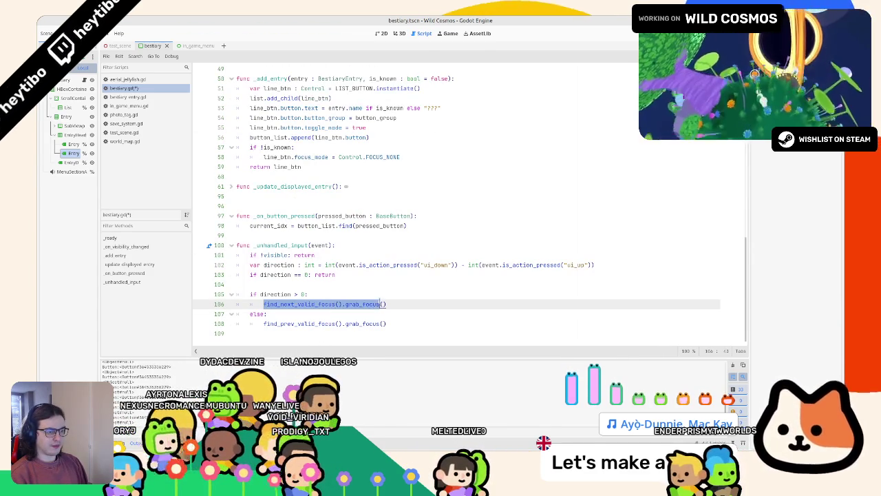
key("ctrl+z")
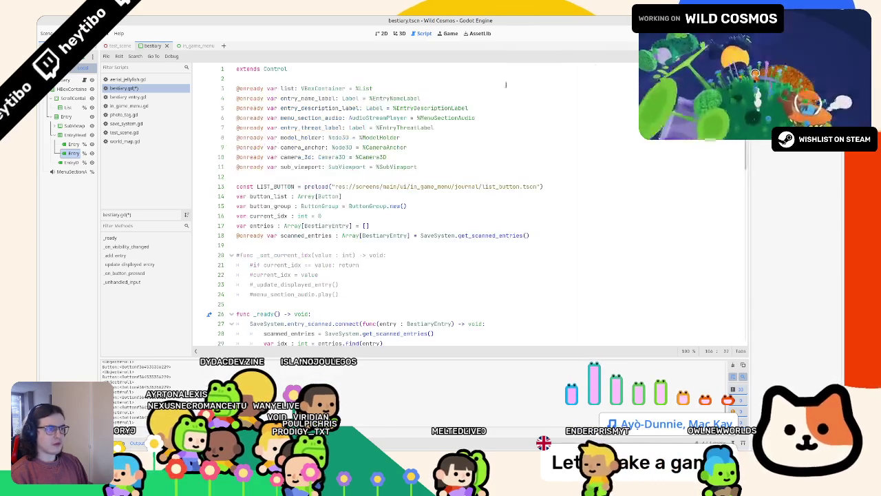
key("ctrl+z")
key("ctrl+z")
key("ctrl+z")
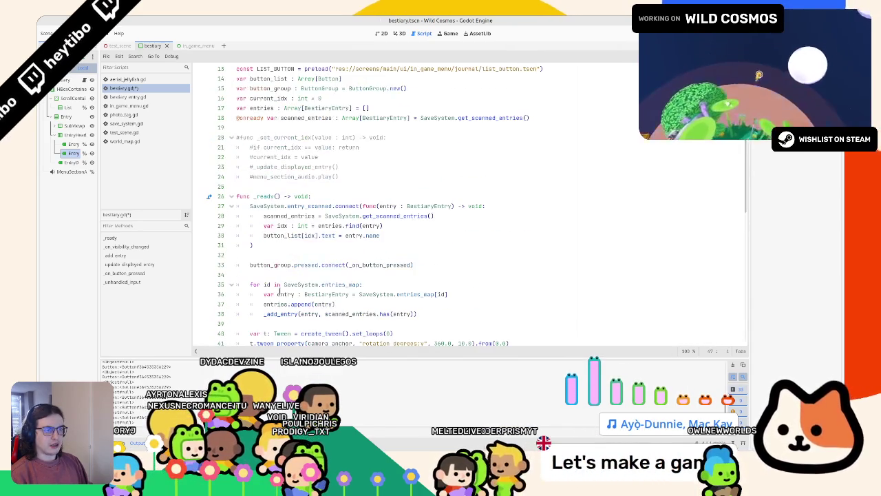
Step: Delete the button_list[0] argument from the line 45 print call and try button_list.find
left_click(318, 264)
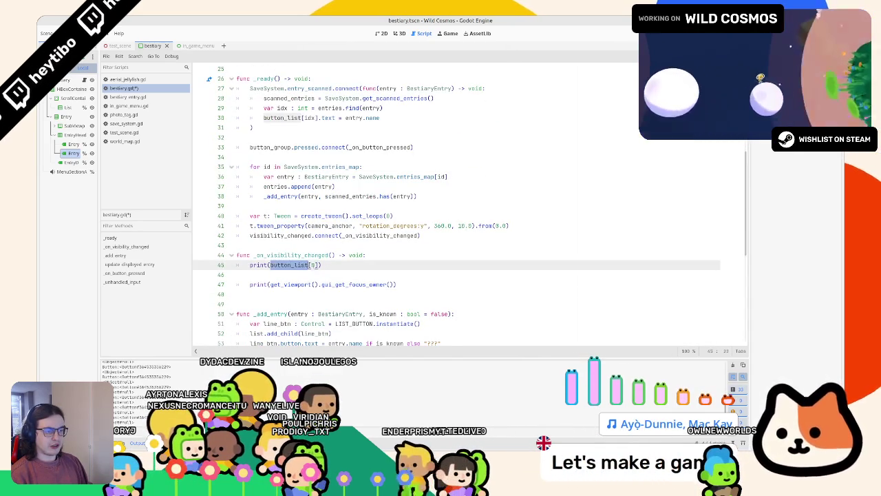
key("ctrl+shift+Left")
key("ctrl+shift+Left")
key("BackSpace")
type("button_list.find_")
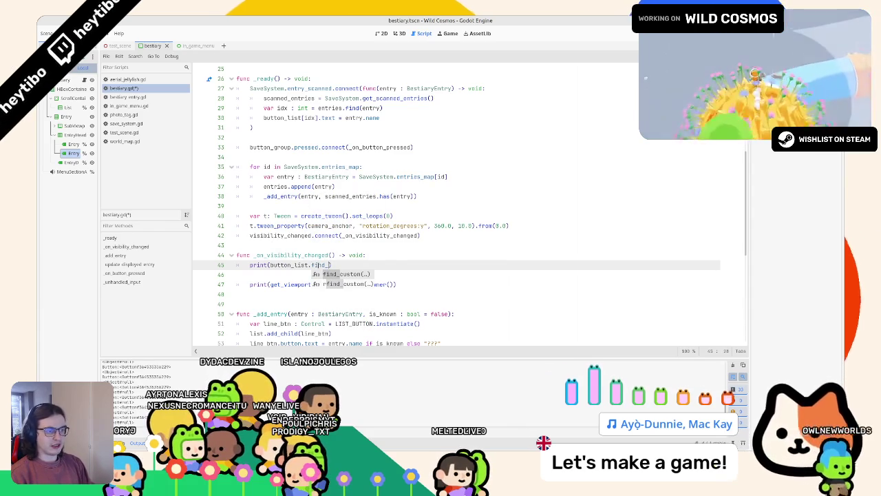
key("BackSpace")
key("BackSpace")
key("BackSpace")
left_click(301, 255)
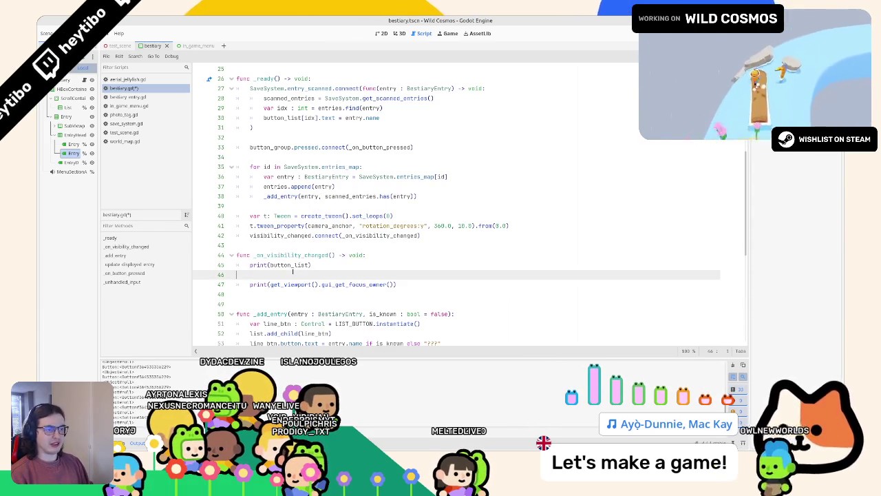
double_click(289, 265)
scroll(294, 265, "up", 5)
scroll(294, 265, "up", 1)
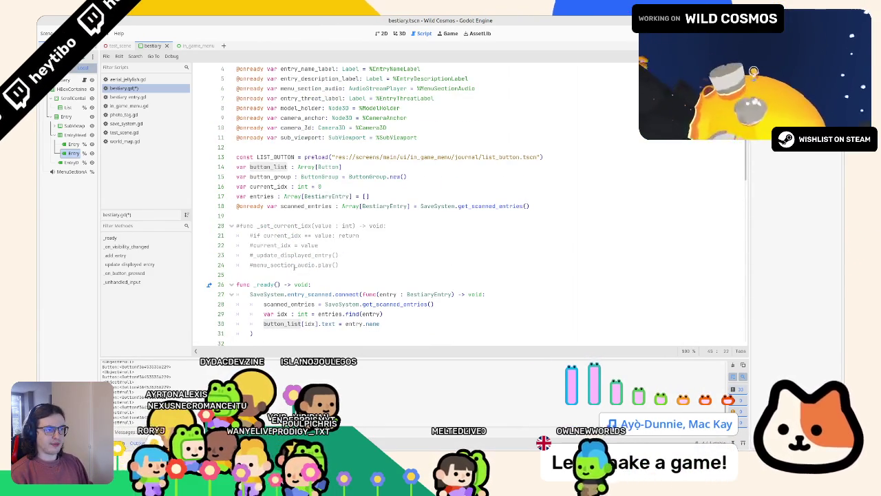
Step: Swap the print argument to button_group, try a find/focus call, then clear the argument
left_click(282, 176)
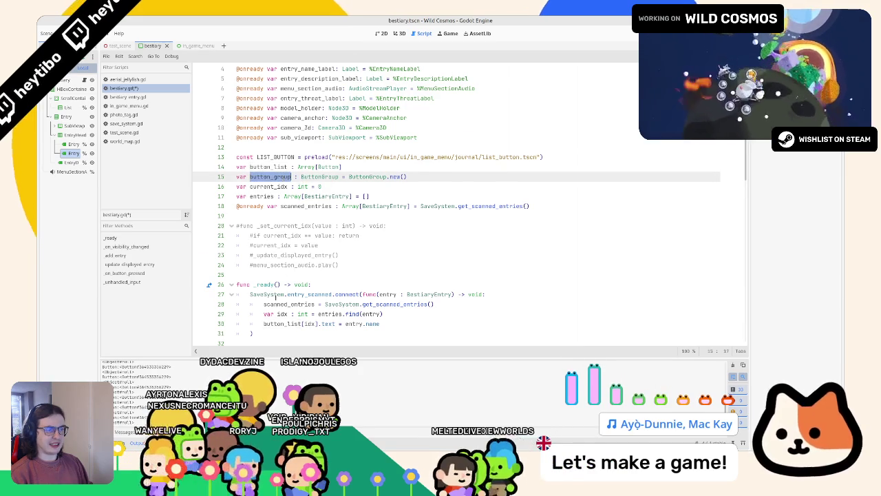
double_click(282, 176)
key("ctrl+c")
scroll(276, 275, "down", 5)
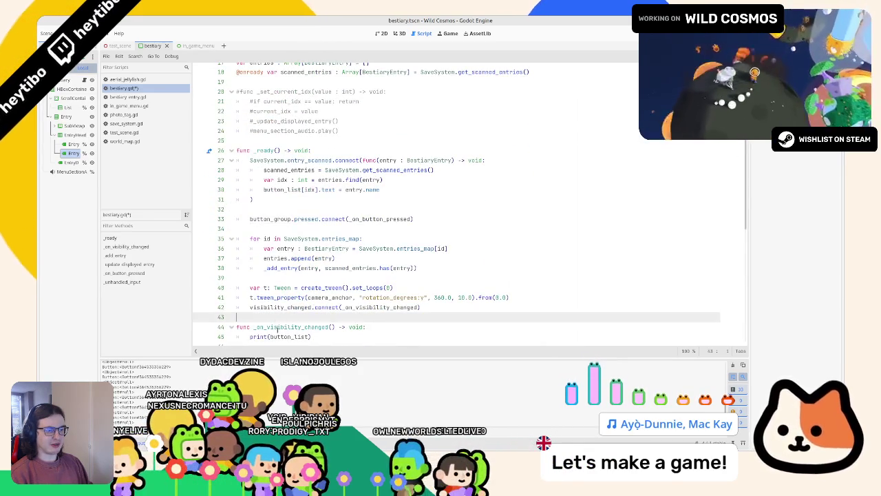
double_click(276, 336)
key("ctrl+v")
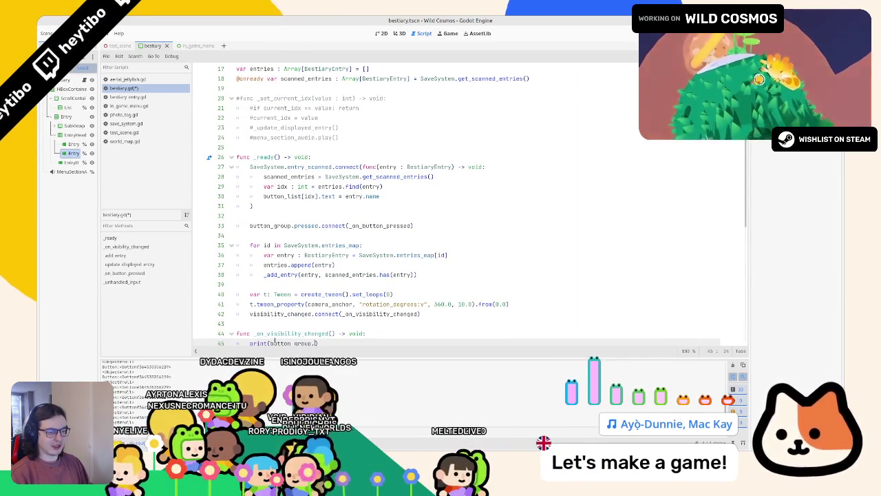
type(".find(")
key("BackSpace")
key("BackSpace")
key("BackSpace")
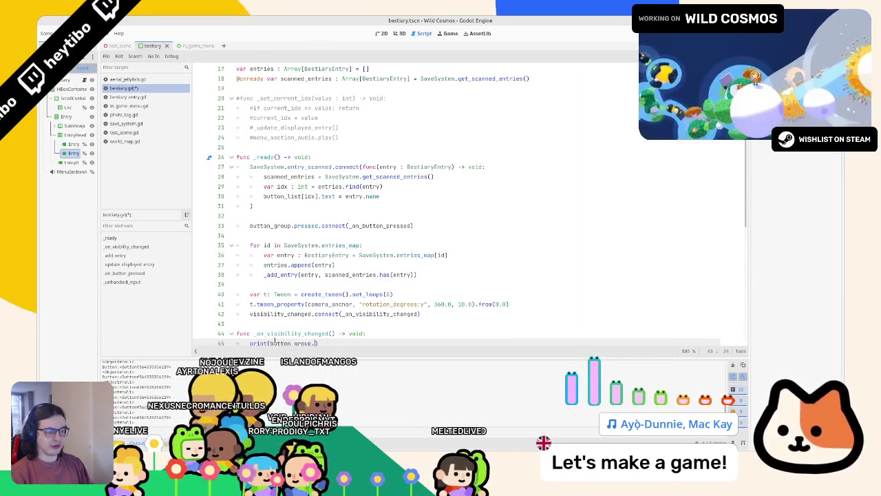
type("foc")
scroll(289, 324, "down", 2)
key("BackSpace")
key("BackSpace")
key("BackSpace")
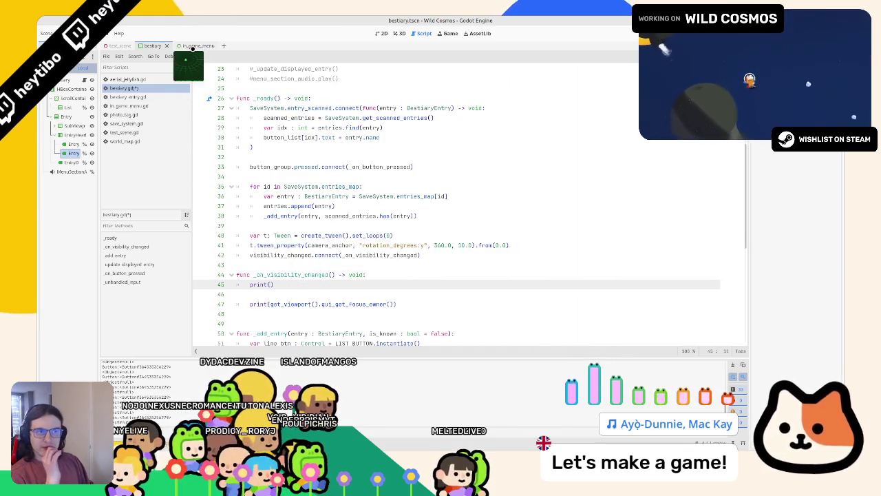
Step: Back in bestiary.gd, complete the print argument to list.find_next_valid_focus() via autocomplete
key("ctrl+Tab")
left_click(140, 46)
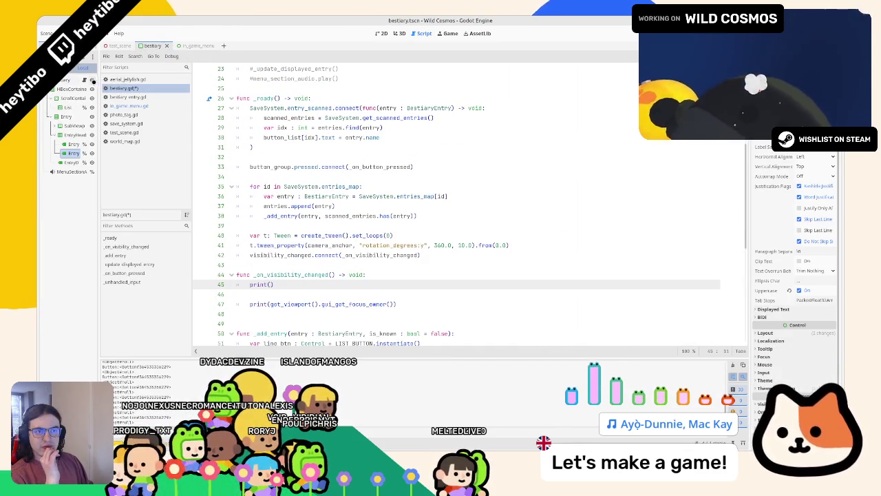
left_click_drag(98, 85, 137, 86)
left_click(407, 264)
scroll(406, 254, "up", 6)
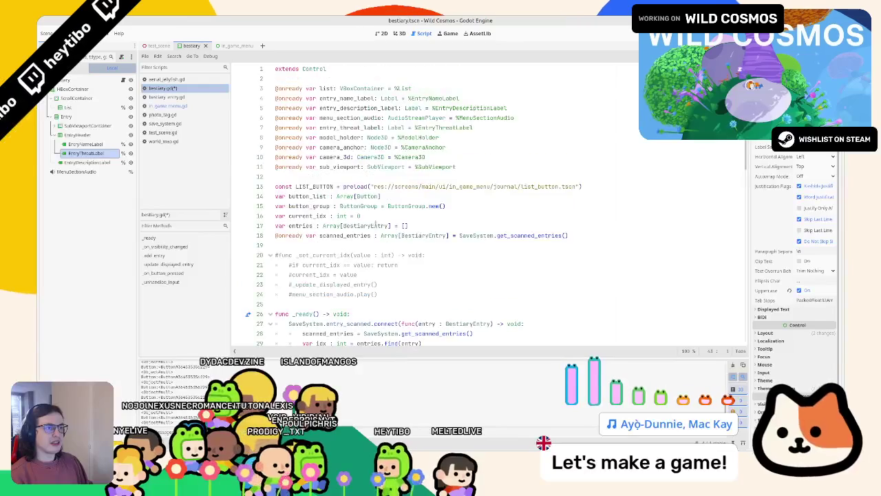
scroll(374, 199, "down", 4)
type("print(button_group.focus)")
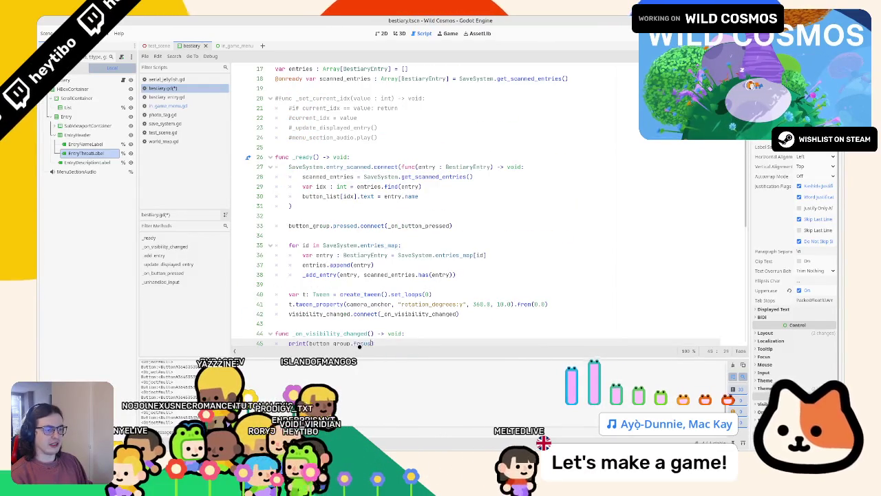
scroll(375, 199, "down", 2)
key("ctrl+BackSpace")
key("ctrl+BackSpace")
key("ctrl+BackSpace")
type("list.find_")
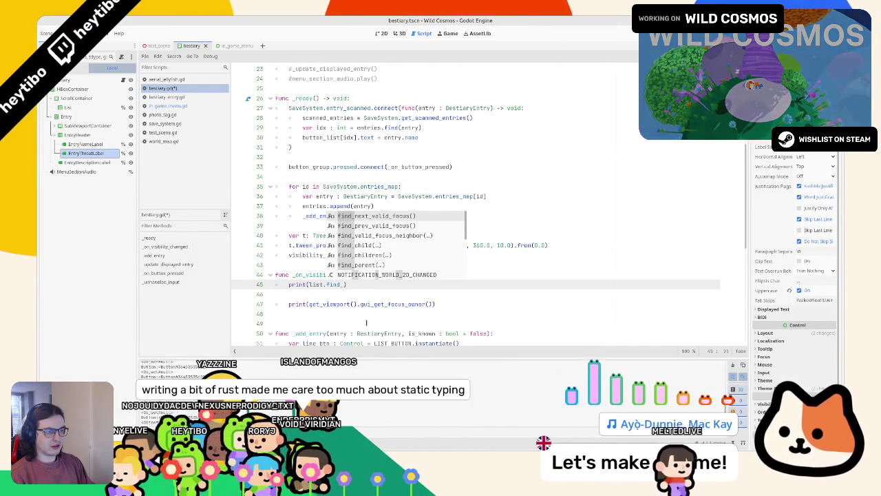
key("Return")
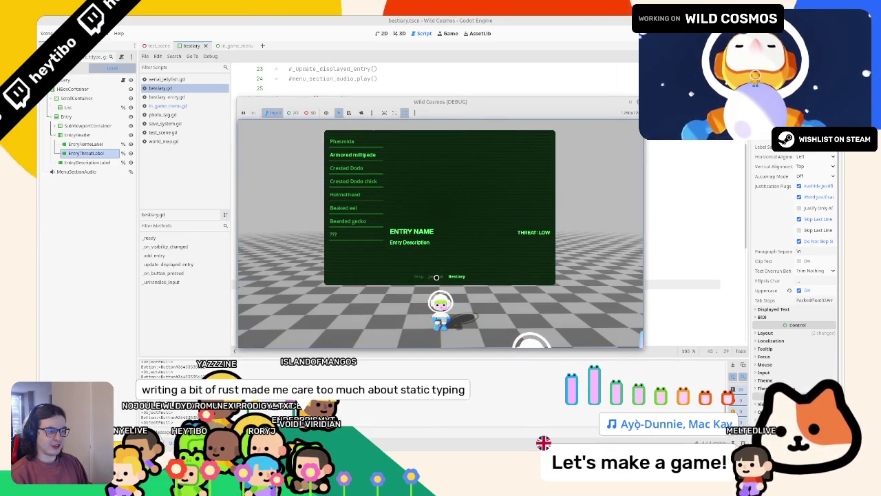
Step: Relaunch the debug game several times, then open the Bestiary page from the in-game map menu
key("F5")
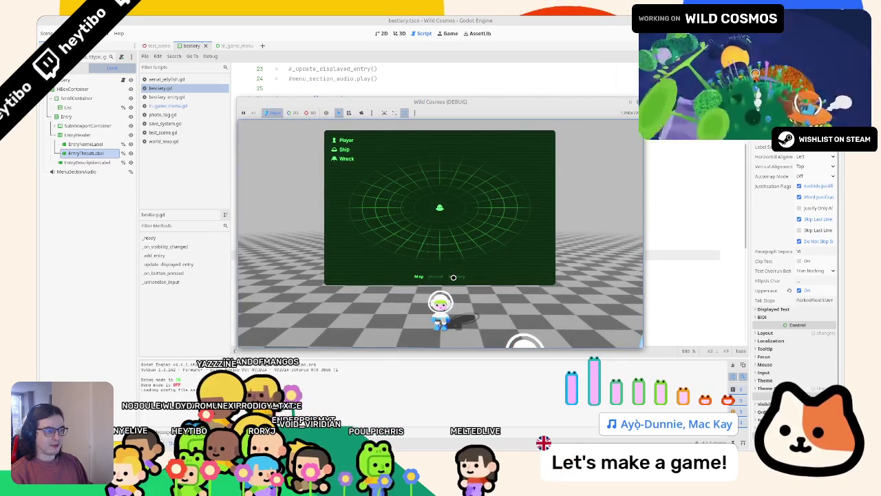
key("F8")
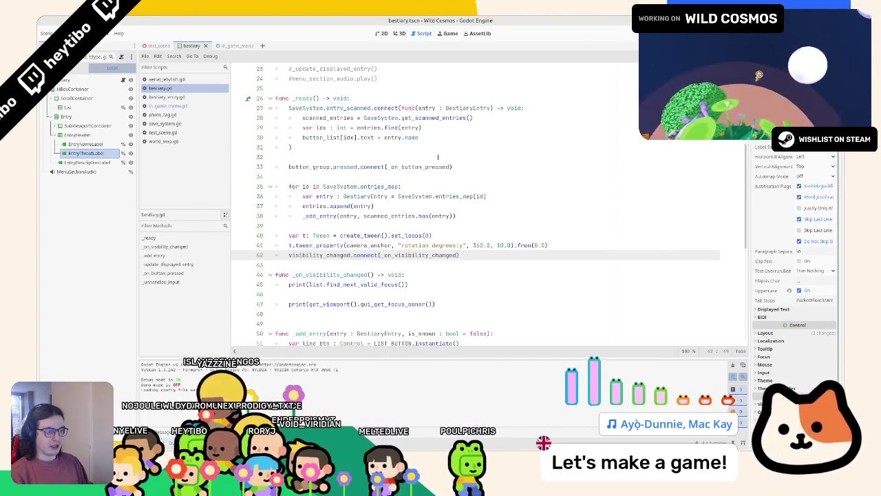
left_click(324, 284)
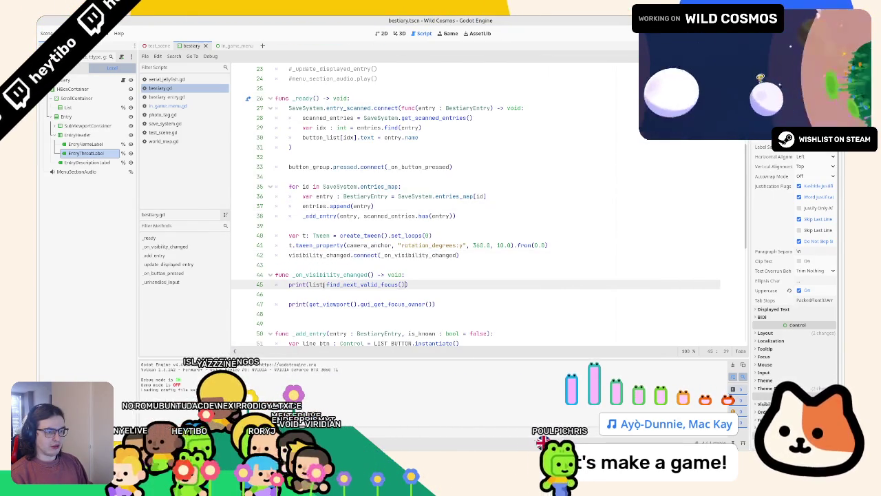
key("F5")
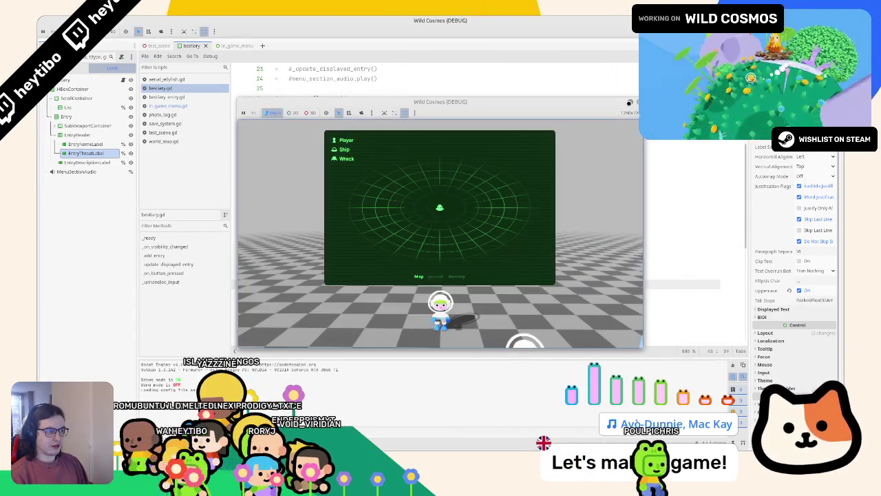
key("F8")
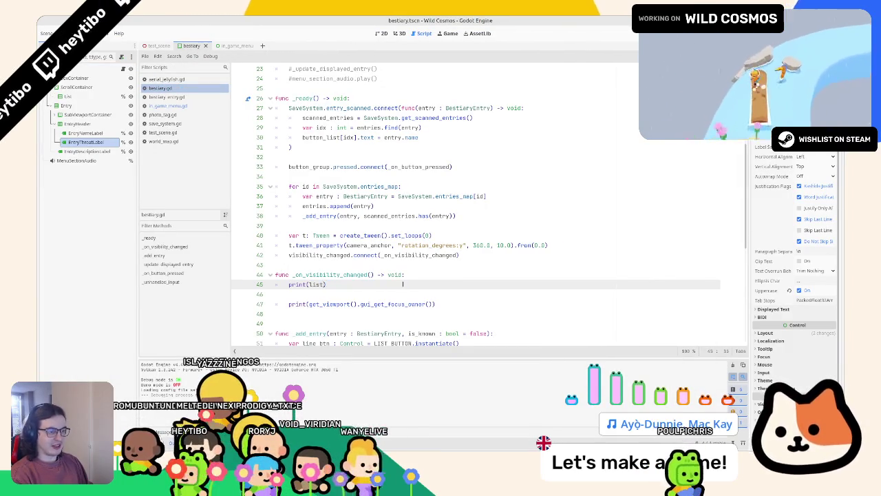
key("F5")
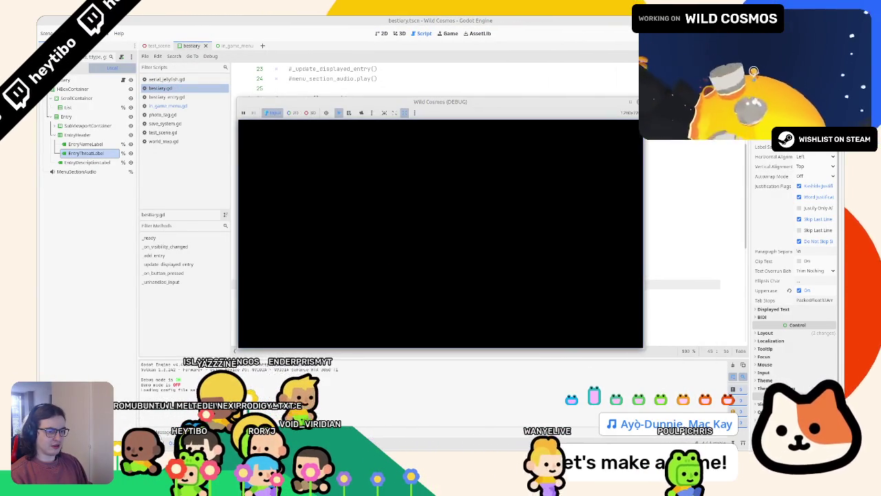
key("Tab")
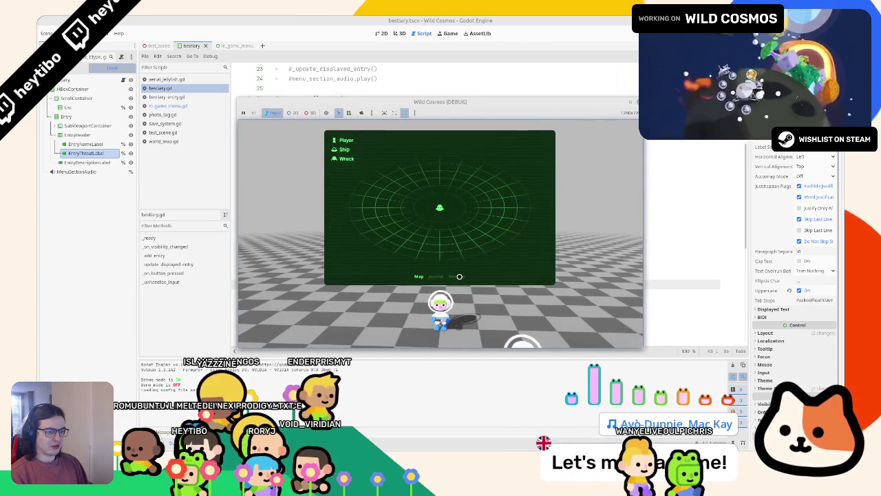
left_click(459, 275)
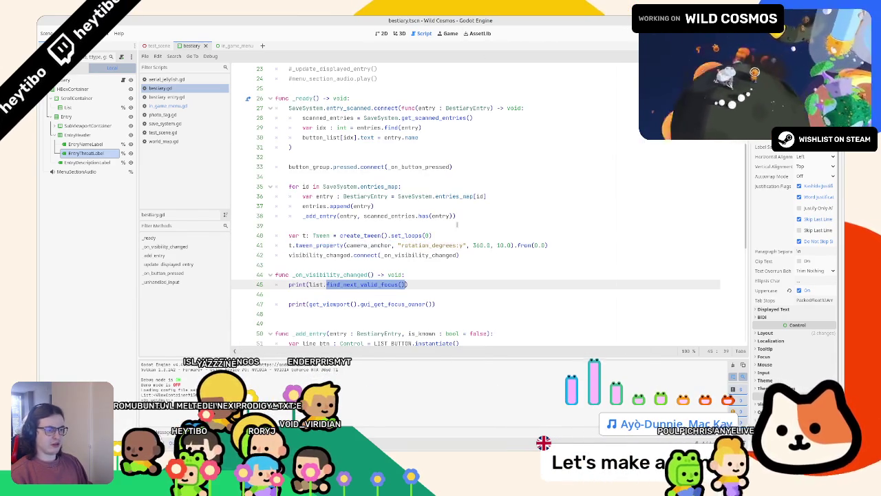
Step: Rewrite the line 45 print argument, settling on the button completion
type("fidn")
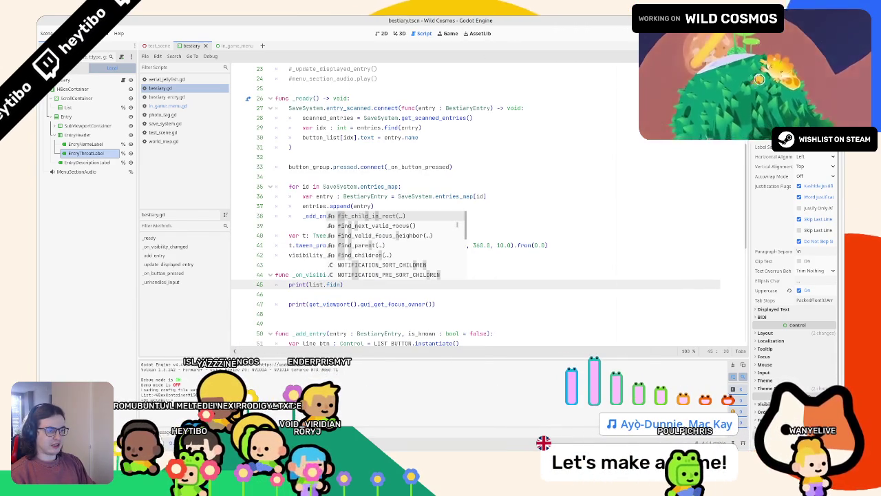
key("BackSpace")
type("nd_")
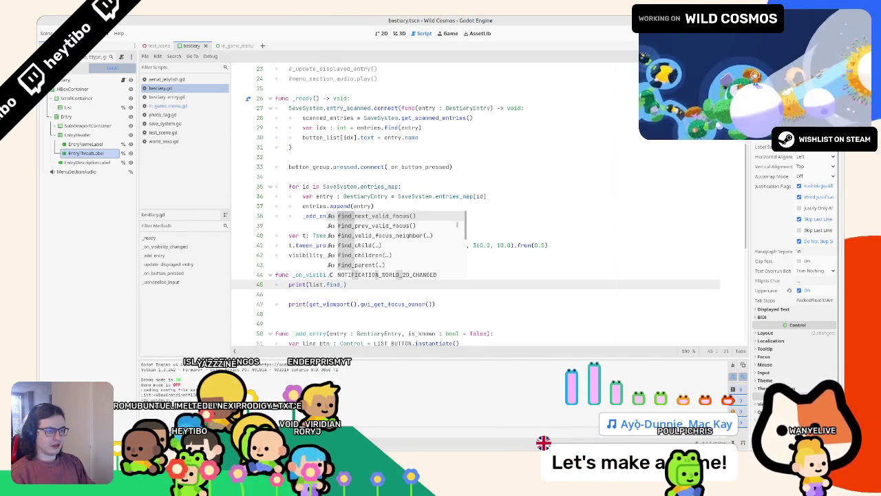
key("BackSpace")
key("BackSpace")
key("BackSpace")
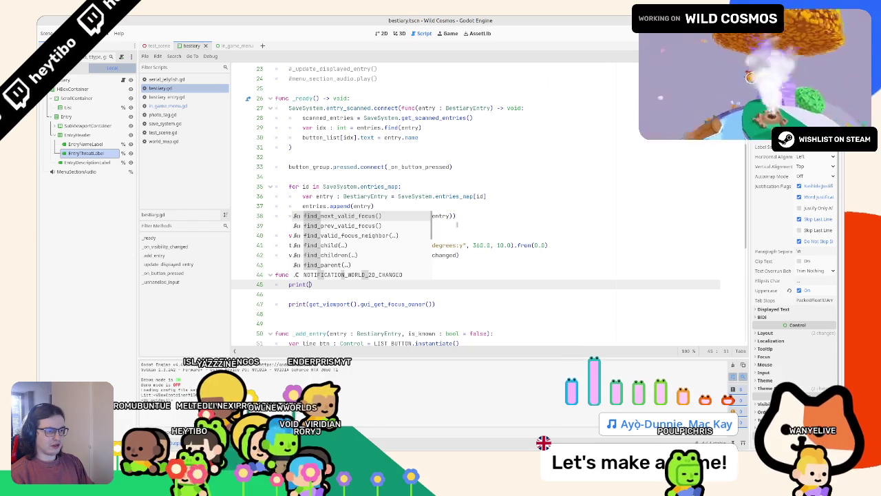
type("list.fo")
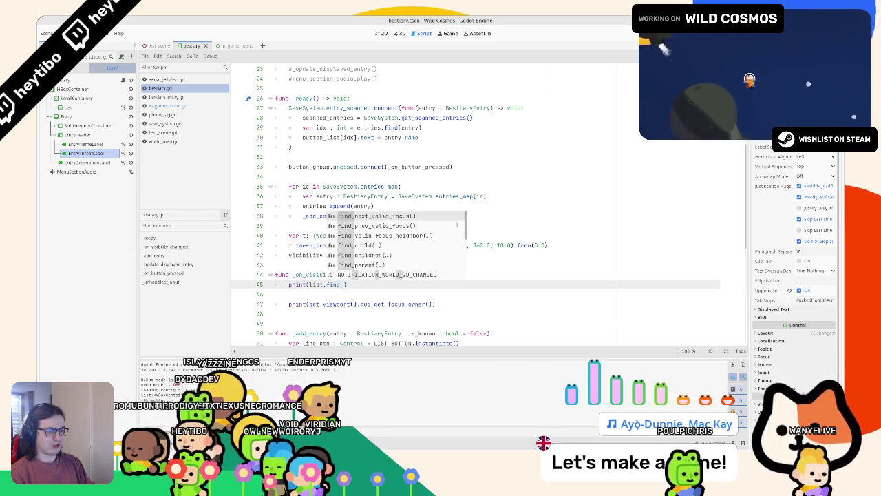
key("BackSpace")
key("BackSpace")
key("BackSpace")
type("button_group")
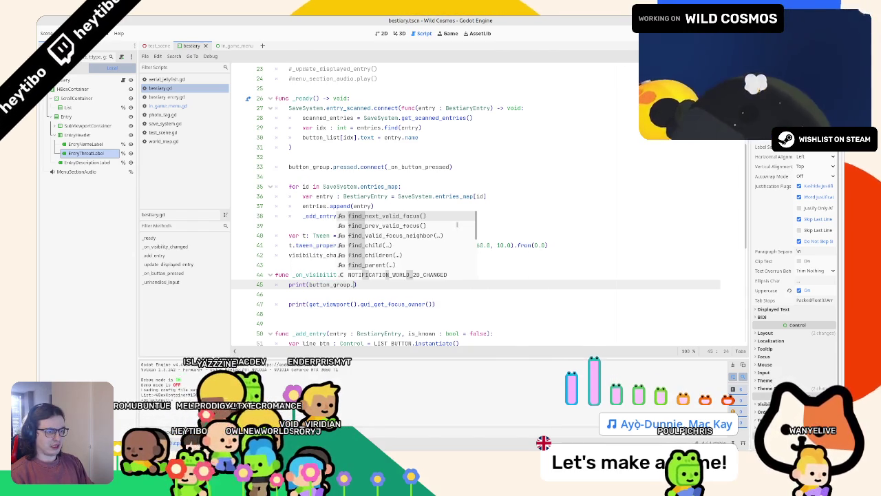
type("list[0]")
key("Return")
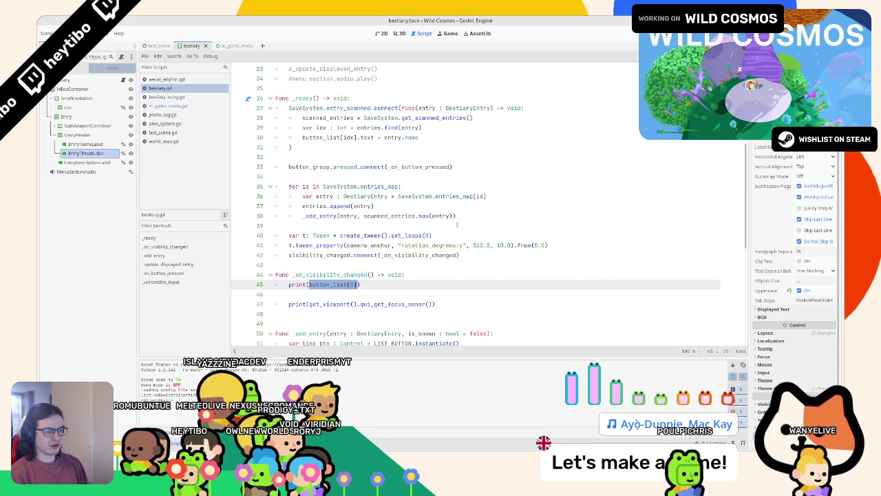
Step: Start a new line below the print call and read the grab_focus documentation
left_click(275, 304)
type("button_list[0].grab_focus()")
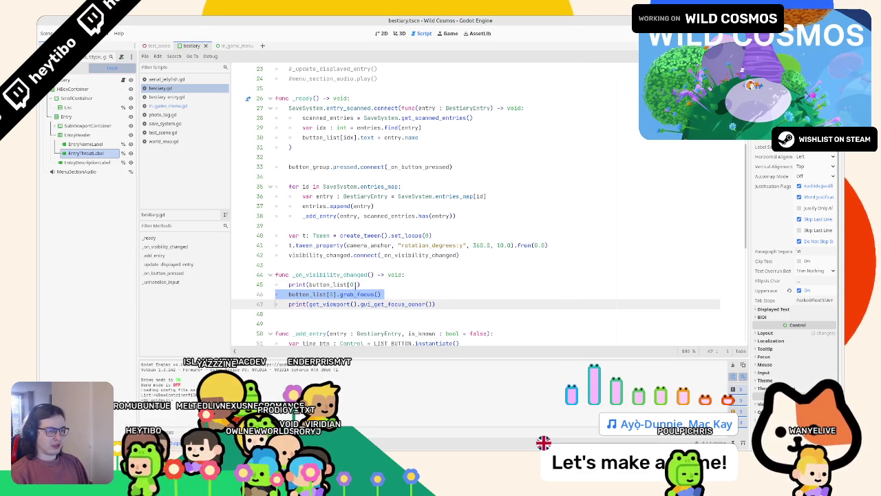
key("alt+F1")
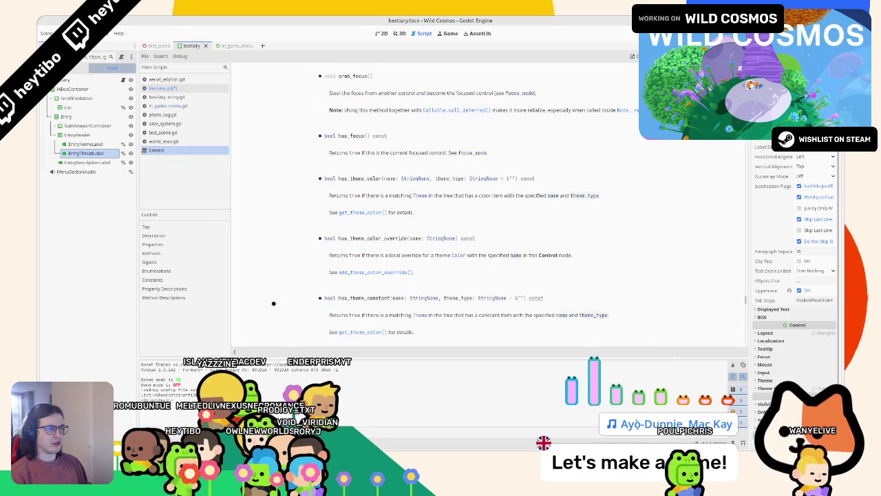
middle_click(183, 151)
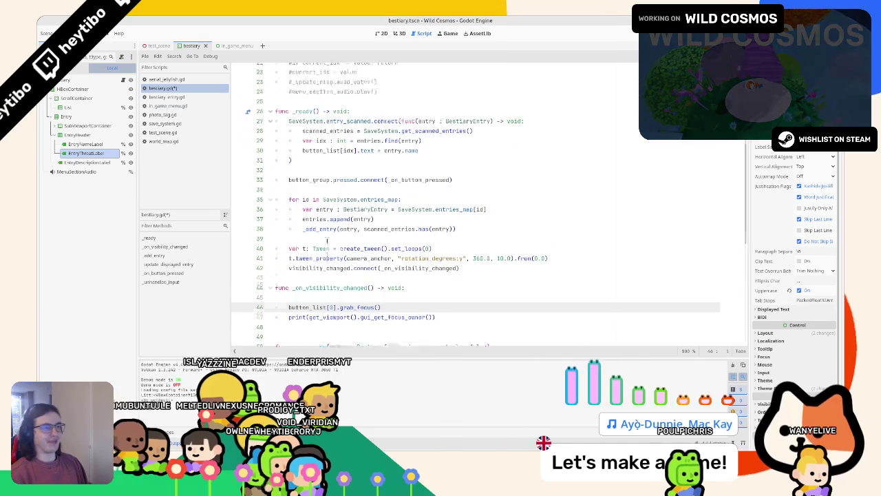
Step: Save the bestiary.gd script
key("ctrl+s")
scroll(327, 240, "up", 2)
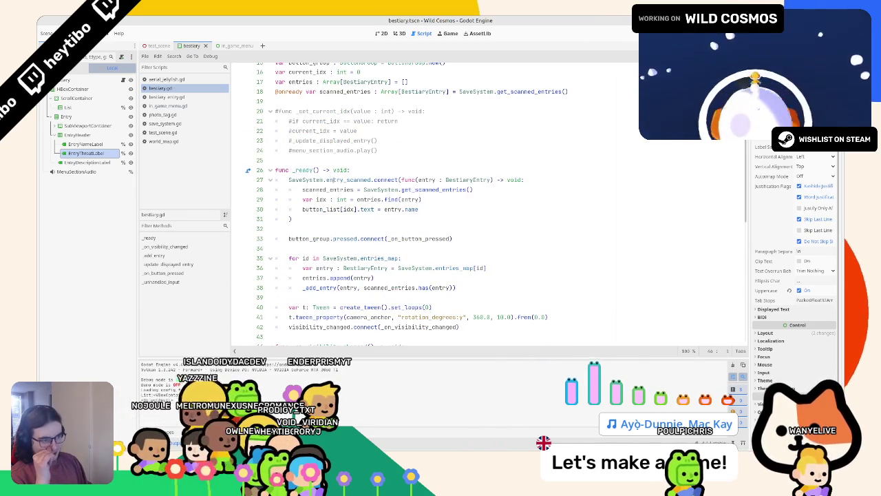
left_click(398, 33)
left_click(381, 33)
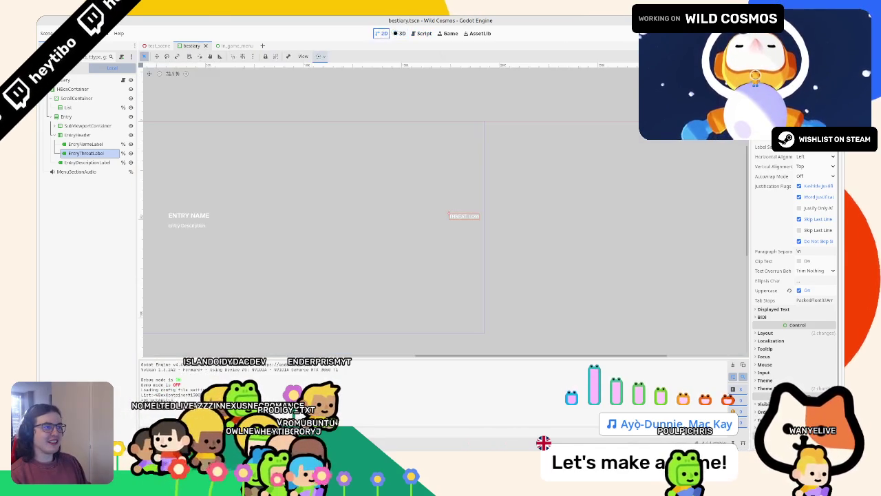
left_click(420, 33)
scroll(402, 215, "up", 5)
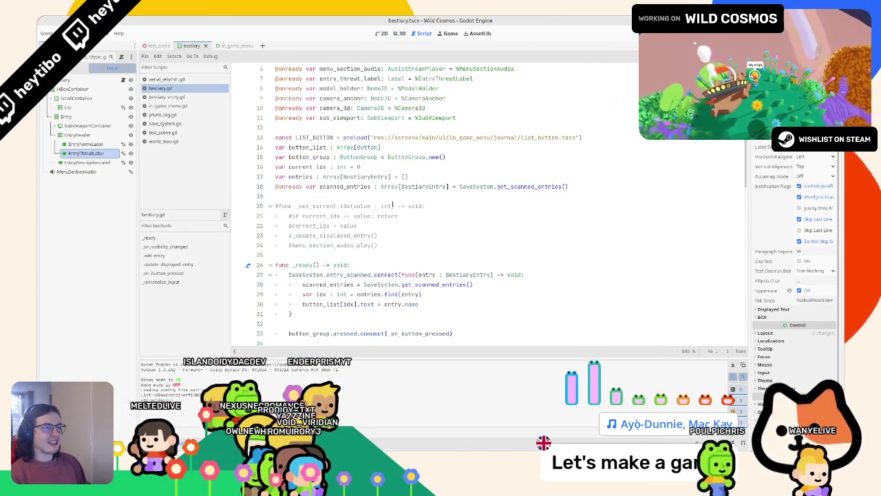
Step: In list_button.tscn, change the root Button's Focus Mode from None to All
left_click(475, 186, "ctrl")
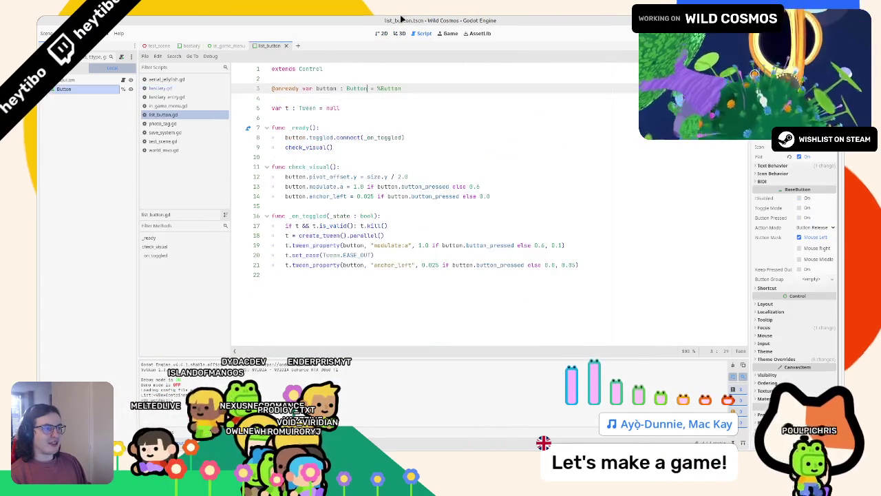
left_click(80, 77)
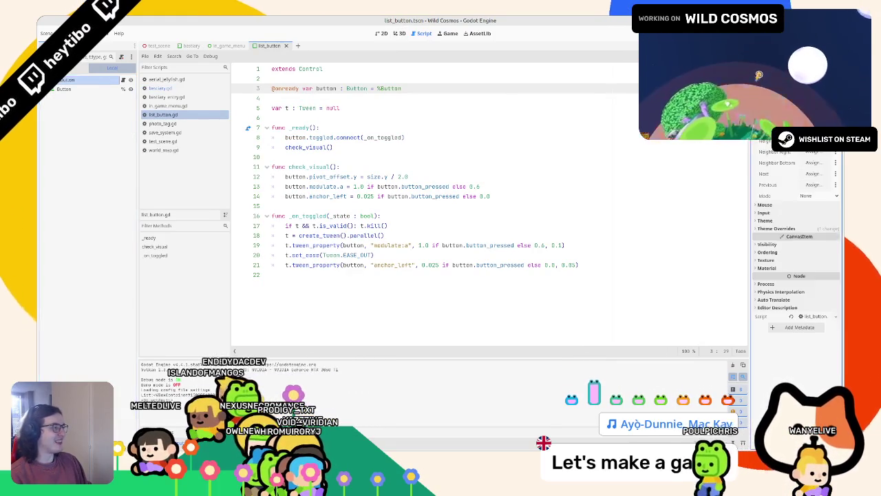
left_click(764, 121)
left_click(818, 195)
left_click(824, 214)
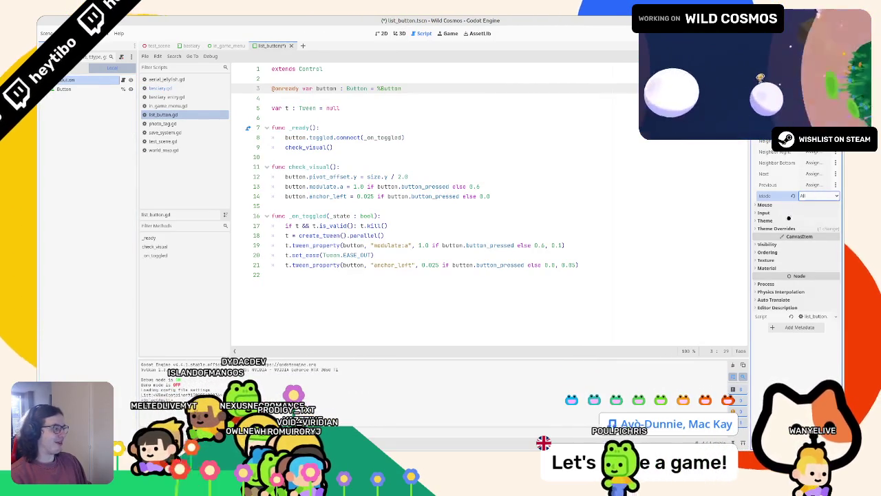
Step: Look at line 33 of the in_game_menu script, then return to the bestiary scene
left_click(229, 45)
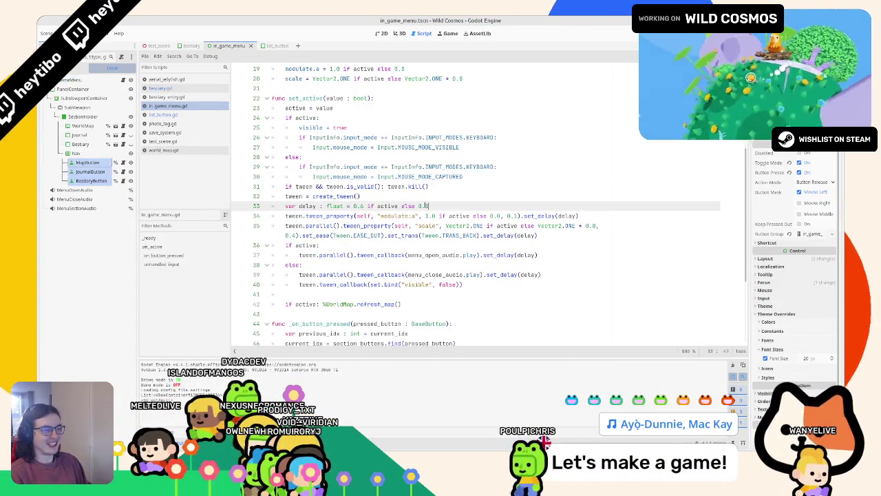
left_click(448, 206)
scroll(447, 205, "down", 3)
scroll(482, 207, "up", 9)
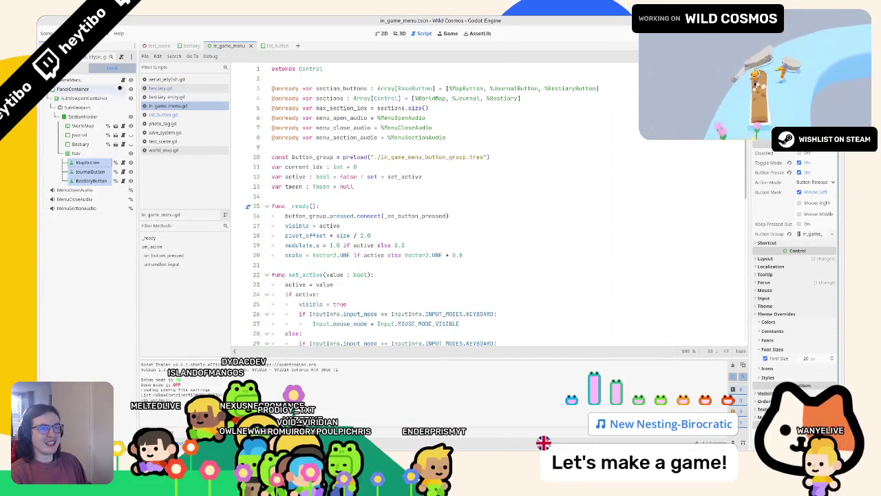
left_click(160, 88)
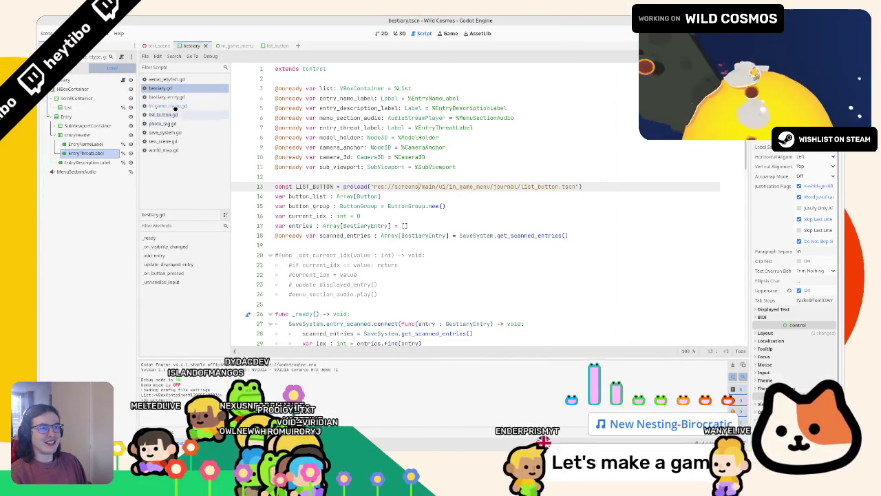
Step: Delete and restore the button_list[0].grab_focus() line, then run the project with F5
left_click(176, 89)
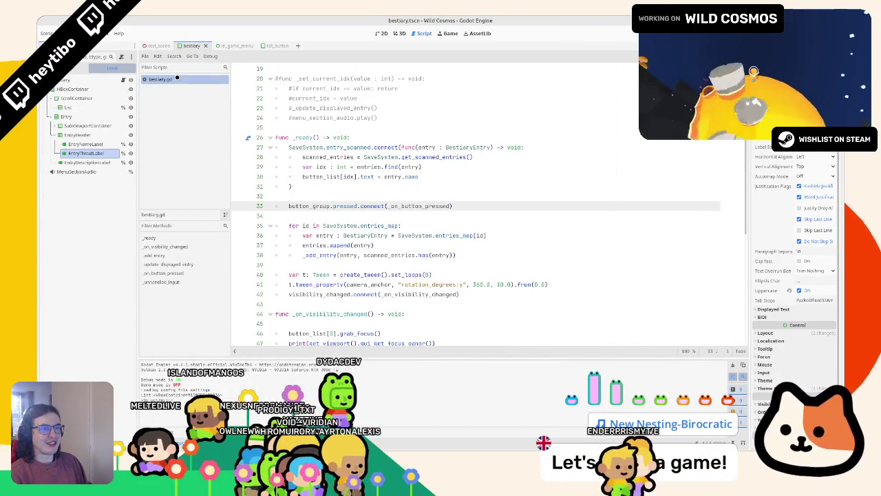
key("ctrl+z")
key("ctrl+z")
key("ctrl+z")
scroll(344, 264, "down", 3)
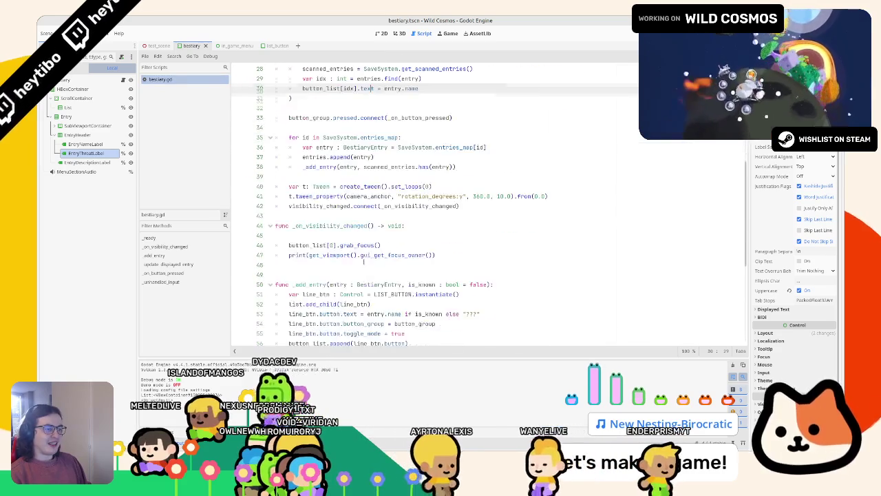
left_click_drag(289, 245, 431, 246)
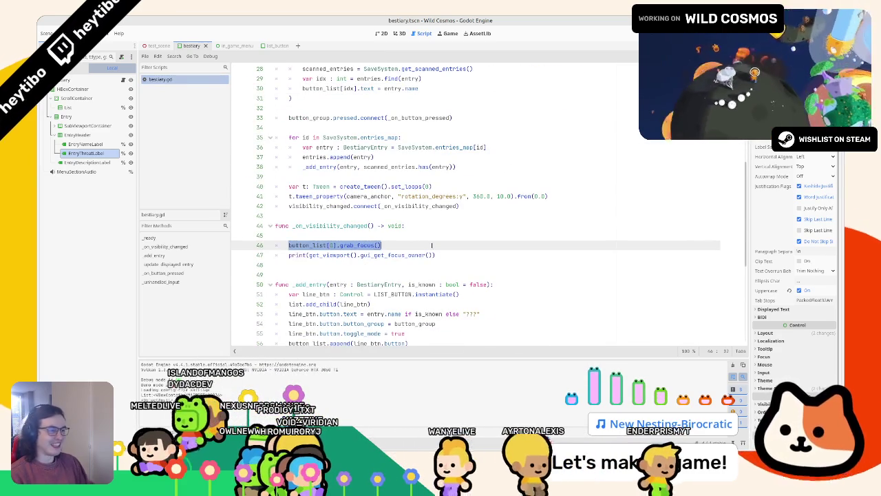
key("BackSpace")
type("d")
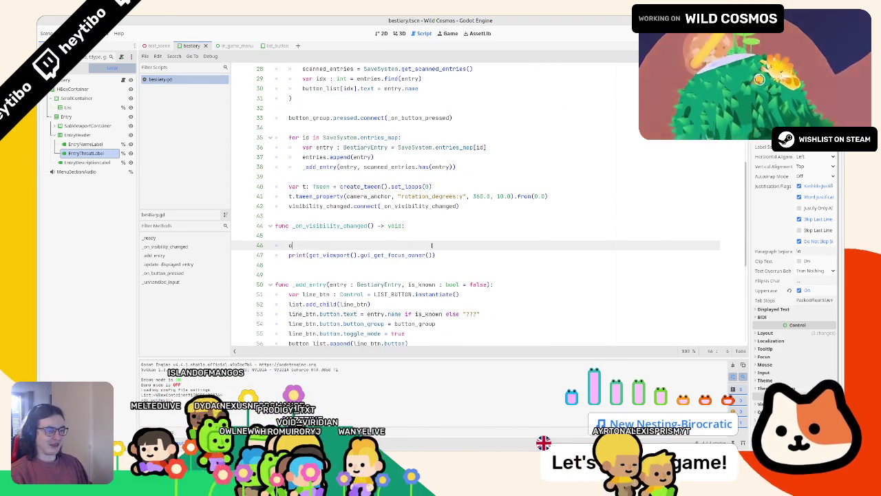
key("ctrl+z")
key("F5")
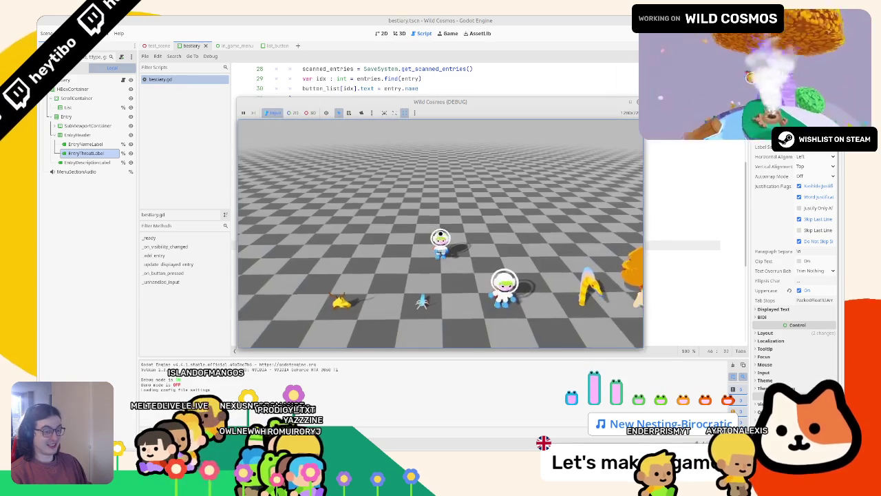
Step: Open the in-game menu with Escape, view the Bestiary section, then stop the game with F8
key("Escape")
left_click(454, 276)
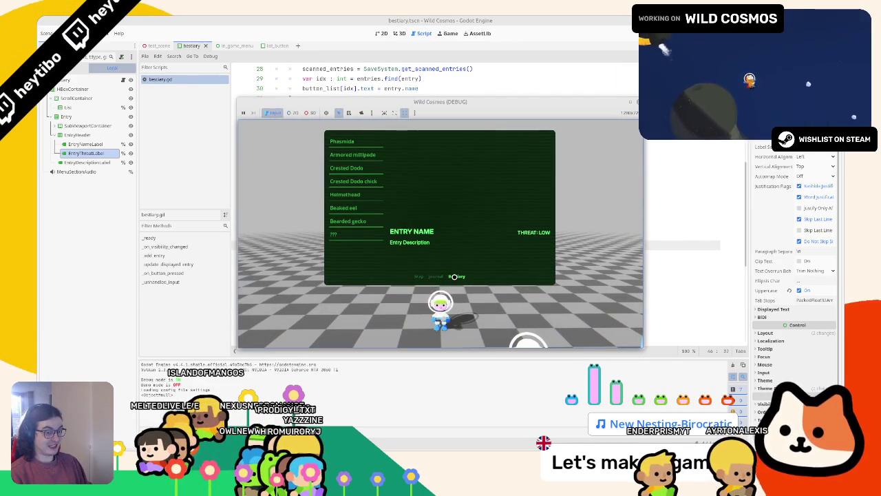
key("F8")
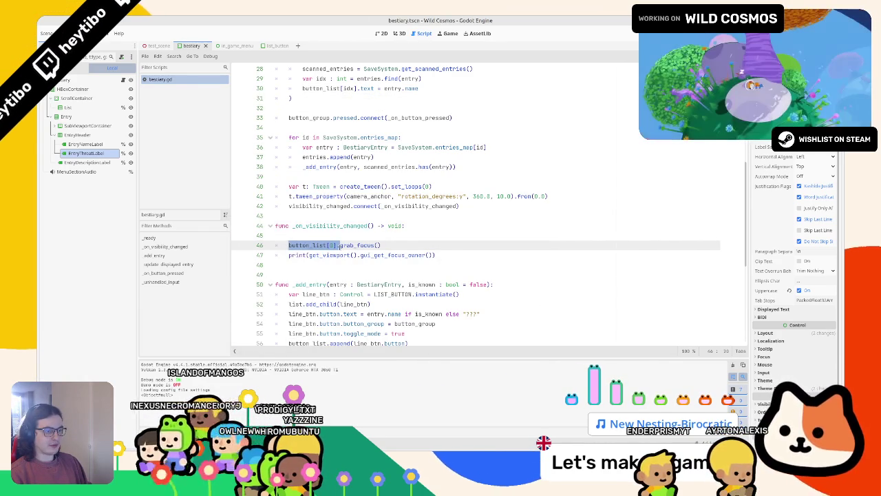
Step: Review the list_button Button's Theme Overrides in the 2D view, then save and close list_button.tscn
left_click(272, 46)
left_click(771, 228)
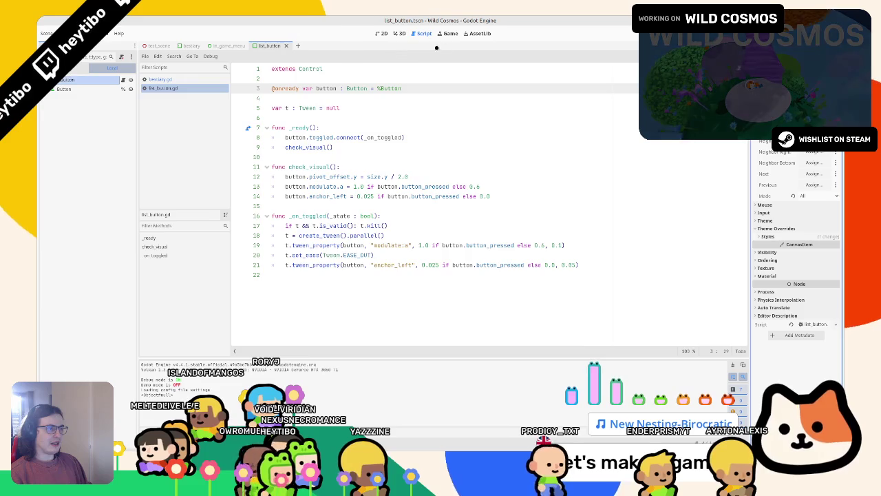
key("ctrl+F2")
key("ctrl+F1")
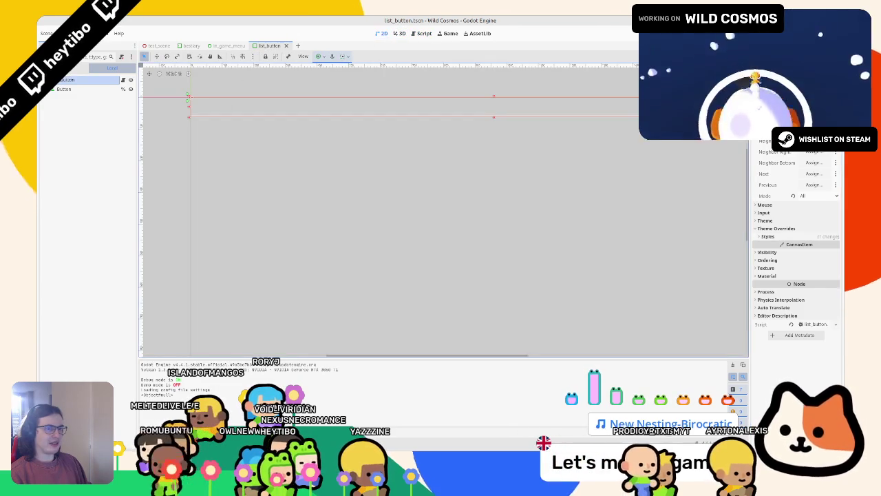
left_click(61, 88)
left_click(62, 81)
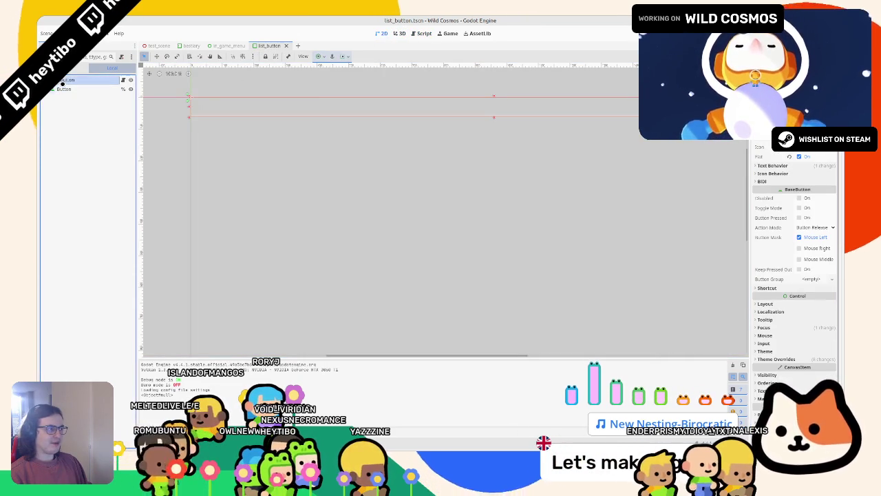
left_click(63, 90)
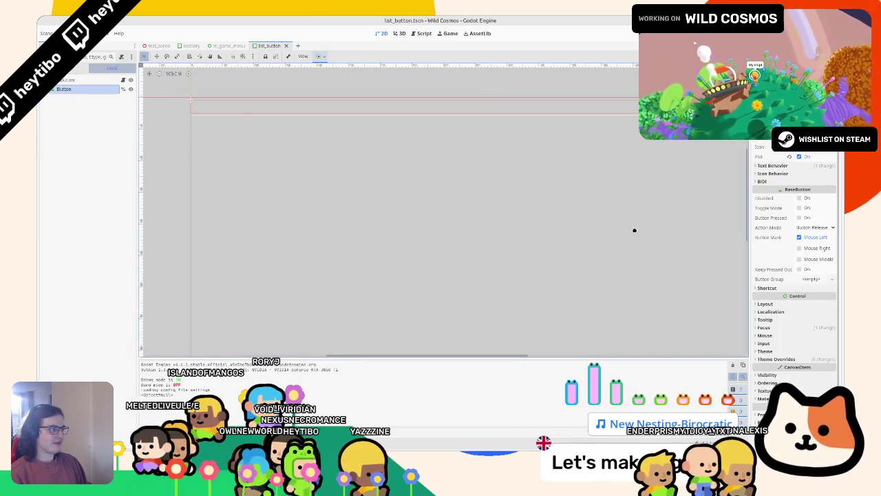
scroll(220, 216, "left", 10)
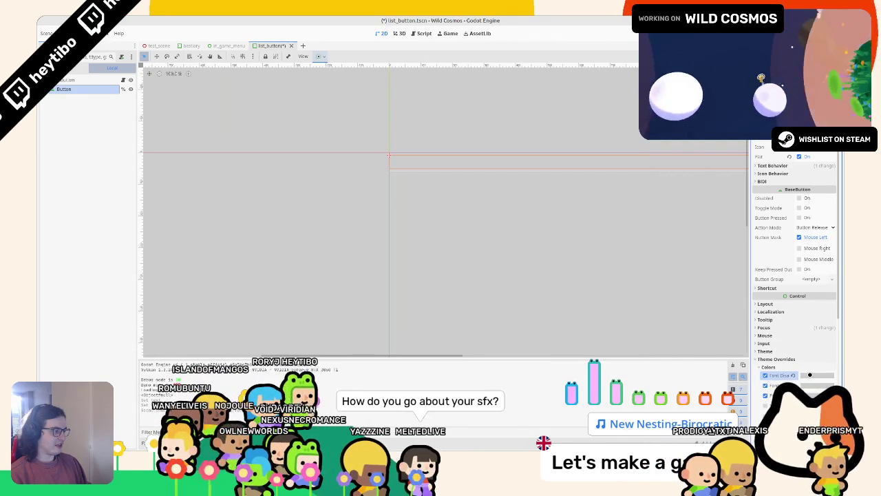
key("ctrl+s")
middle_click(269, 45)
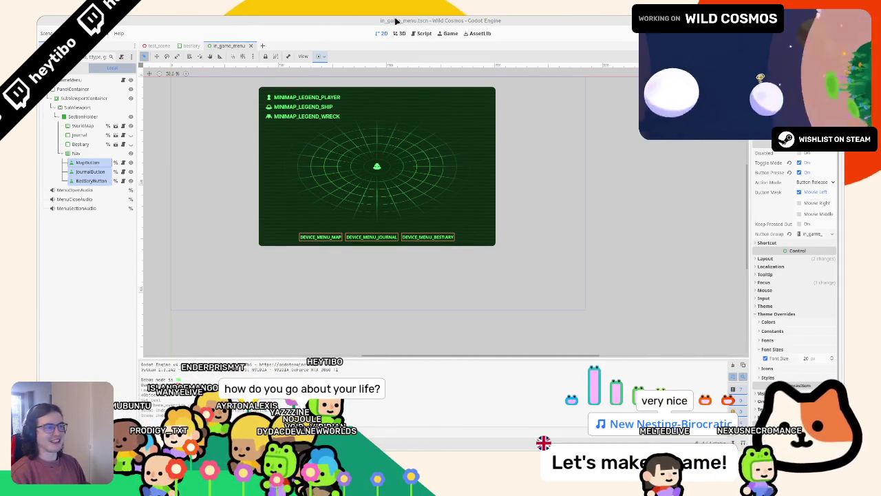
Step: Return to the bestiary scene and open bestiary.gd from the root Bestiary node's script icon
left_click(191, 45)
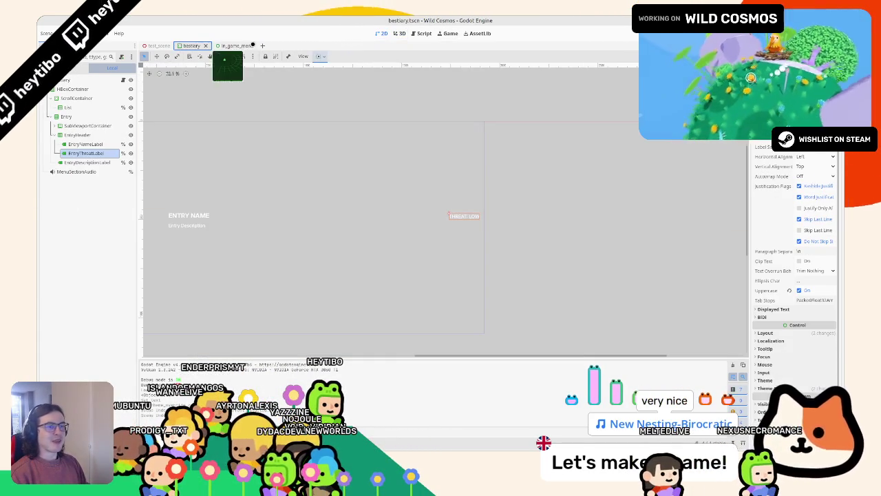
left_click(223, 44)
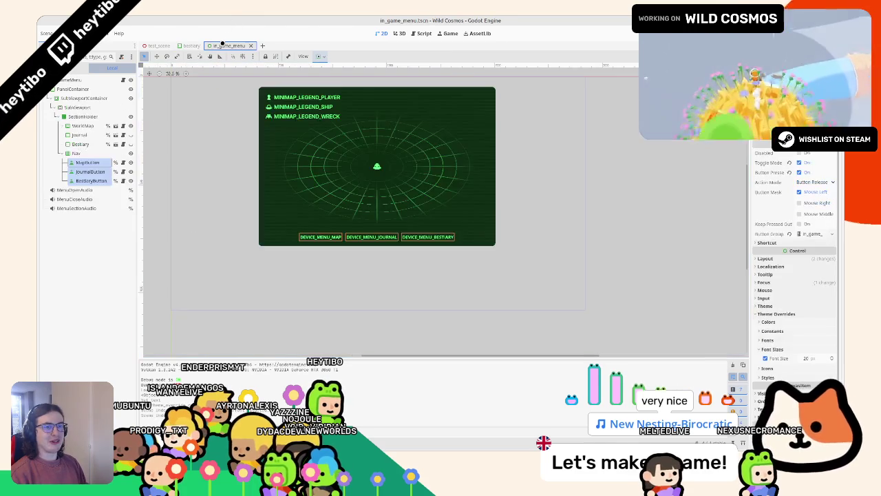
left_click(184, 46)
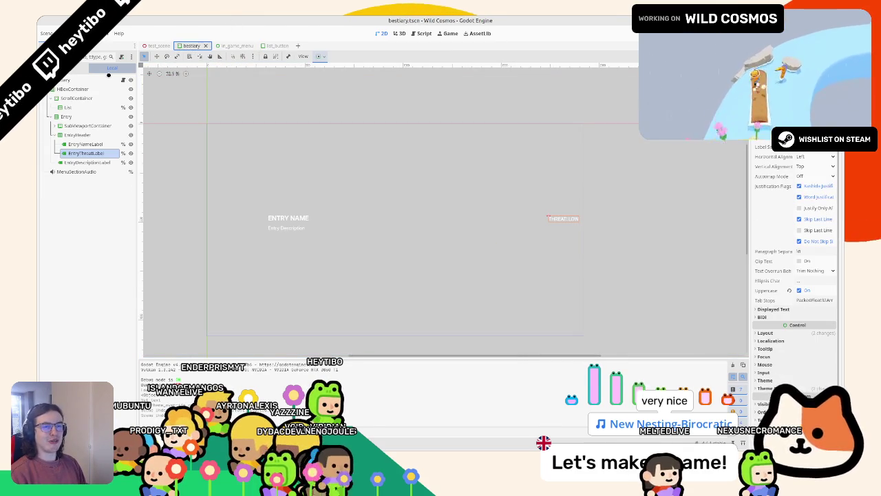
left_click(127, 79)
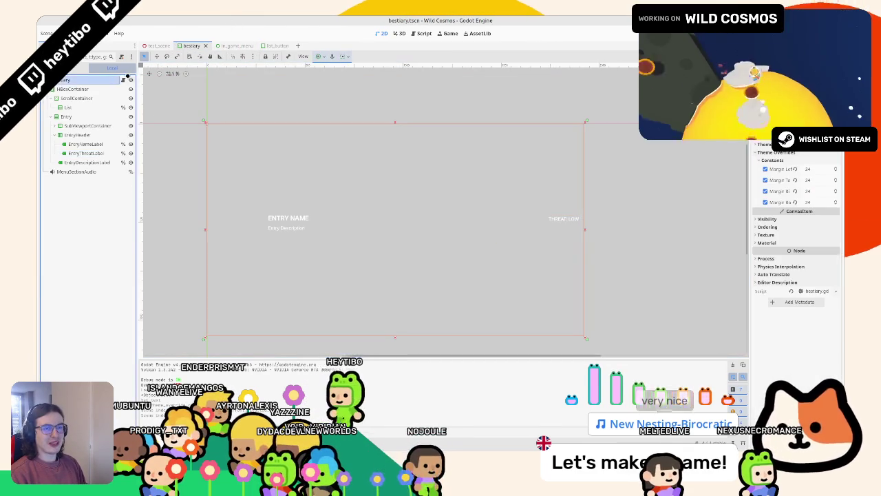
left_click(123, 80)
Step: Rewrite line 46 to print(list.find_next_valid_focus()) using autocomplete
left_click_drag(340, 245, 381, 245)
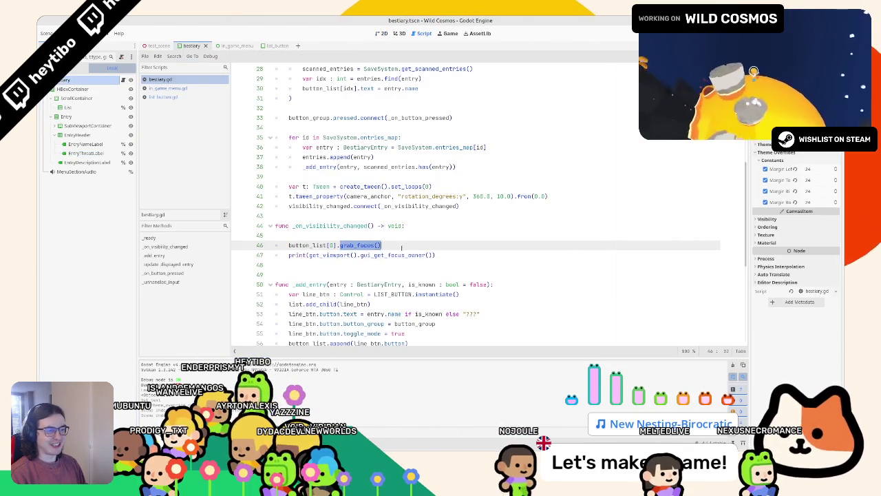
left_click(401, 246)
key("ctrl+shift+Left")
key("ctrl+shift+Left")
key("ctrl+shift+Left")
type(".")
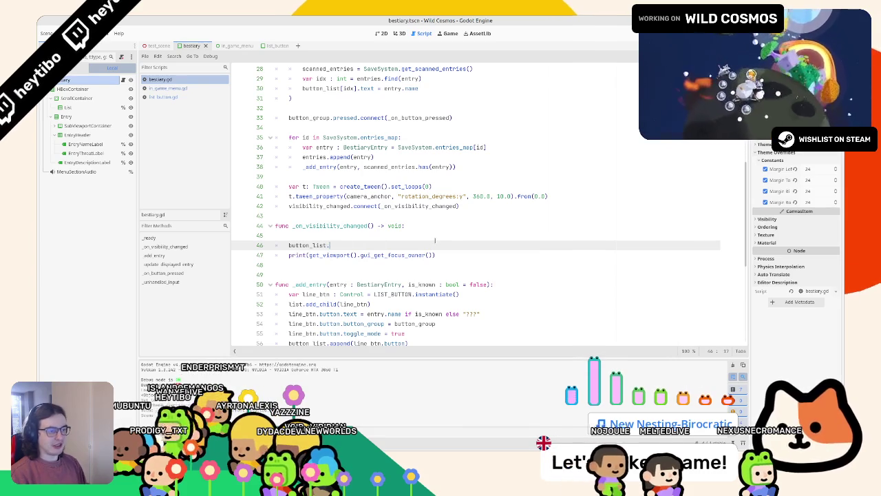
key("ctrl+BackSpace")
key("ctrl+BackSpace")
type("list.find")
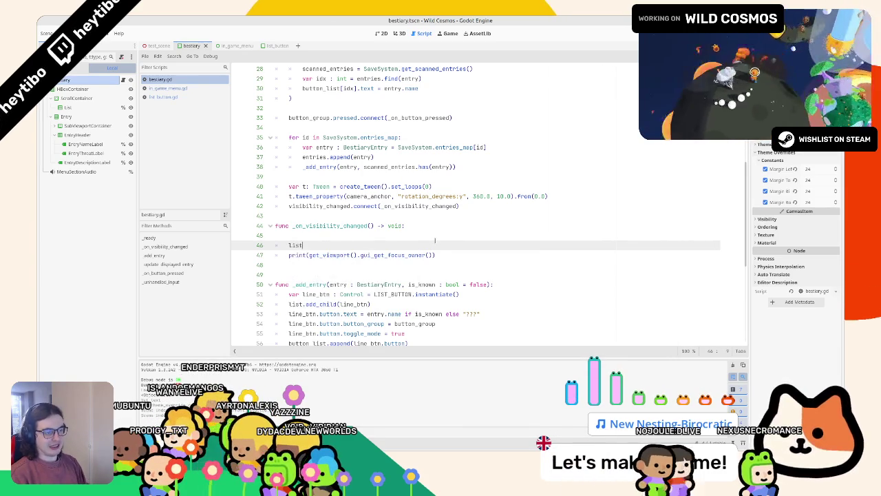
key("Return")
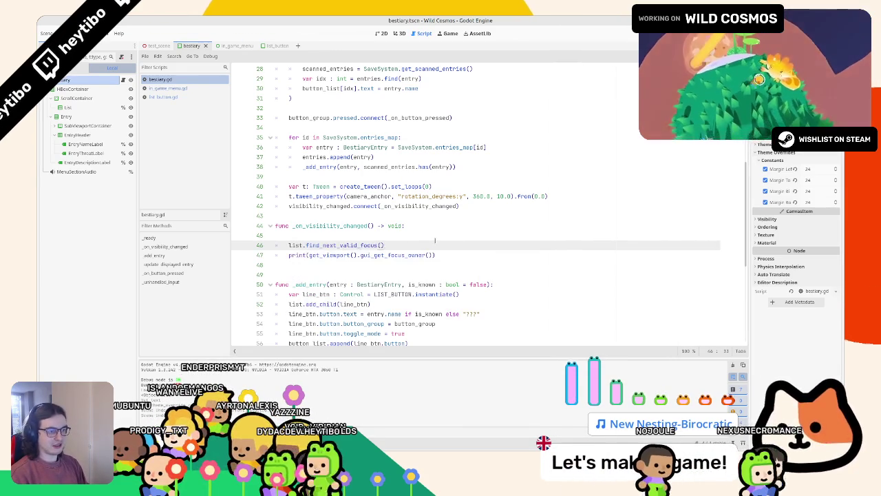
key("shift+Home")
type("p")
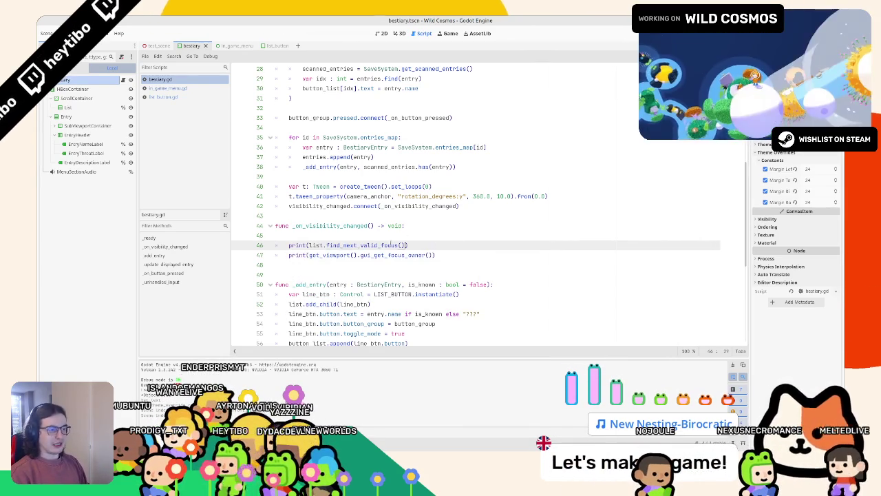
Step: Read the find_next_valid_focus documentation, close it, and run the game with F5
left_click(358, 245, "ctrl")
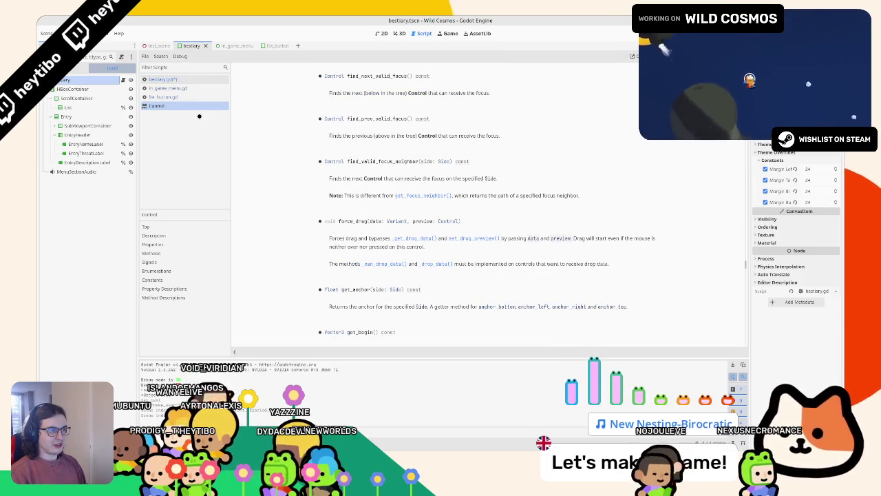
key("ctrl+w")
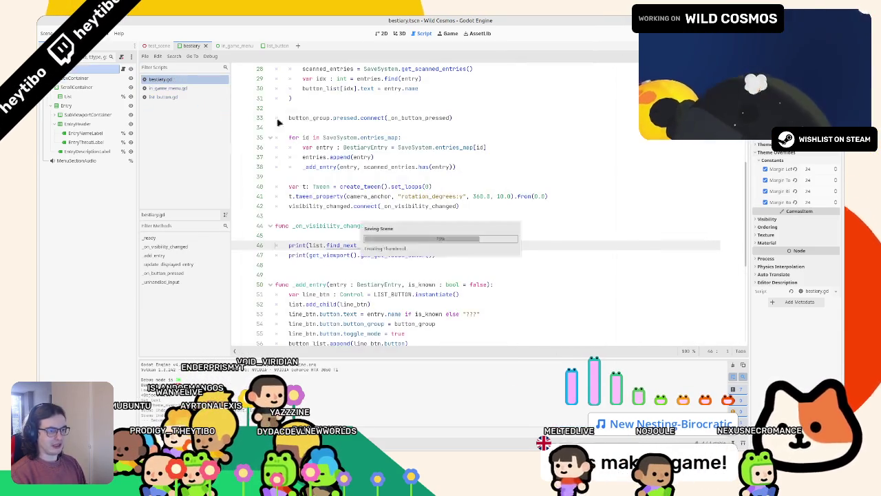
key("F5")
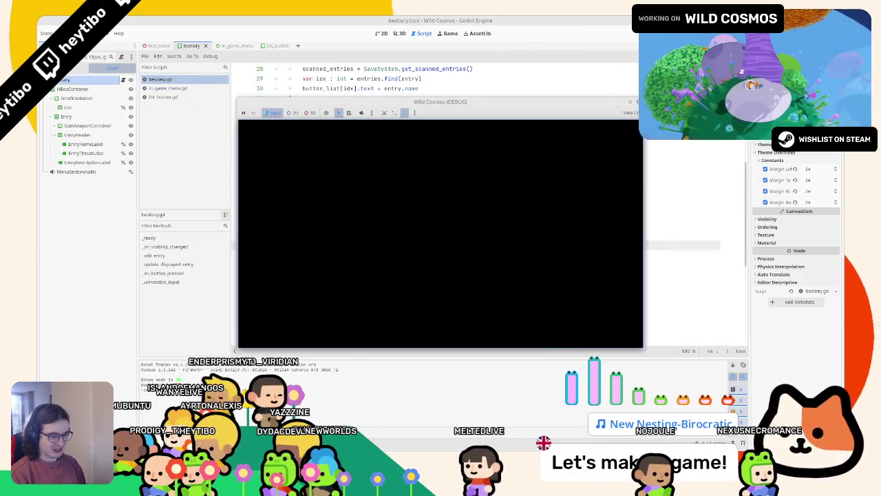
Step: Open the in-game map menu and check the Bestiary and Journal tabs, then stop the game
key("Tab")
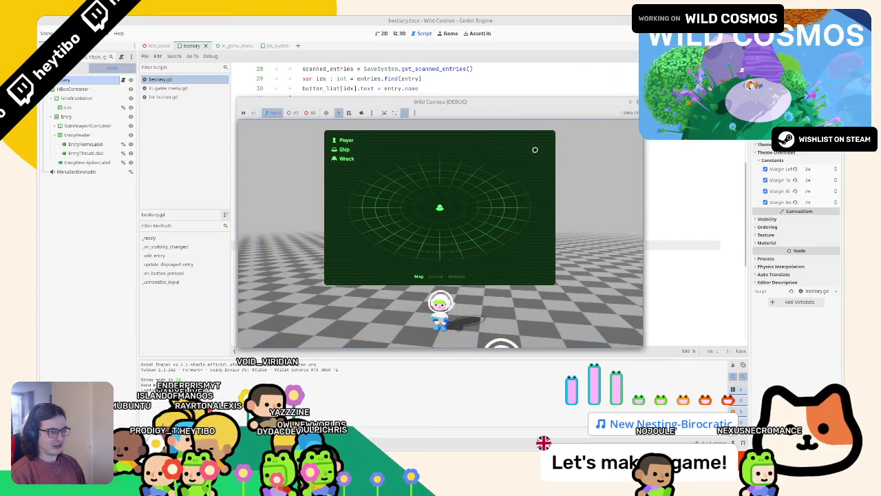
key("F8")
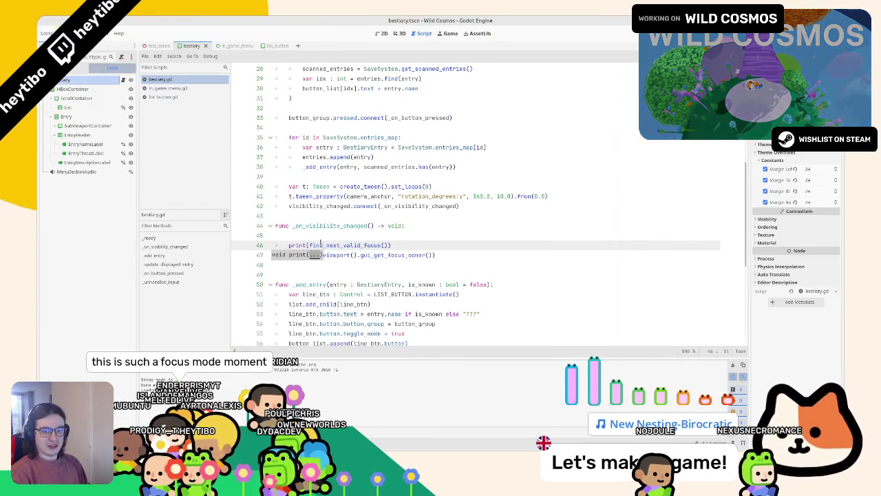
key("F5")
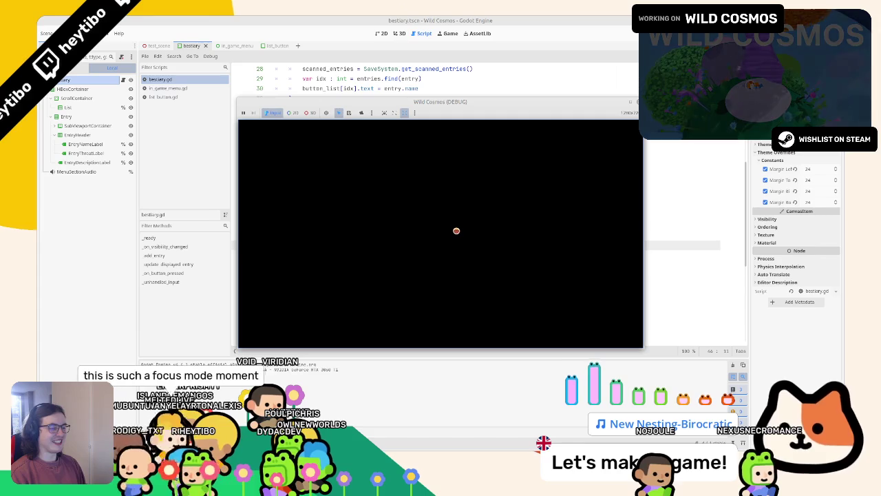
key("Tab")
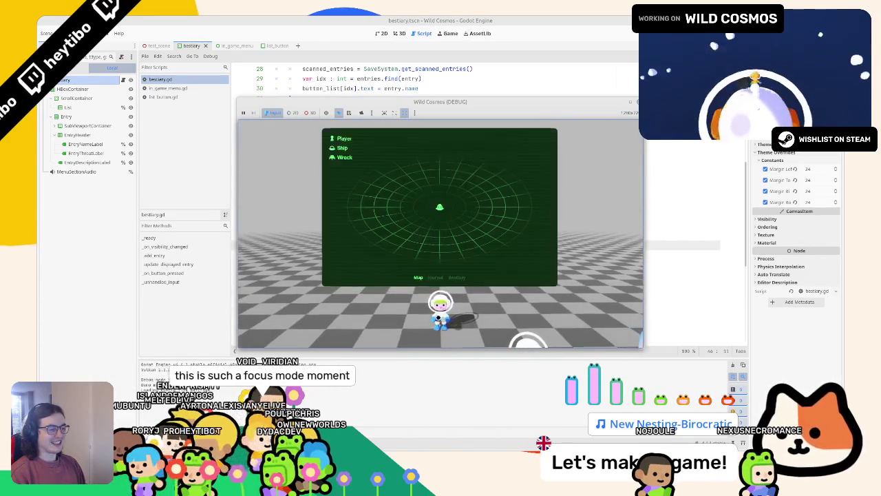
left_click(455, 277)
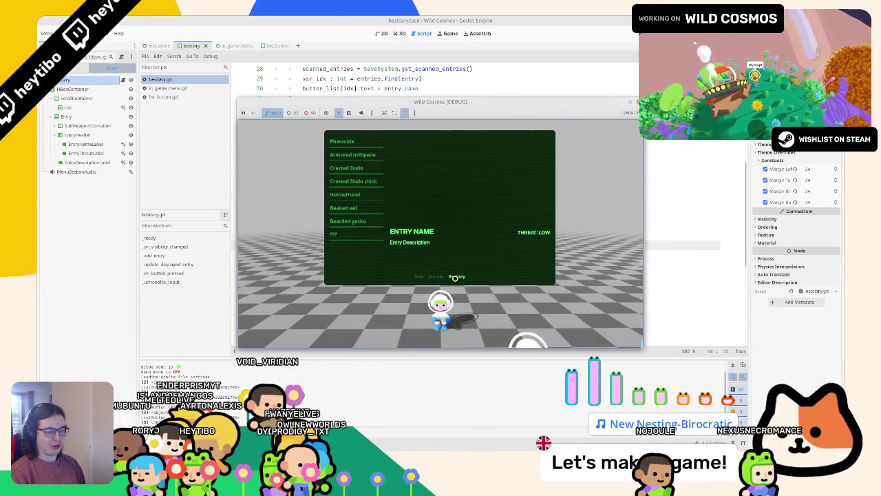
left_click(433, 277)
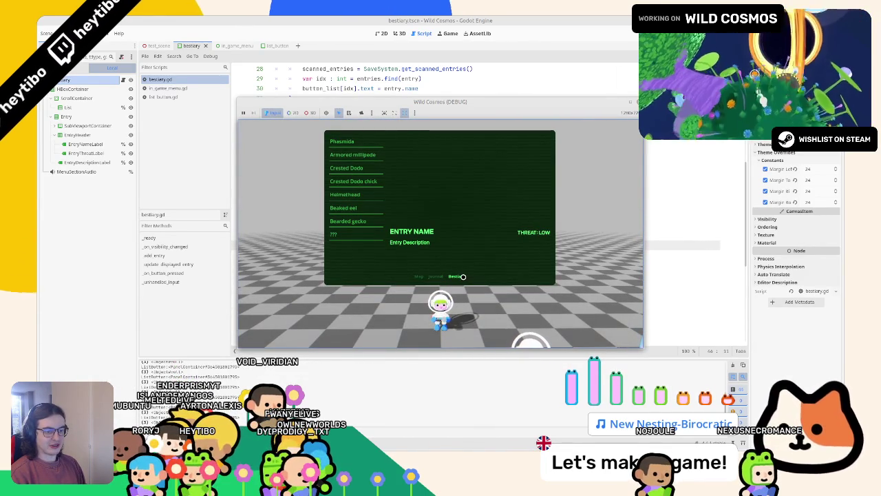
key("F8")
Step: Try replacing line 46 with a get_viewport() focus lookup, then delete it
double_click(316, 246)
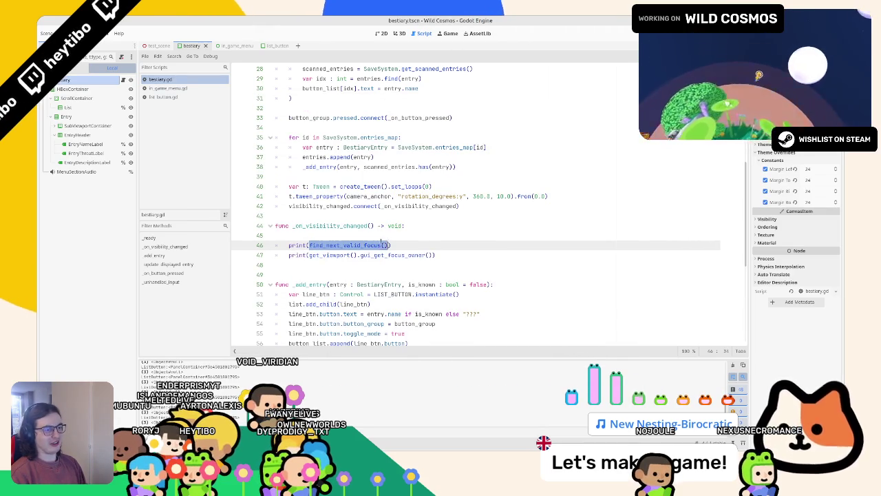
type("get_")
type("viewp")
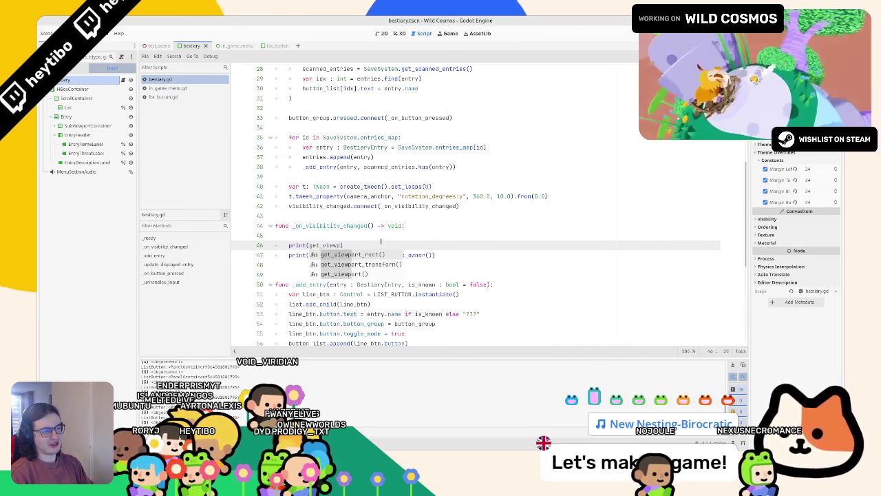
key("Return")
type(".find_nex")
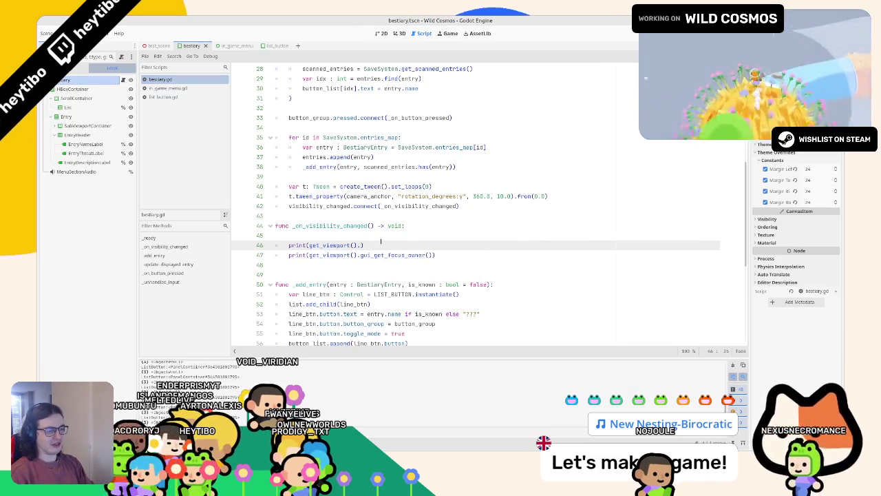
type("focus")
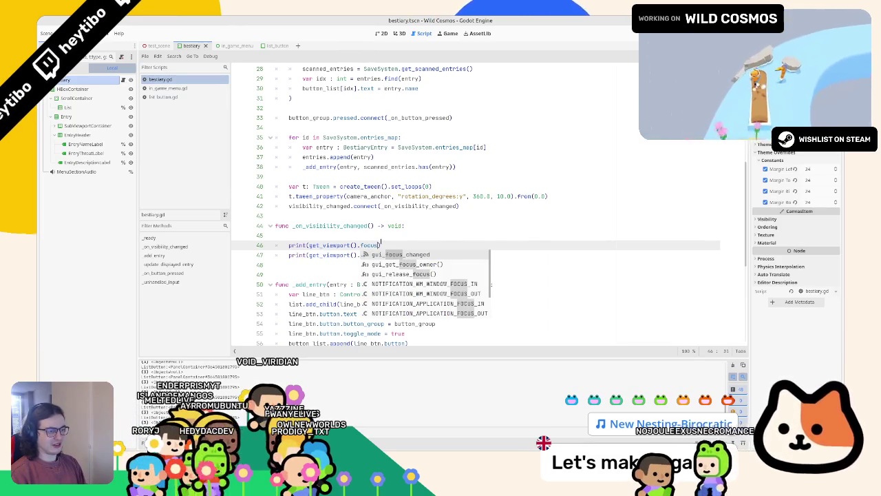
key("Down")
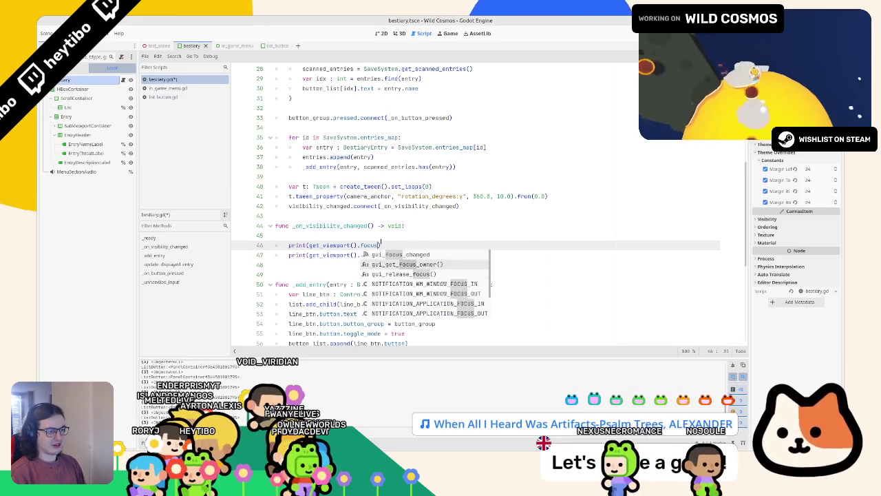
key("BackSpace")
key("BackSpace")
key("BackSpace")
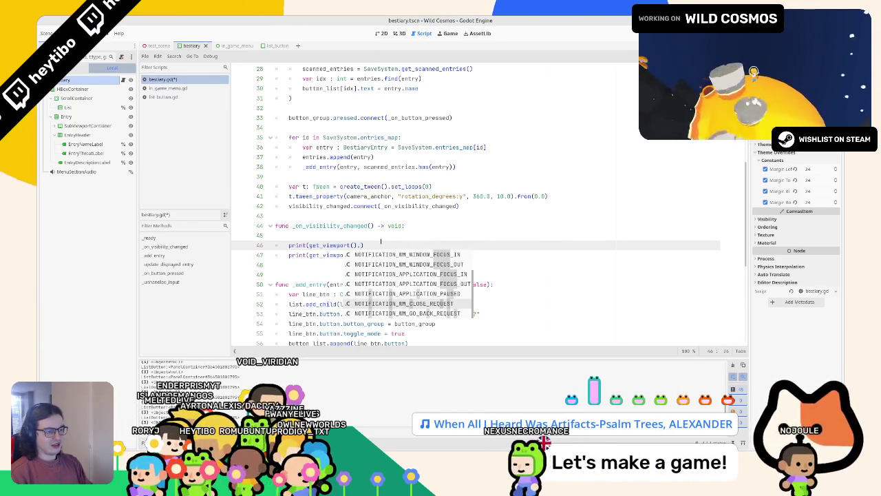
type("gr")
key("Escape")
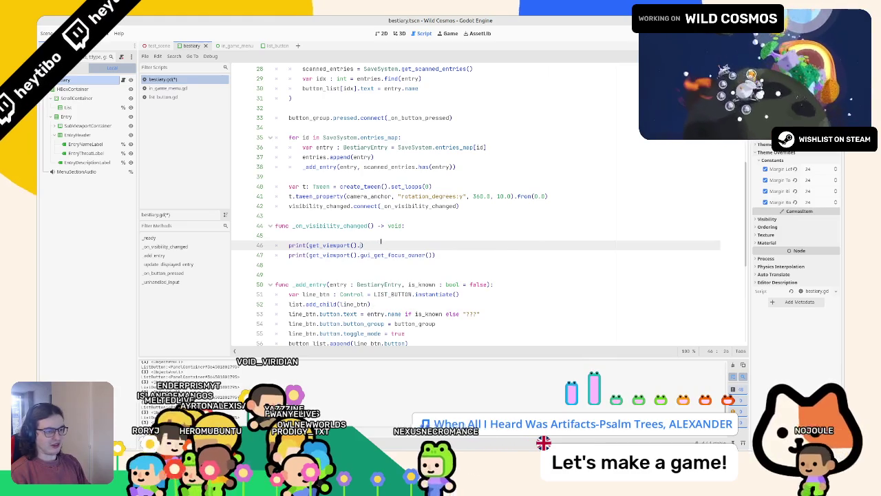
type("find_nex")
key("ctrl+shift+Left")
key("ctrl+shift+Left")
key("ctrl+shift+Left")
key("BackSpace")
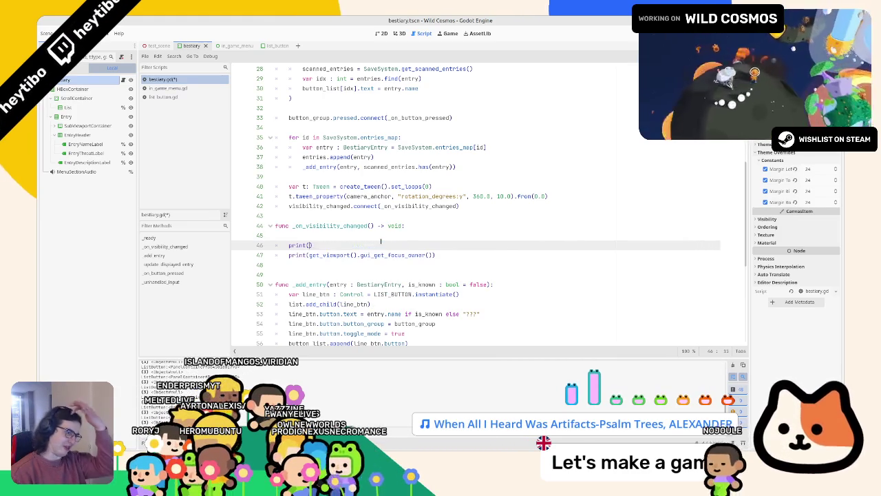
Step: Undo back to button_list[0].grab_focus() and bring up the Create New Node dialog
key("ctrl+z")
key("ctrl+z")
key("ctrl+z")
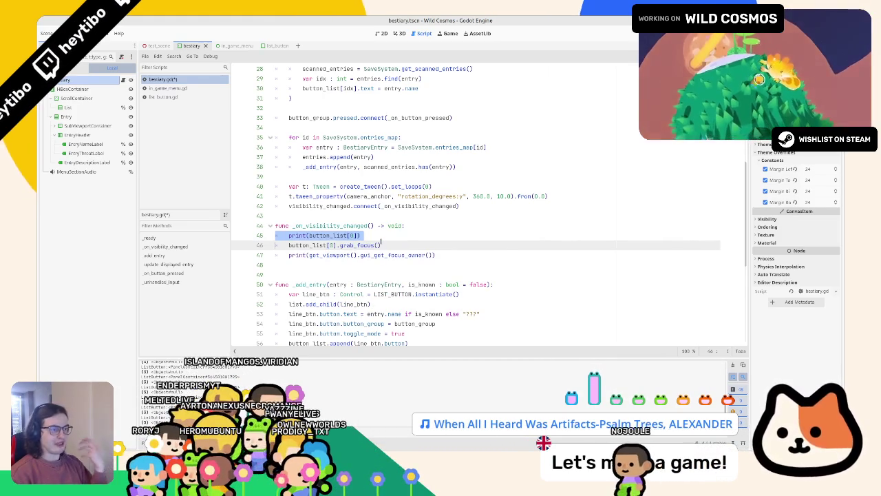
key("ctrl+z")
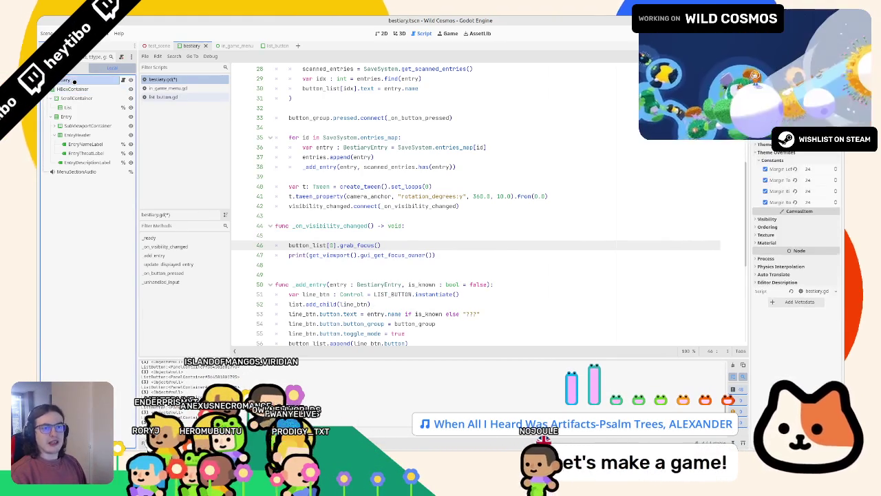
key("ctrl+a")
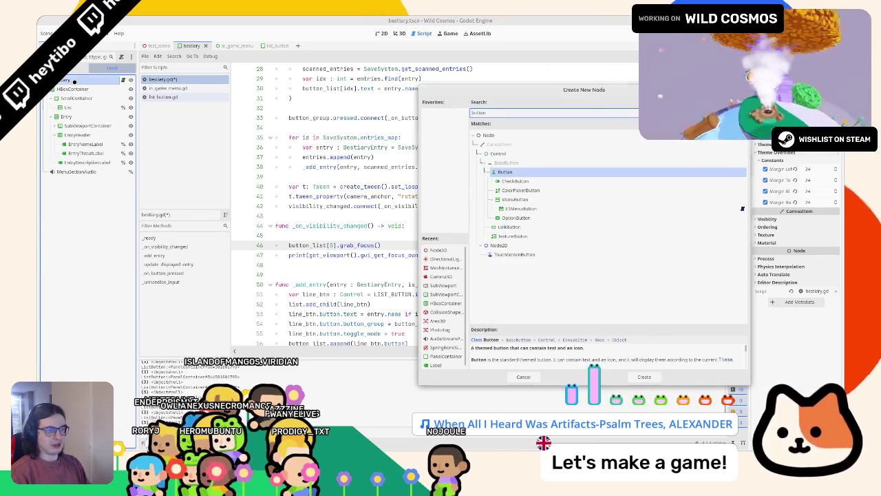
Step: Add a Button node, then begin a print call on line 45 with a focus function
key("Return")
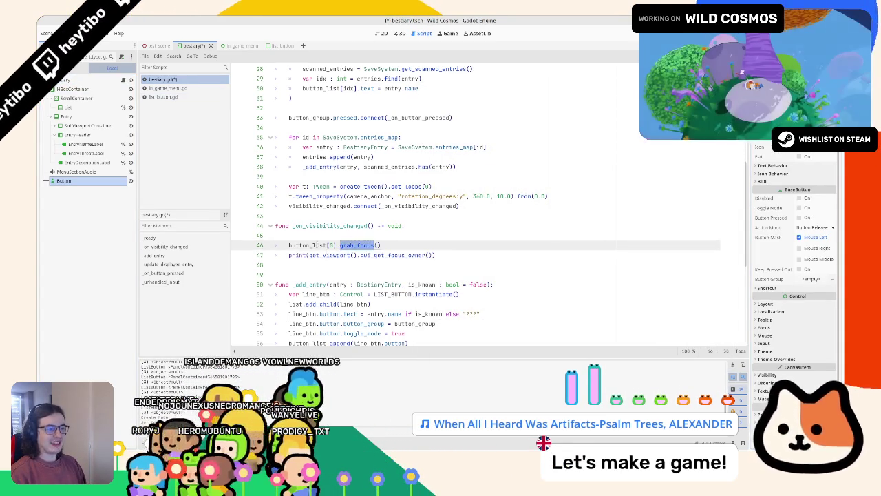
left_click(334, 237)
type("print")
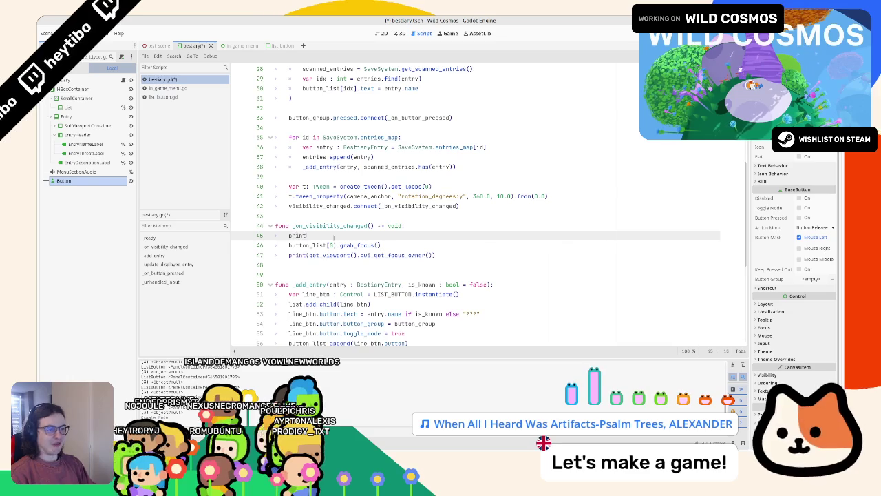
type("(find_focus")
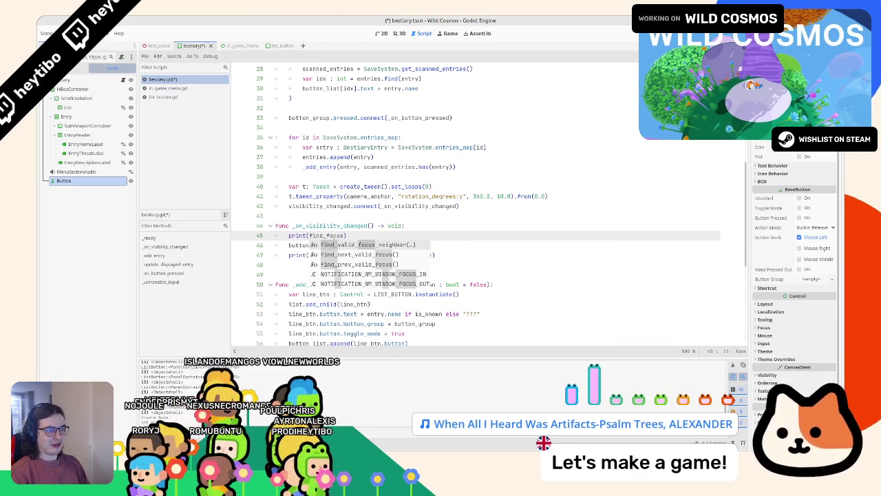
key("Down")
key("Down")
key("Down")
key("Up")
key("Up")
key("Up")
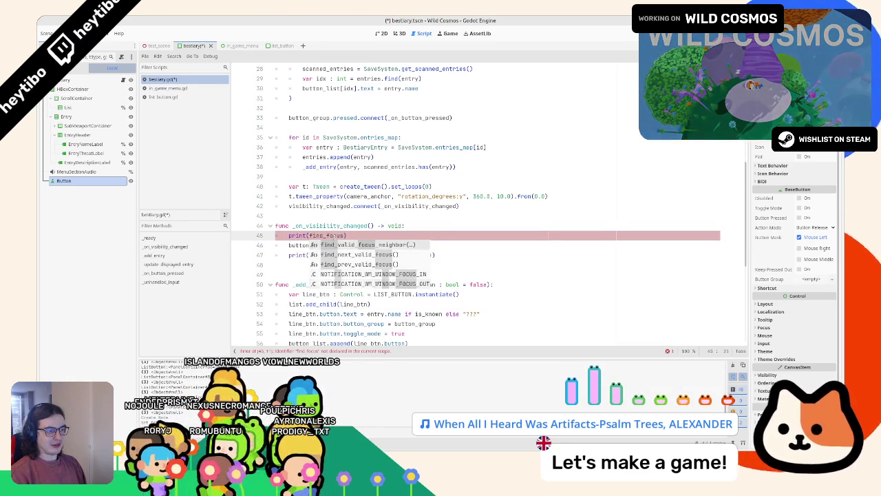
key("Return")
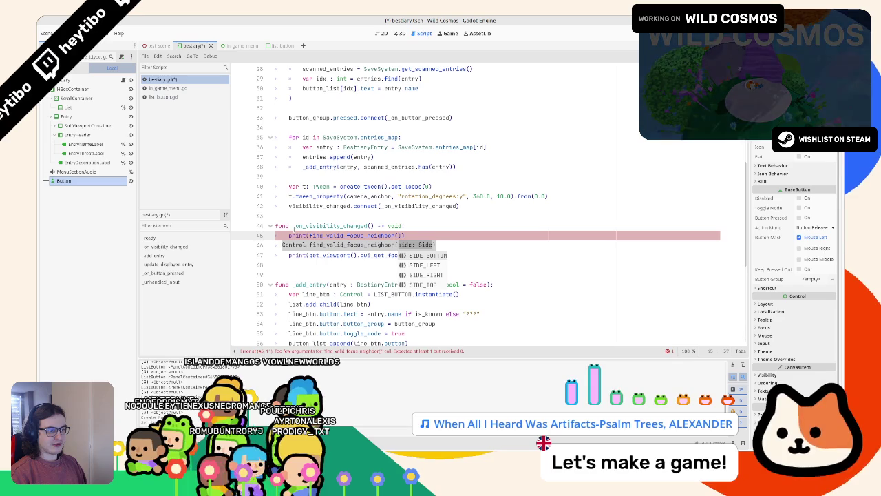
Step: Correct line 45 to print(find_next_valid_focus()), then save and run the game
key("ctrl+BackSpace")
key("ctrl+BackSpace")
type("find_foc")
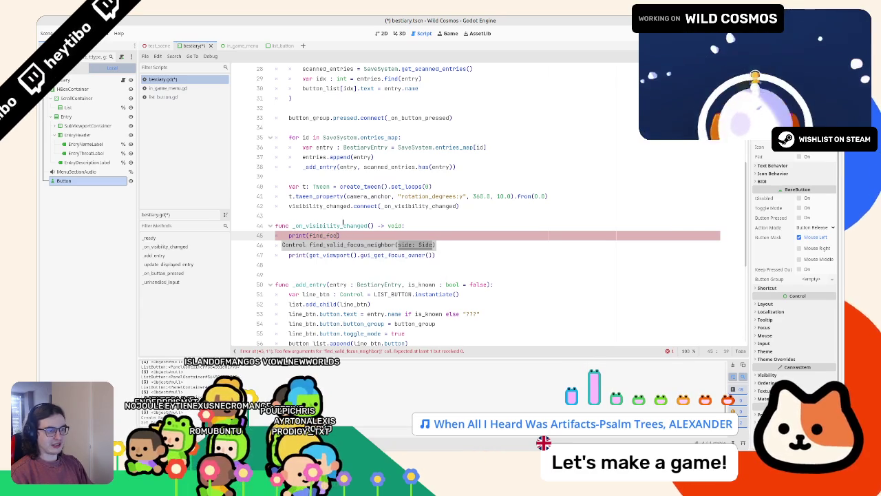
type("ocus")
key("Down")
key("Return")
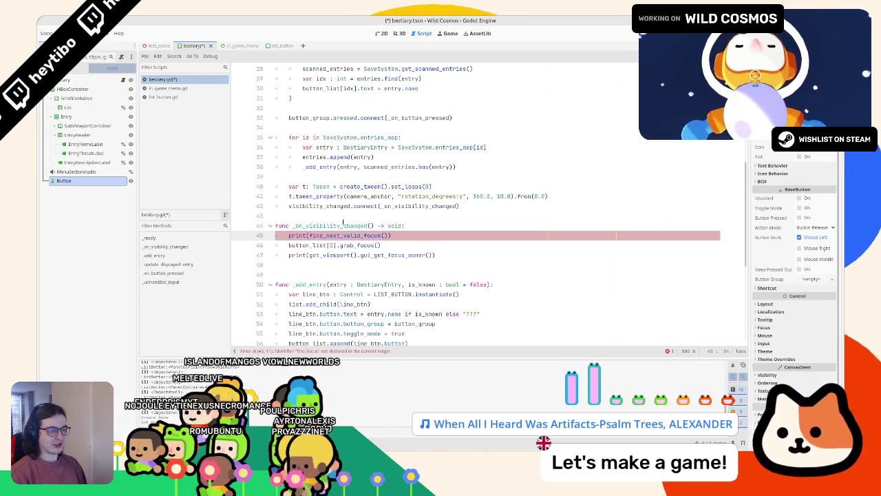
key("F6")
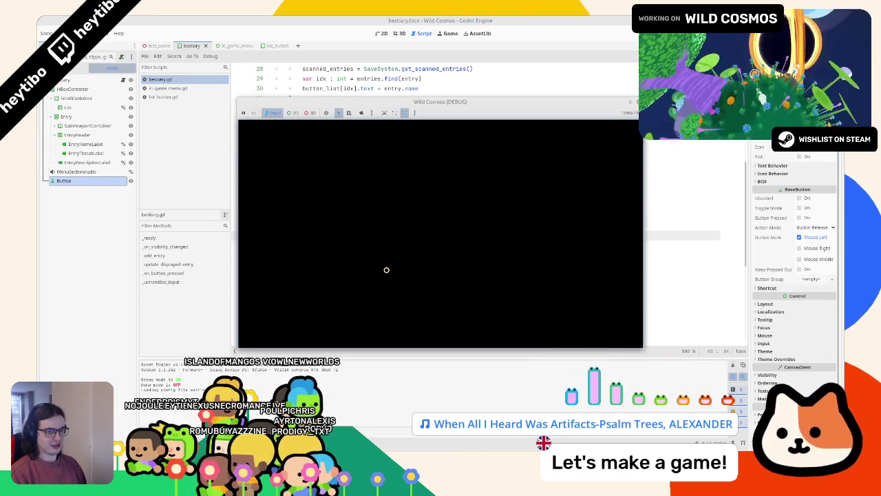
Step: Check the Bestiary page in the test game, relaunch it, and close the debug window
key("Tab")
left_click(447, 276)
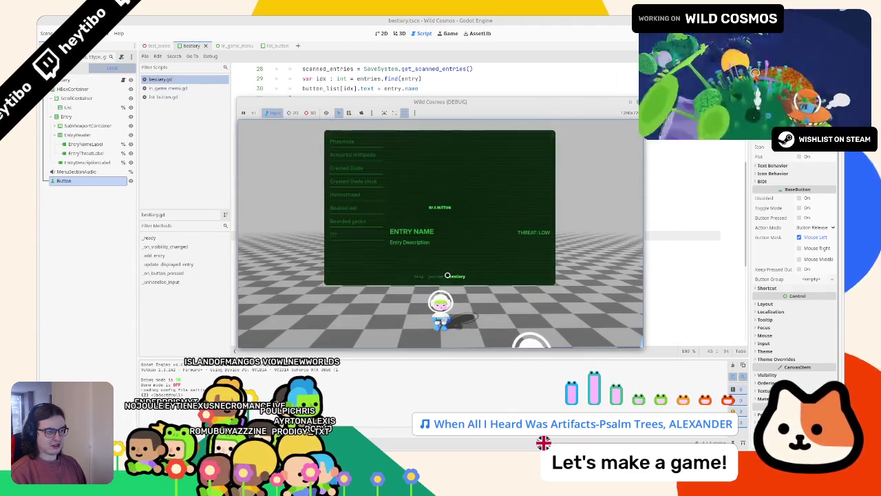
key("F8")
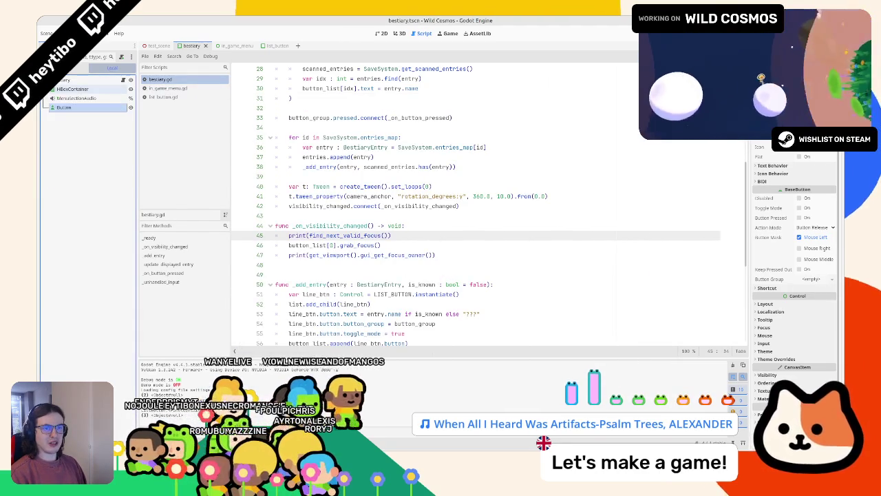
key("F5")
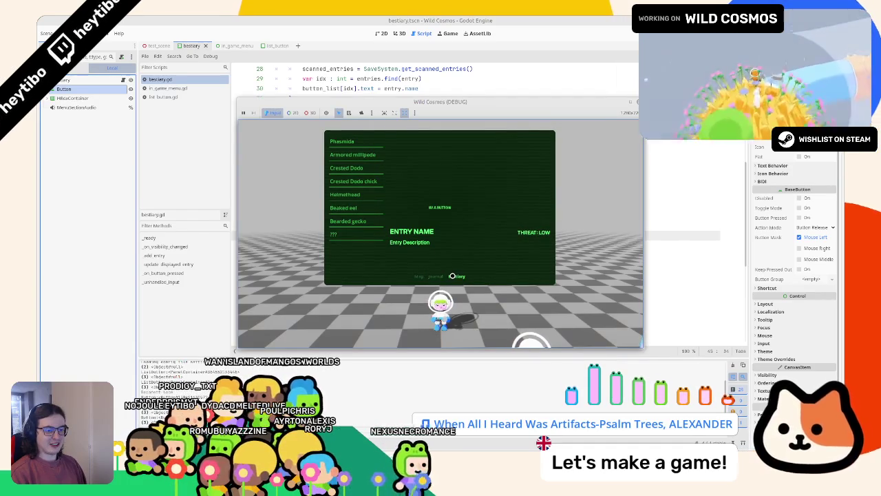
key("F8")
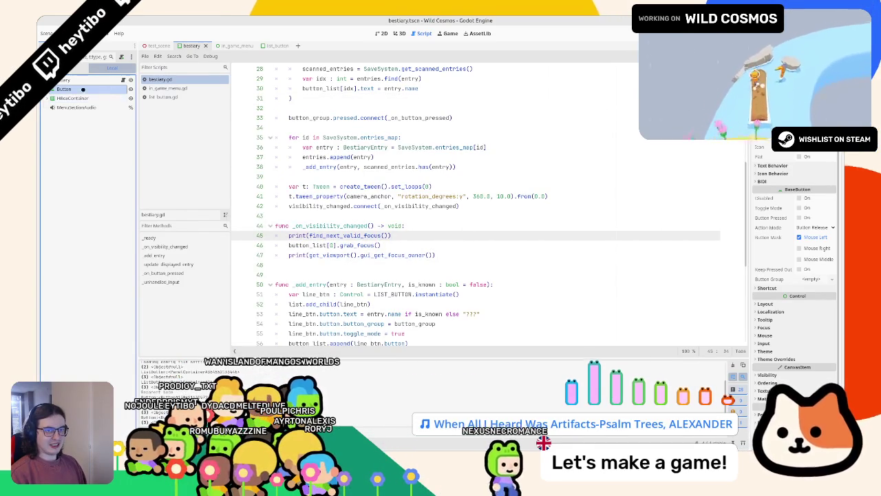
Step: Delete the stray Button node and remove the find_next_valid_focus print line
left_click(62, 90)
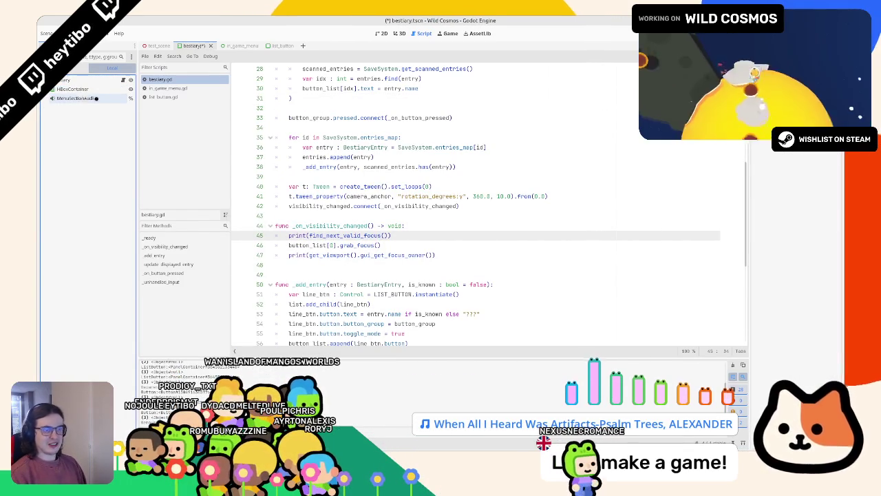
key("Delete")
key("ctrl+shift+k")
left_click_drag(288, 236, 381, 235)
Step: Undo stray typing on line 45 and read the grab_focus documentation
type("print")
key("ctrl+z")
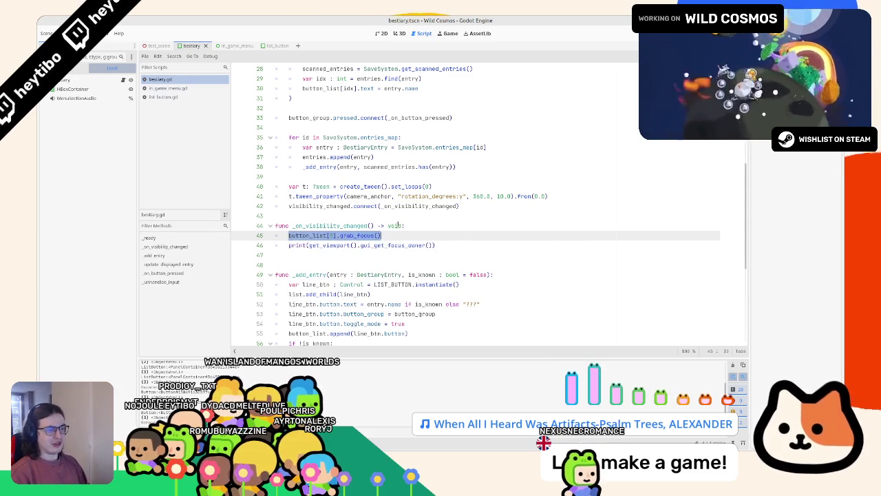
left_click(346, 235, "ctrl")
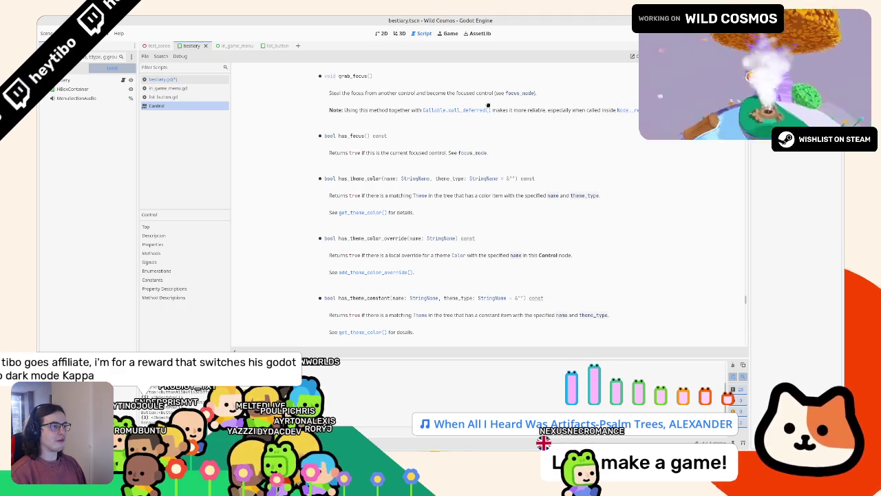
left_click(181, 79)
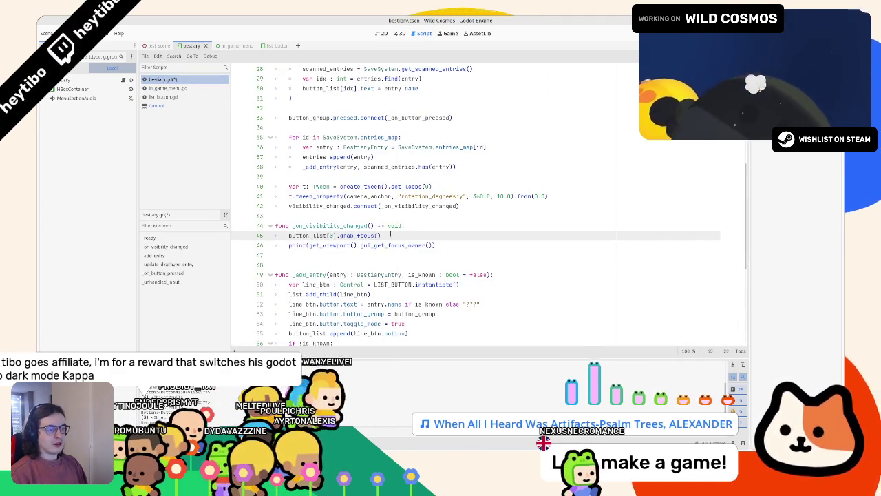
key("Down")
key("Up")
Step: Change line 45 to button_list[0].grab_focus.call_deferred() and run the game
type("a")
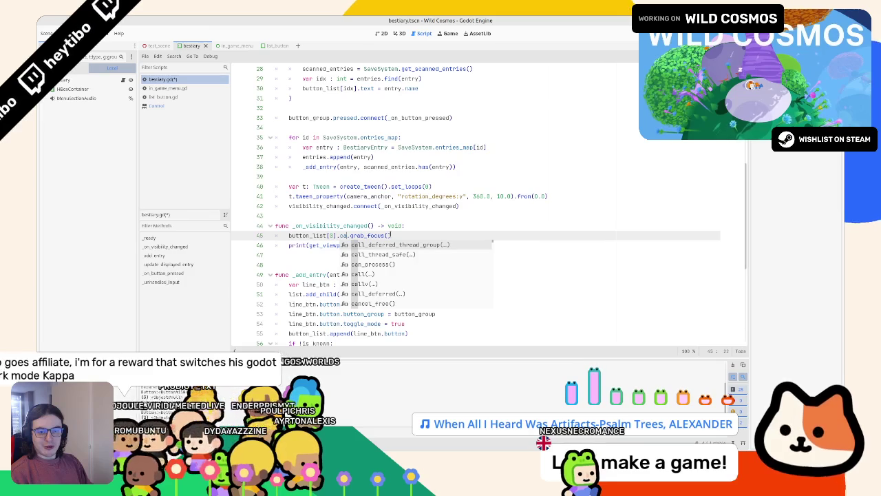
type("ll")
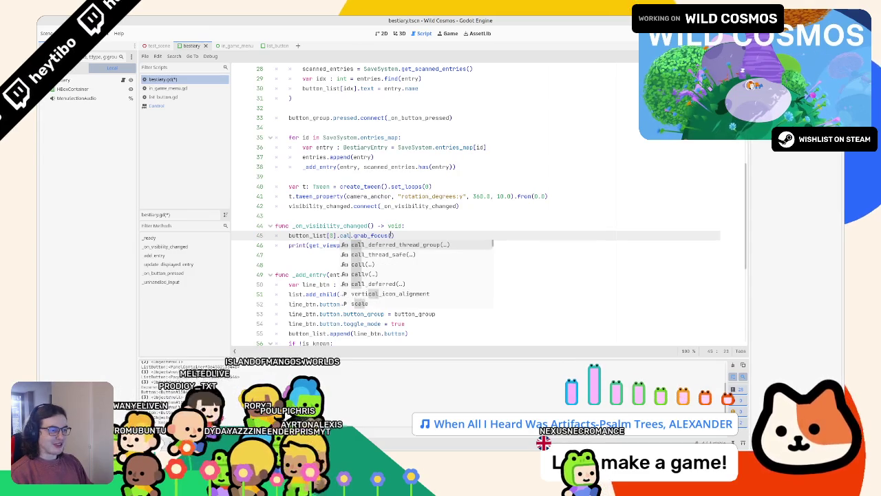
key("Down")
key("Down")
key("Down")
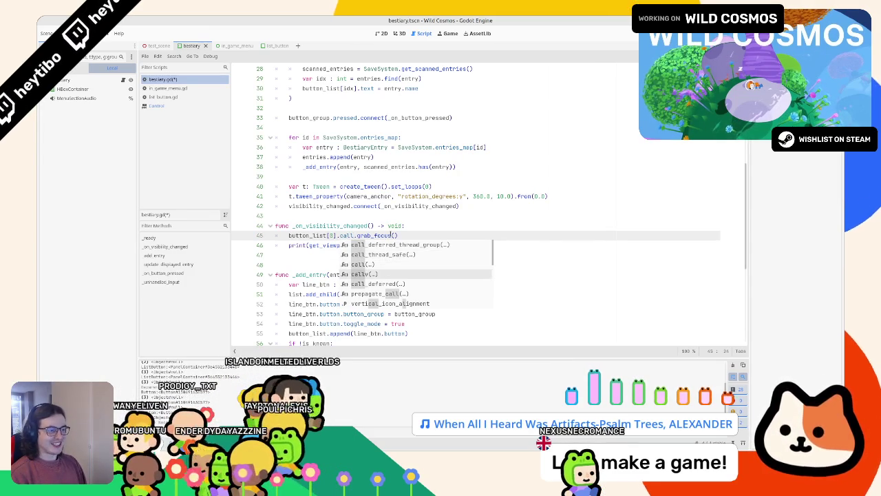
key("Return")
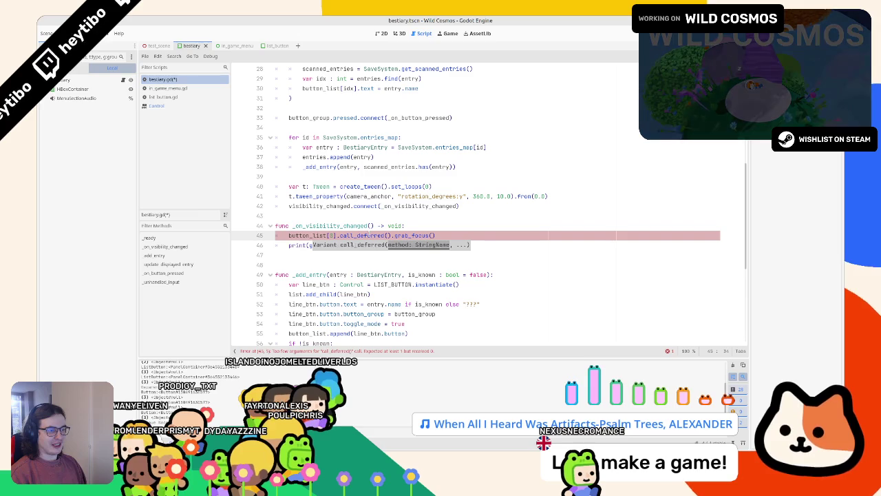
key("Left")
mouse_move(373, 234)
key("Escape")
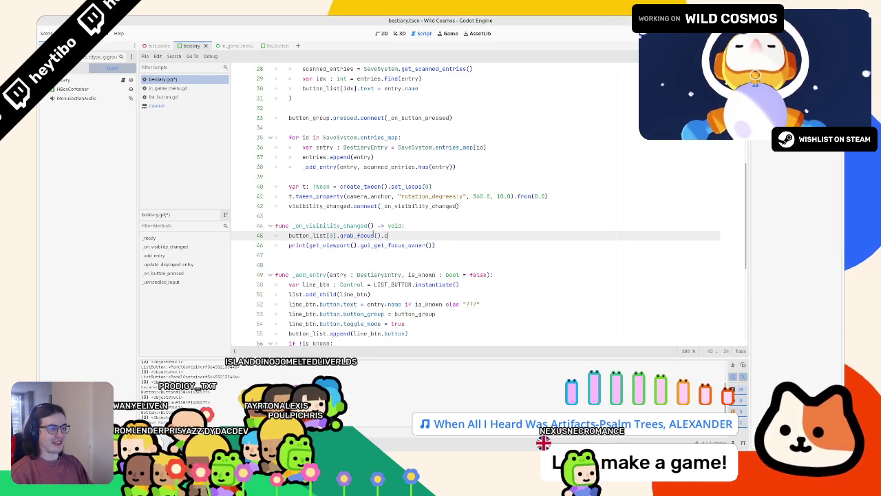
type(".call_d")
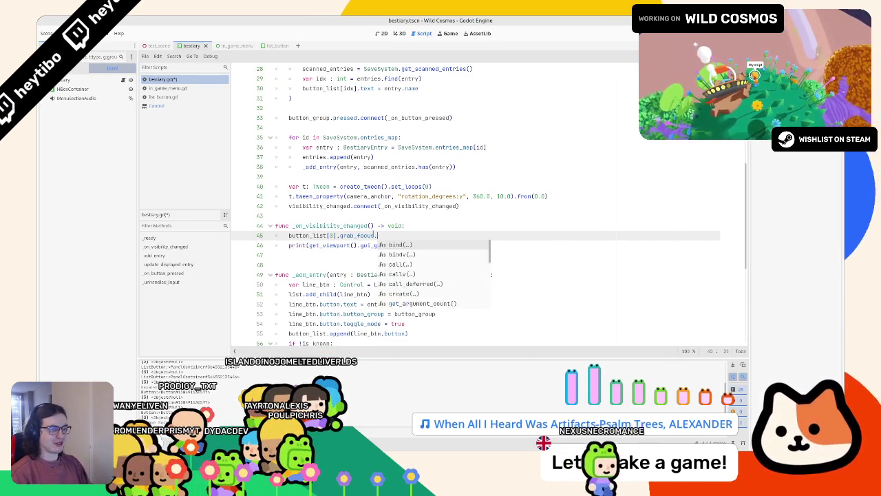
key("Return")
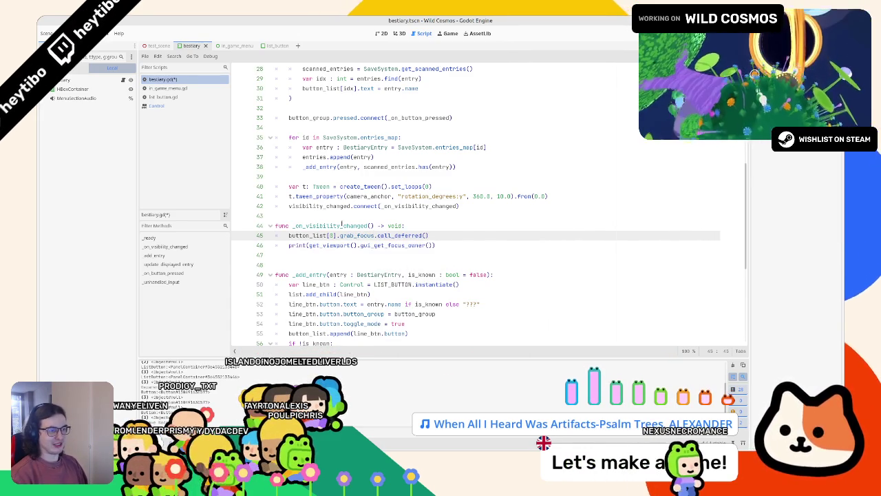
key("F5")
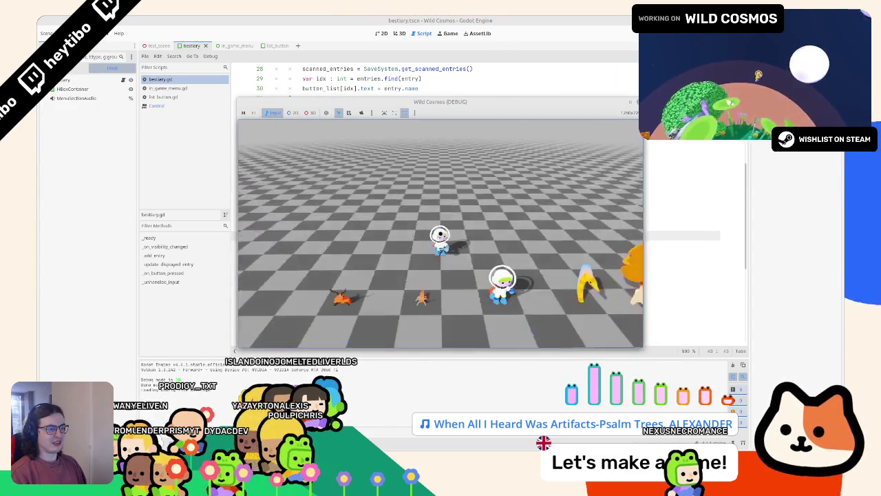
Step: Close the debug game and select button_list on line 45
key("Tab")
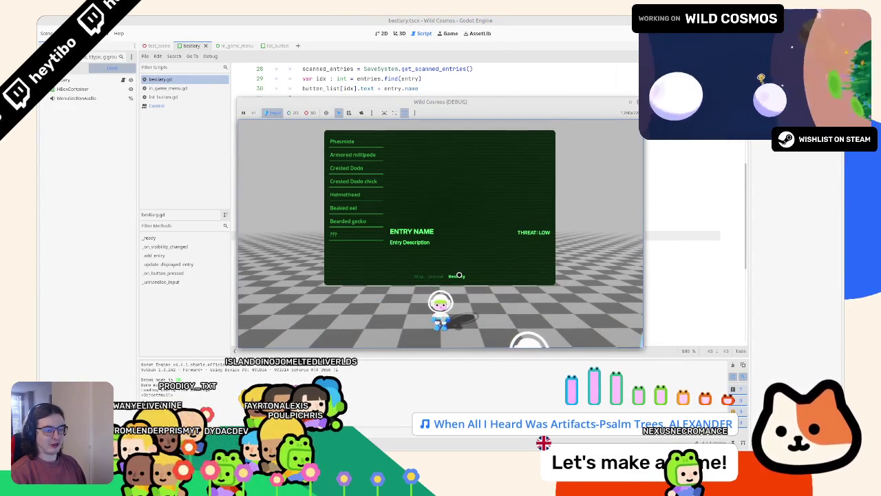
key("F8")
left_click_drag(327, 235, 289, 235)
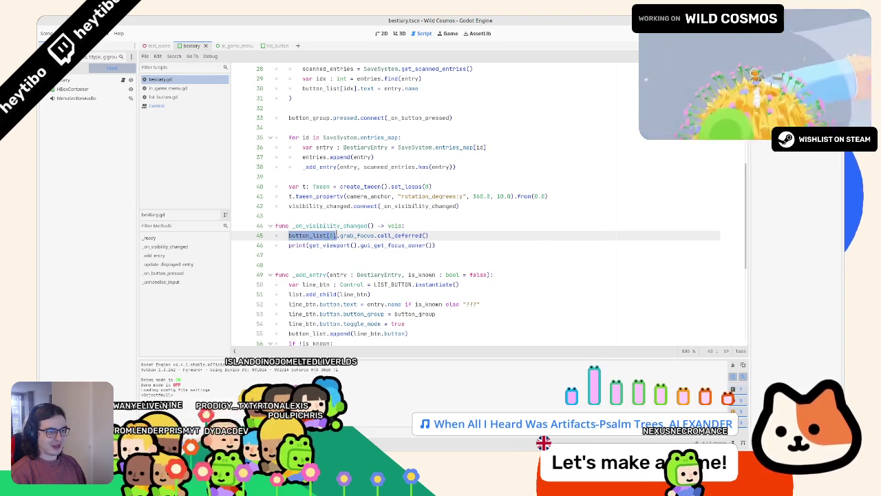
left_click(315, 235)
double_click(314, 235)
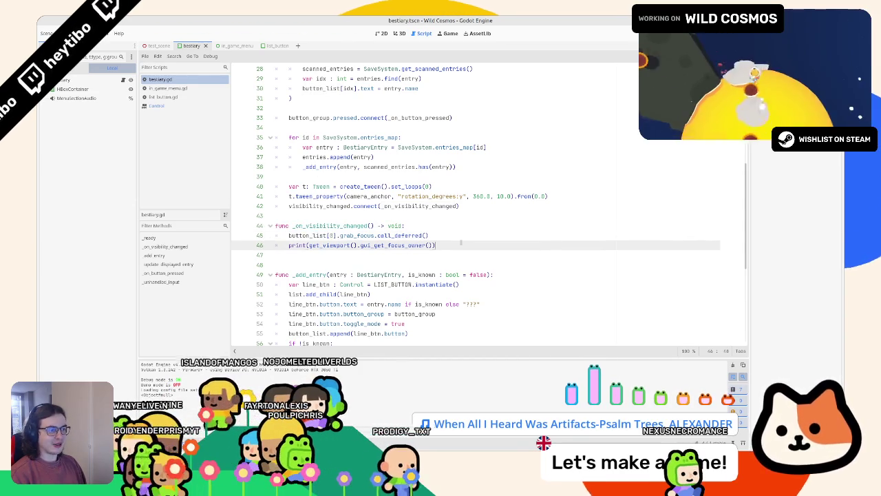
Step: Add find_next_valid_focus() on a new line 46 and open its Control documentation
left_click(457, 236)
key("Return")
type("fin")
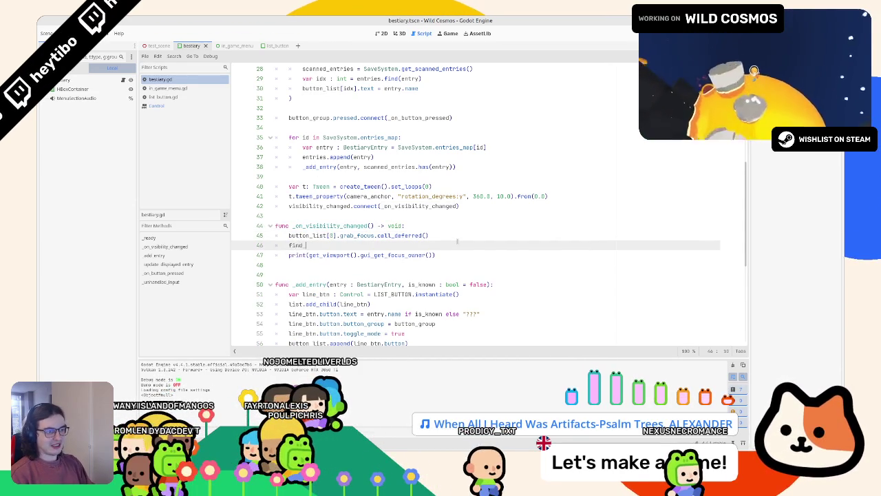
type("d_ne")
key("Return")
left_click(343, 245, "ctrl")
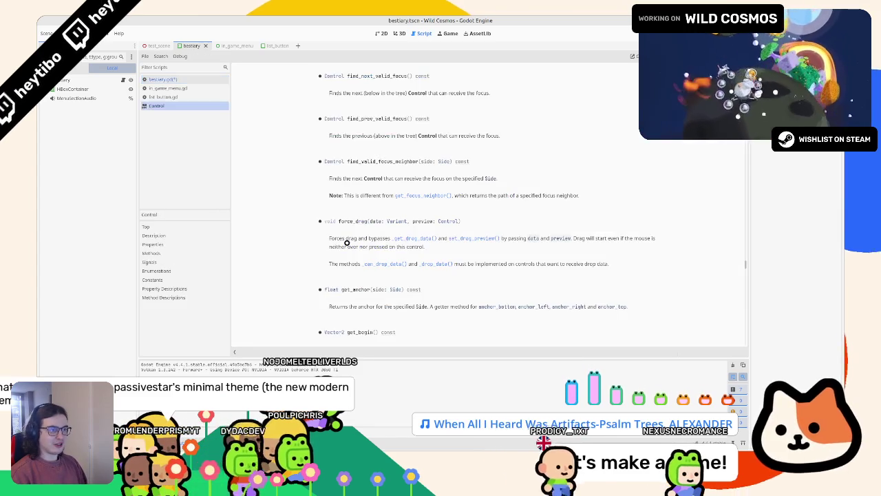
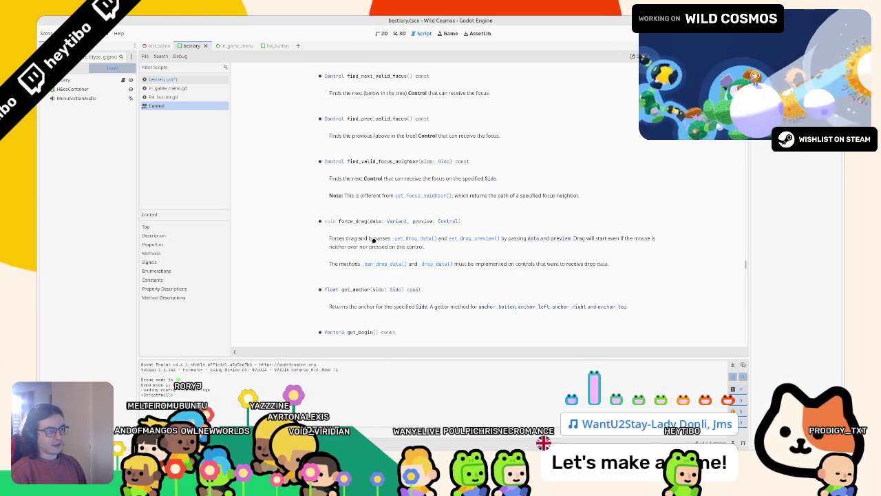
Step: Switch to the list_button scene, check its script, and select the Button node in the 2D view
left_click(275, 47)
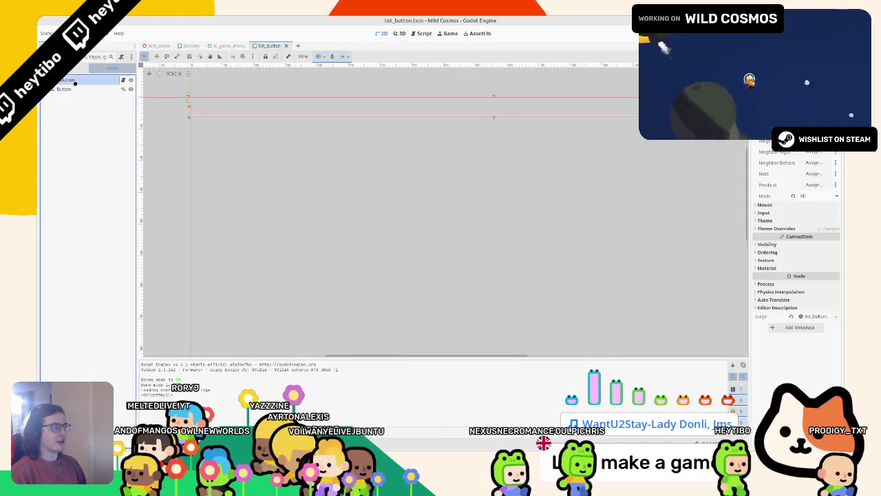
left_click(122, 80)
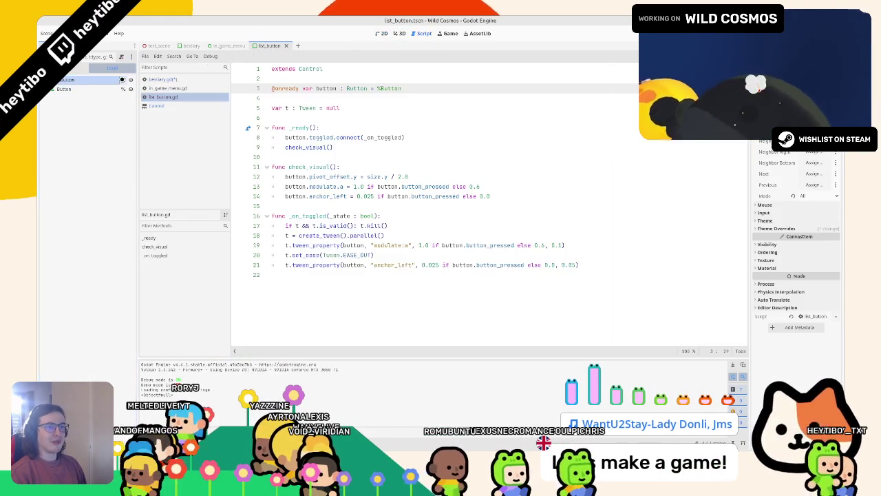
left_click(381, 33)
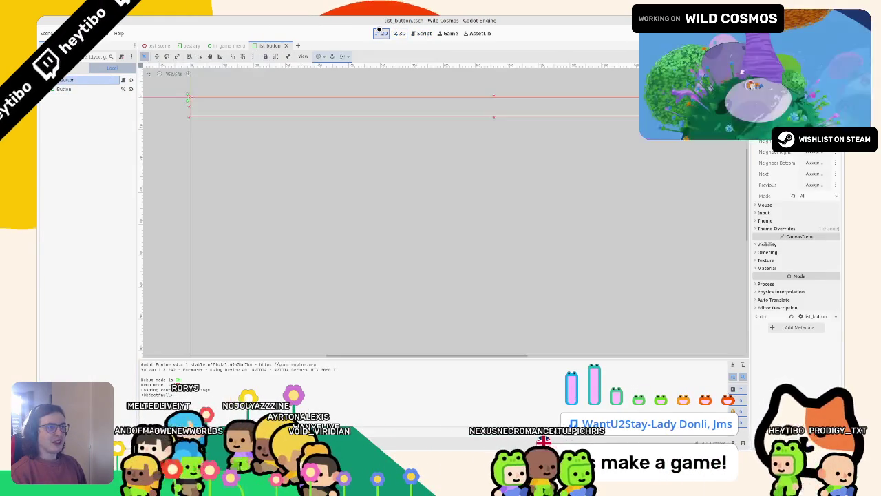
left_click(399, 33)
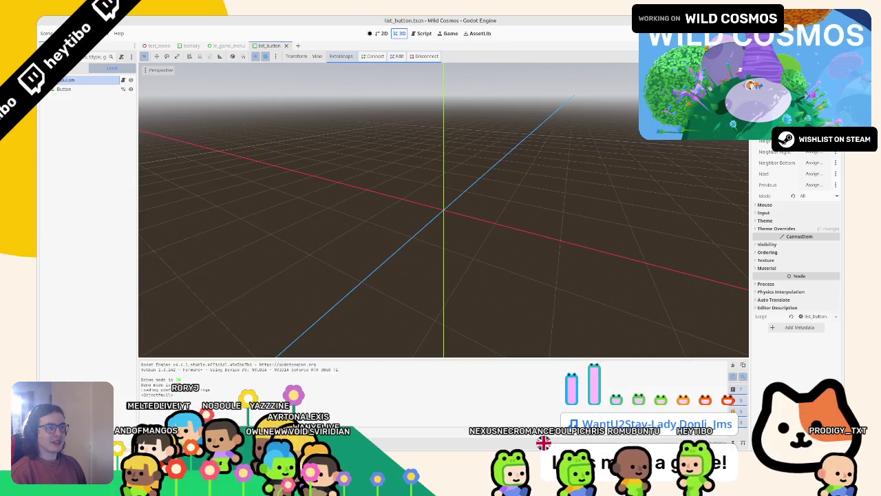
left_click(380, 33)
left_click(63, 89)
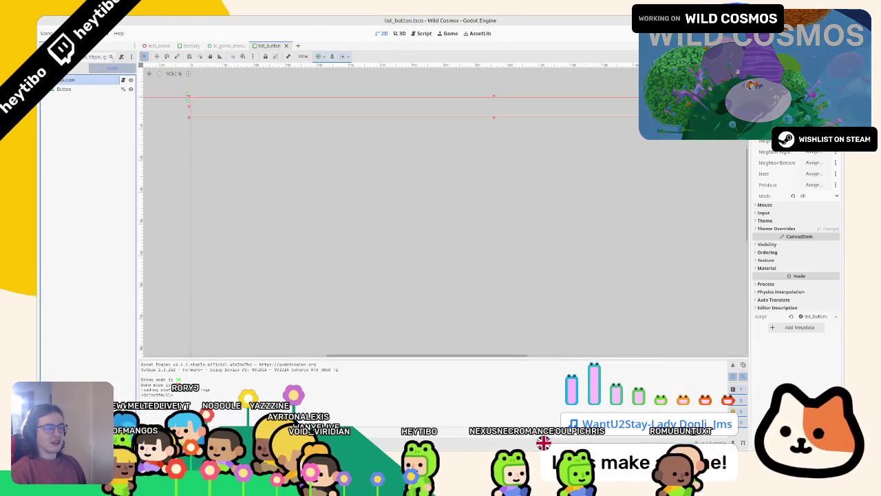
Step: Expand the Button's Theme Overrides in a widened Inspector and toggle the Font Disabled Color override
right_click(69, 87)
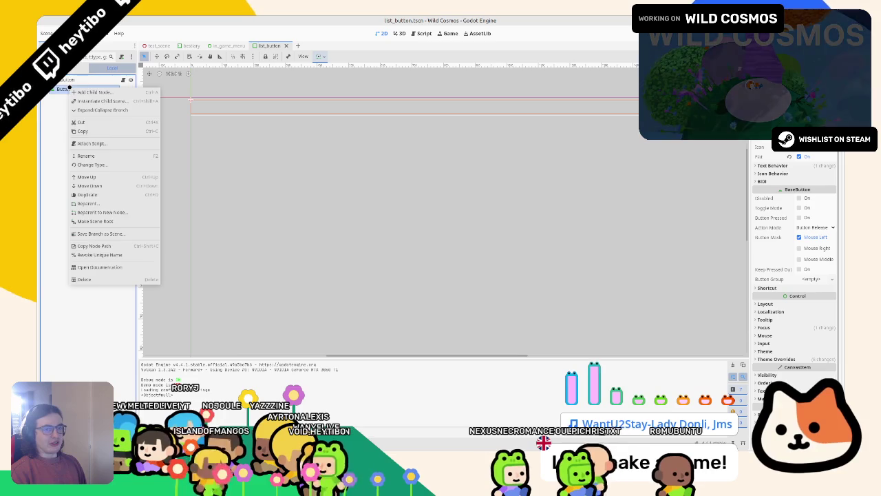
left_click(712, 204)
scroll(802, 337, "down", 1)
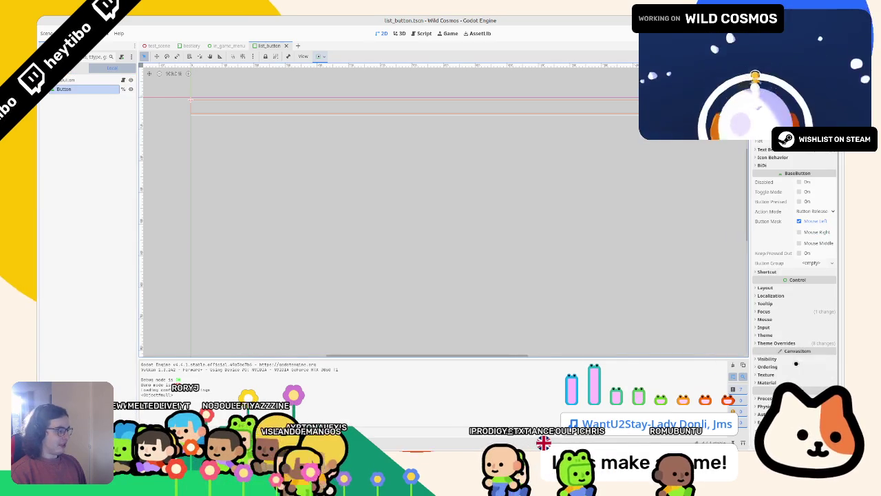
left_click(783, 343)
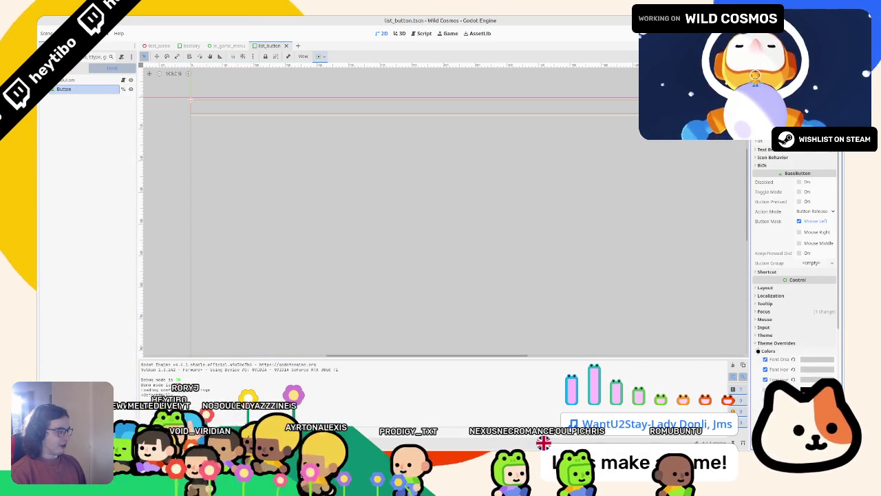
left_click_drag(749, 350, 645, 349)
left_click(421, 33)
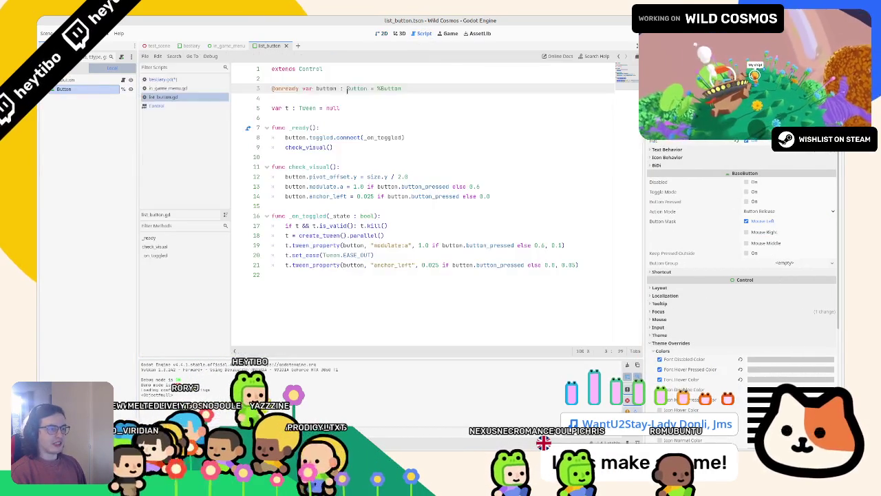
left_click(399, 33)
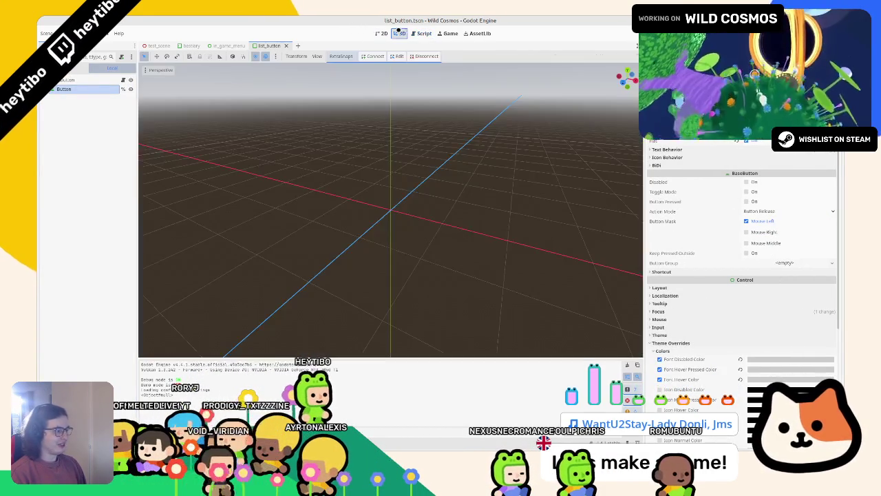
left_click(380, 33)
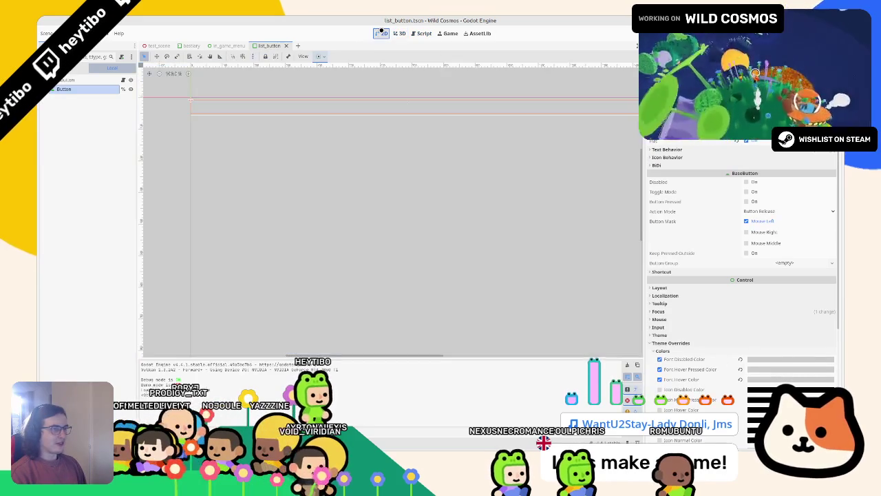
left_click(740, 359)
key("ctrl+z")
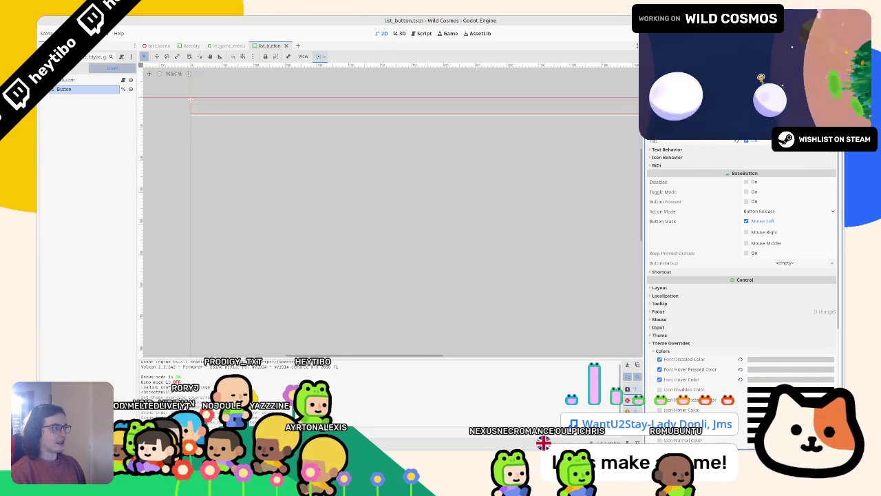
key("ctrl+shift+z")
Step: Add a StyleBoxFlat Normal style override and set its Bg Color to black
scroll(335, 238, "up", 3)
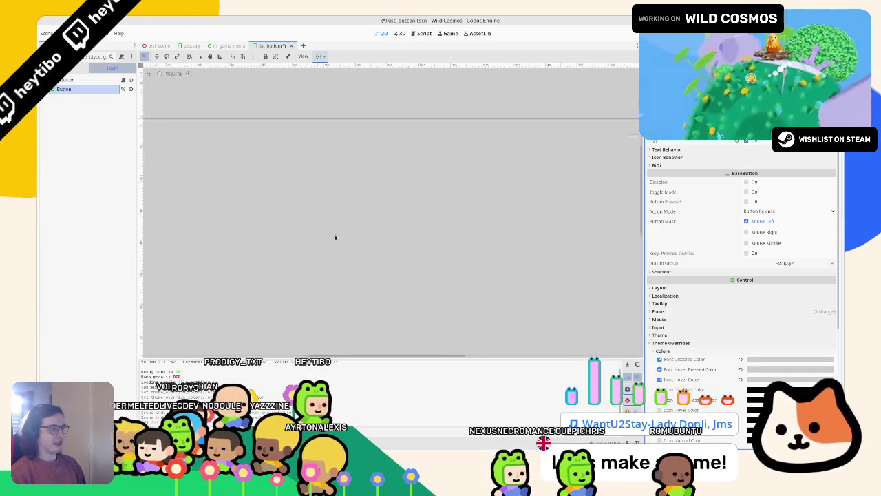
scroll(177, 252, "left", 5)
scroll(176, 271, "right", 3)
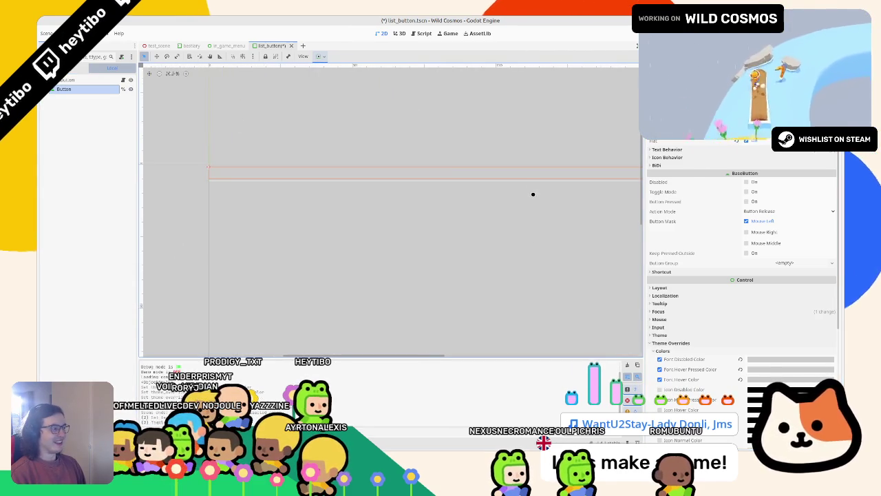
scroll(558, 194, "right", 2)
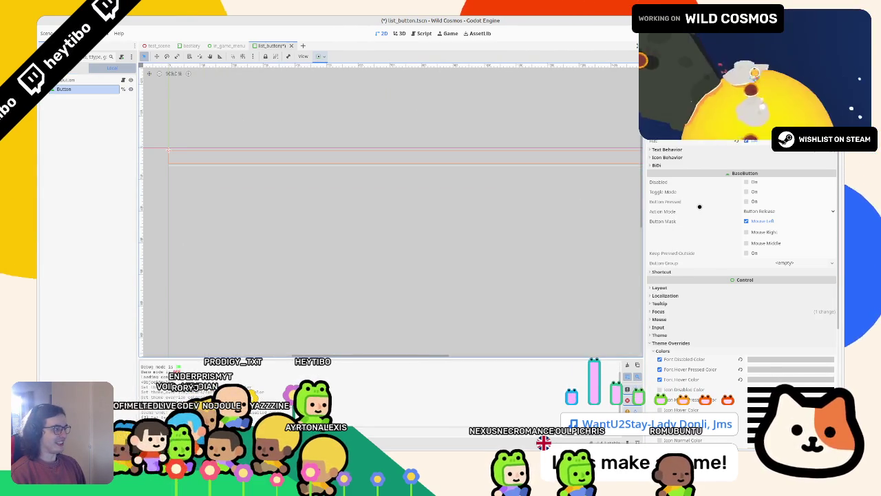
scroll(688, 210, "down", 5)
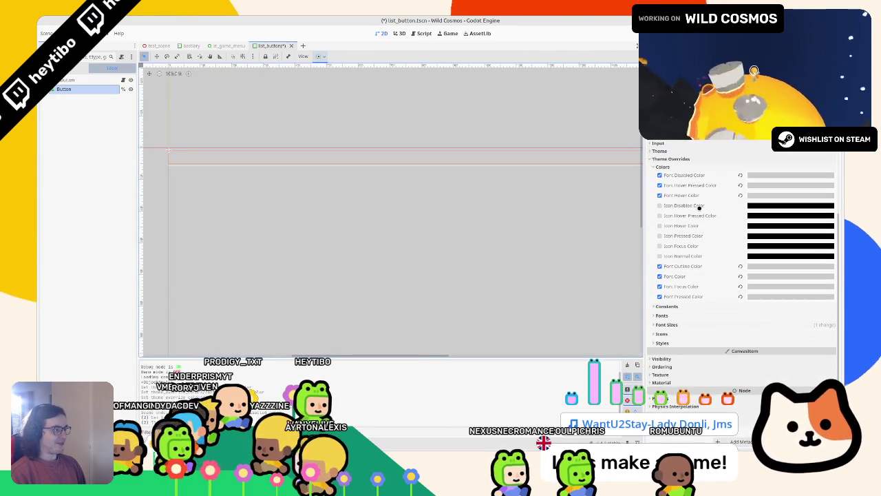
scroll(699, 208, "up", 1)
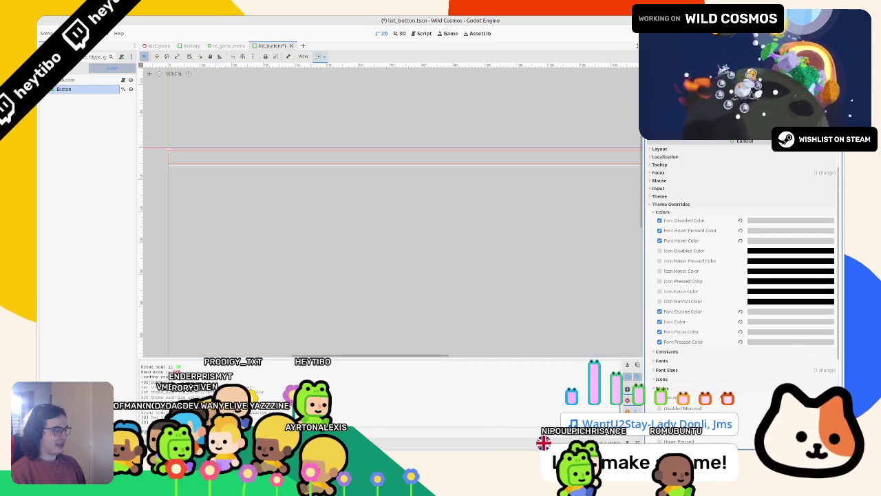
scroll(721, 383, "down", 2)
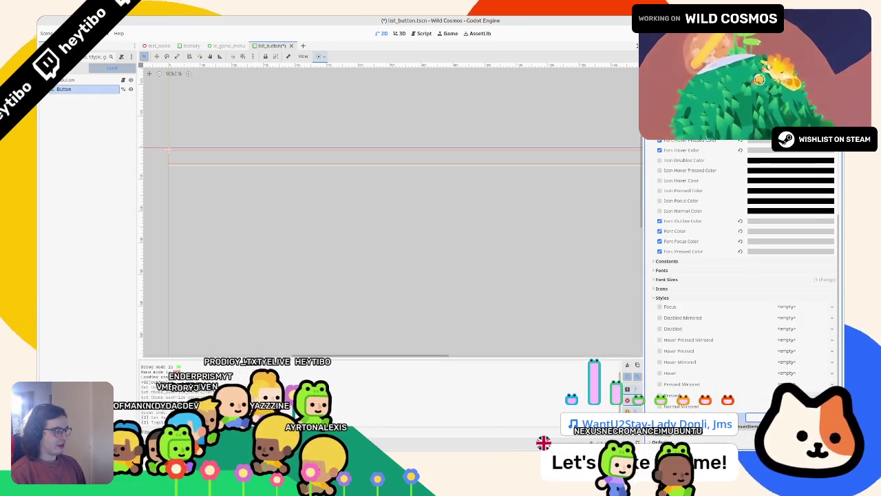
scroll(540, 314, "down", 2)
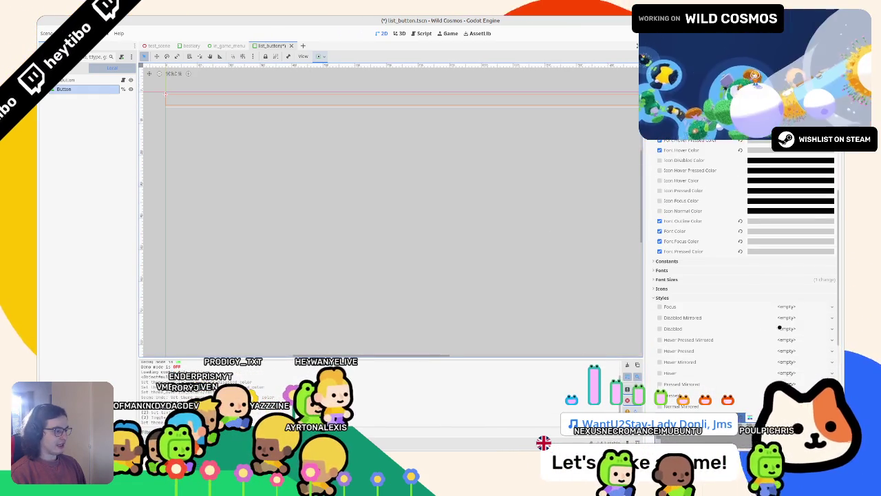
scroll(744, 309, "down", 5)
left_click(790, 191)
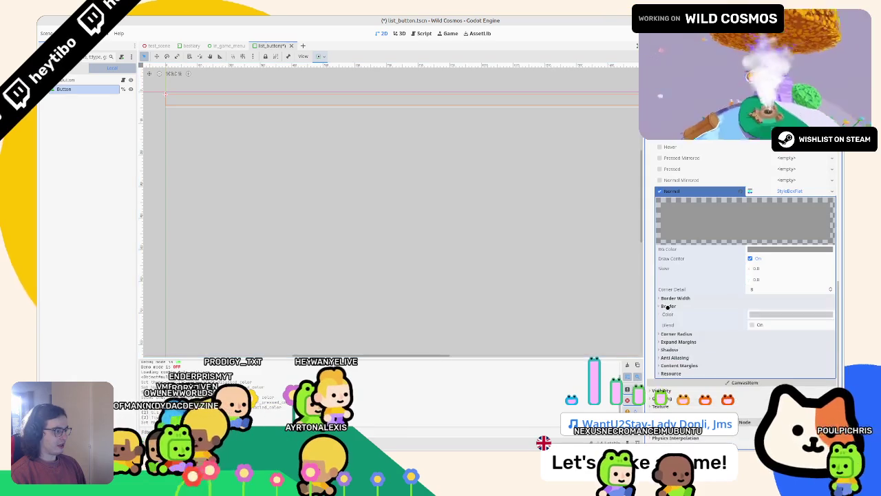
left_click(764, 249)
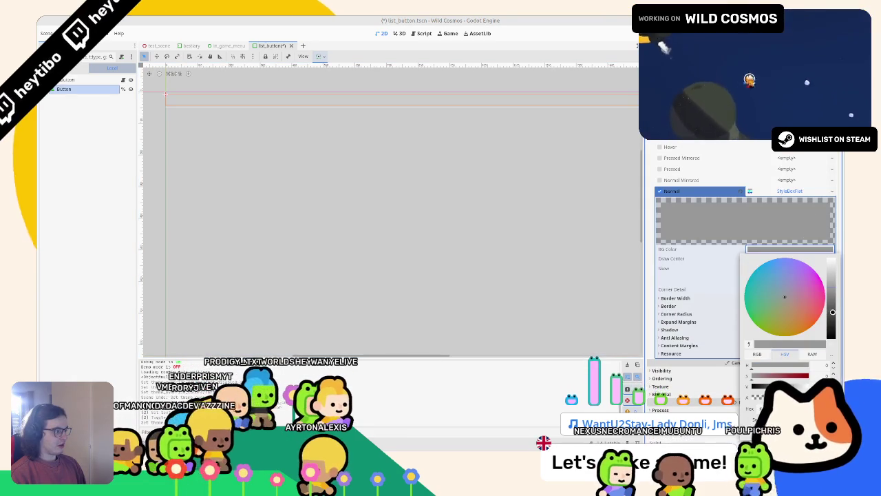
left_click(749, 344)
scroll(368, 256, "up", 2)
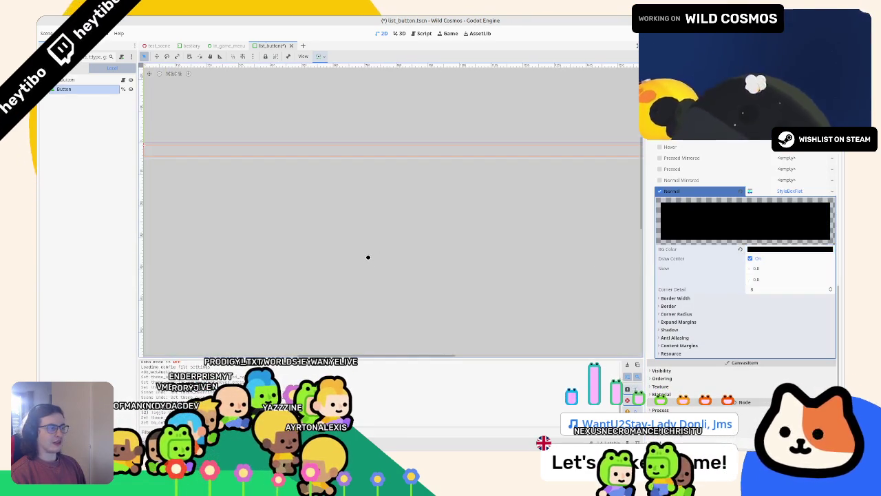
left_click(367, 257)
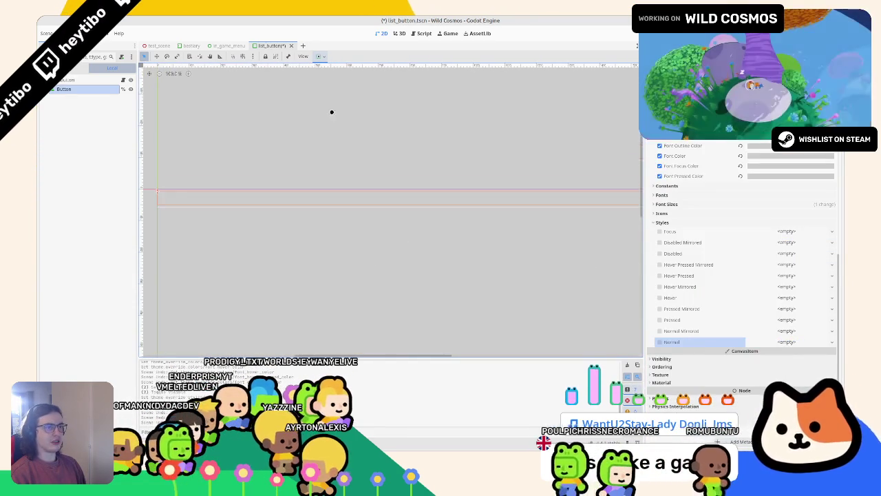
Step: Open bestiary.gd from the in_game_menu scene and select the button_list declaration on line 14
left_click(289, 44)
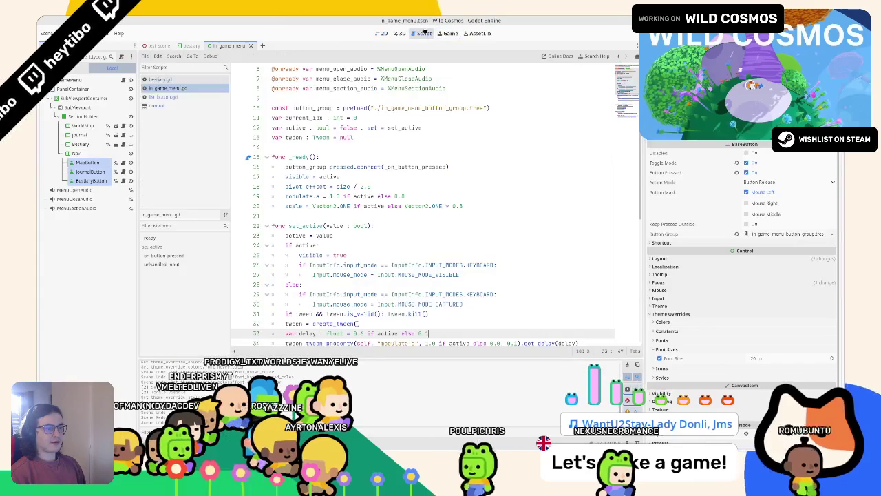
scroll(314, 186, "up", 4)
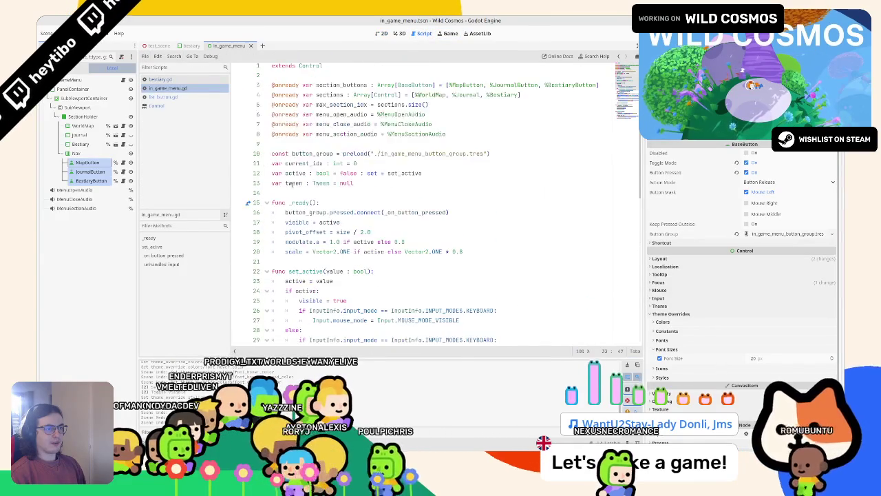
double_click(333, 98)
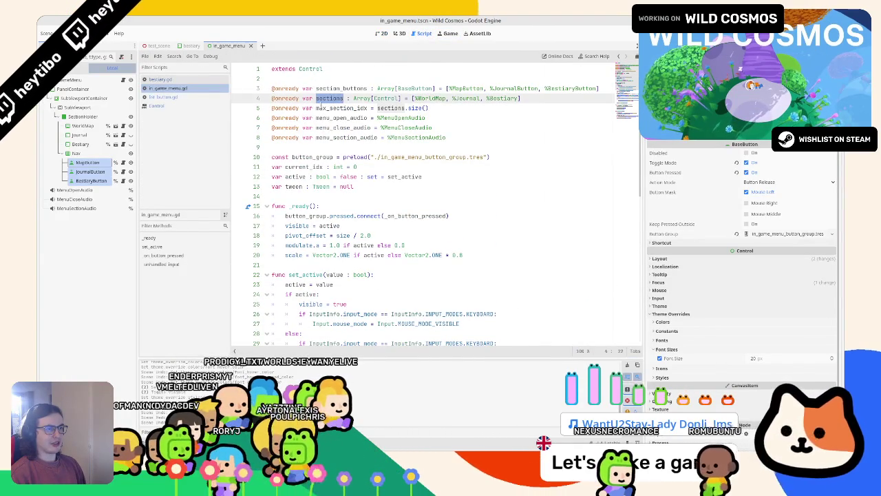
left_click(180, 78)
scroll(349, 157, "up", 9)
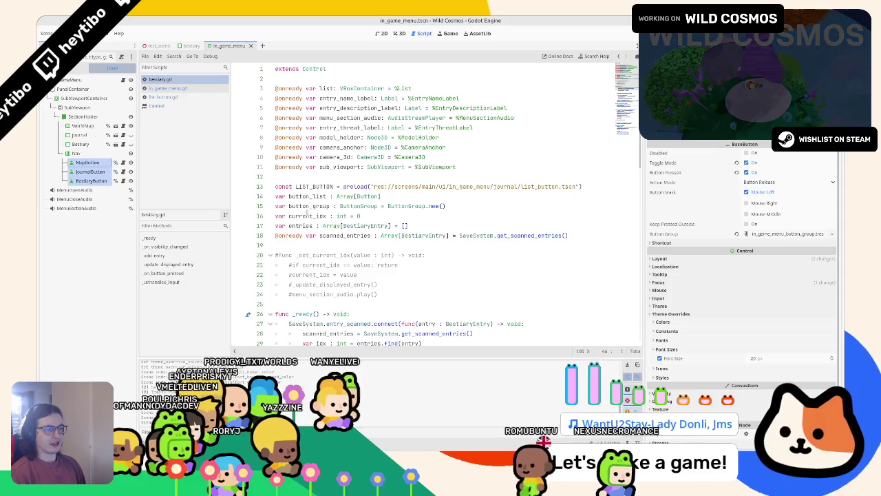
left_click(307, 216)
left_click(307, 195)
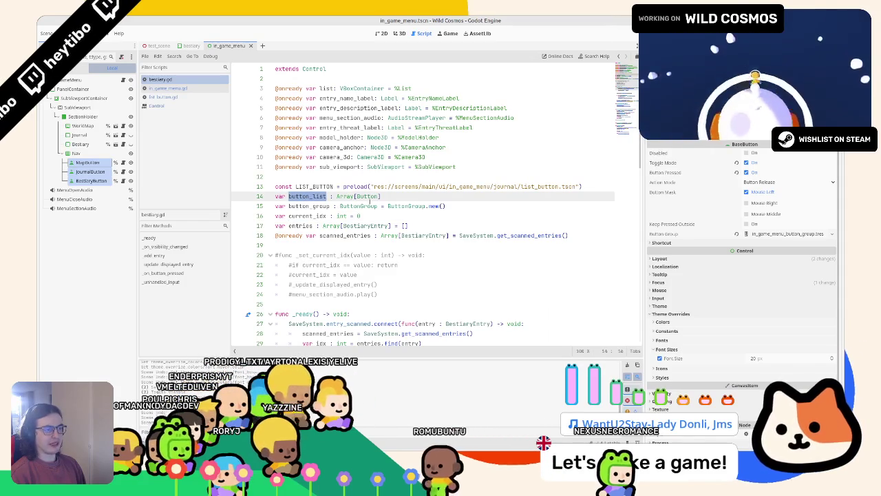
double_click(367, 196)
double_click(311, 196)
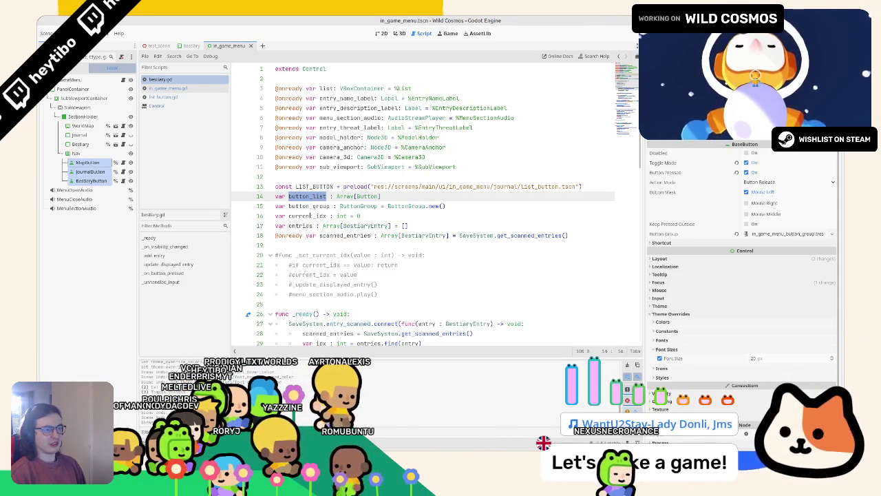
Step: Search for button_list and cycle to its use in the visibility handler
key("ctrl+f")
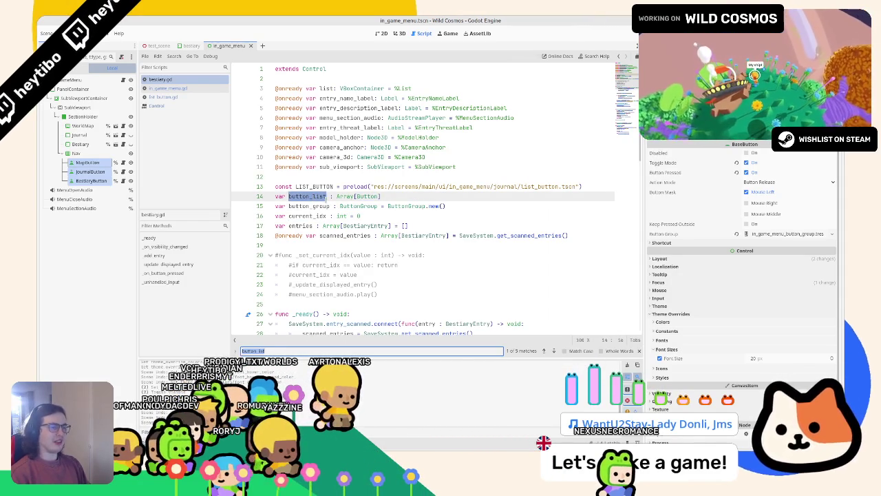
key("Return")
key("Return")
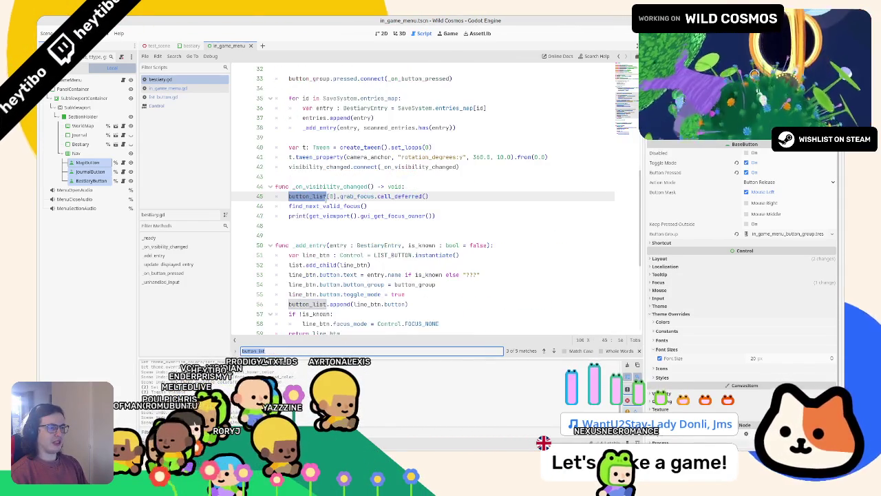
key("Return")
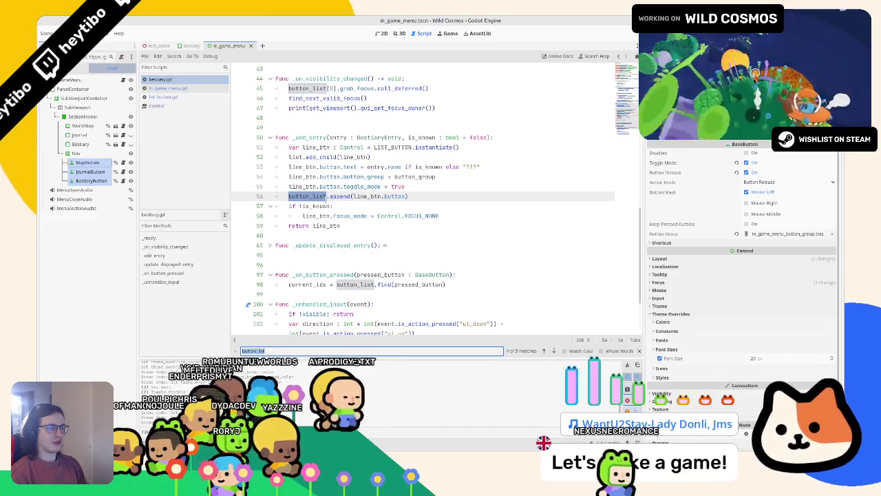
key("Escape")
Step: Inspect the line_btn.button and LIST_BUTTON references in _add_entry
left_click_drag(406, 196, 353, 196)
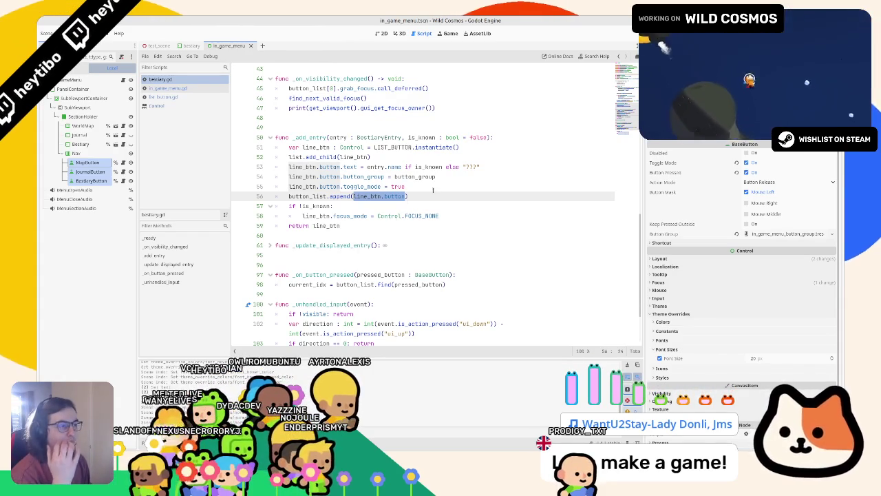
double_click(391, 146)
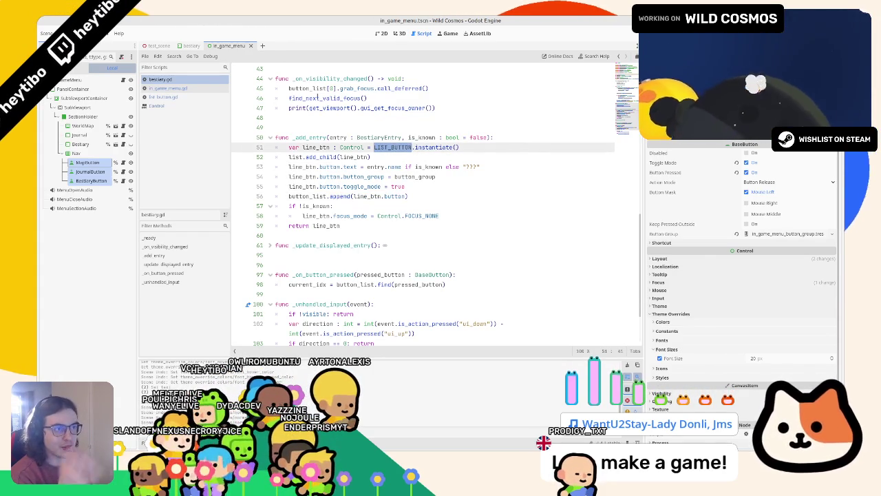
left_click(398, 33)
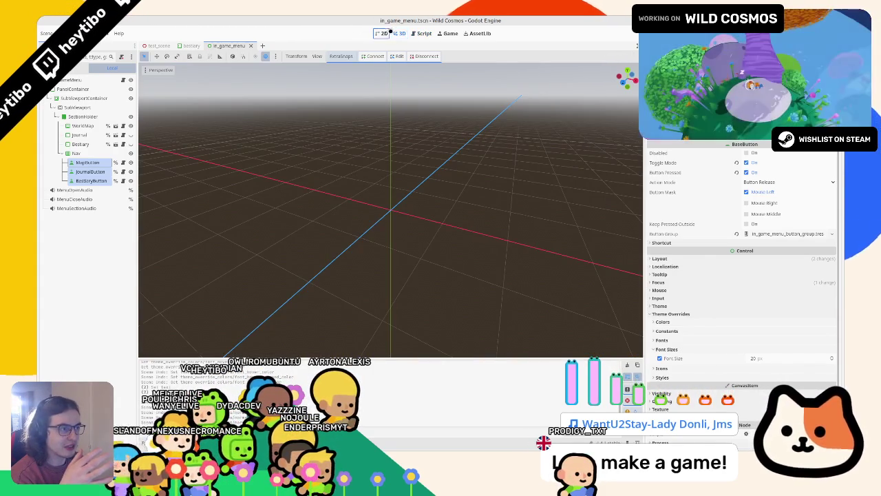
left_click(422, 31)
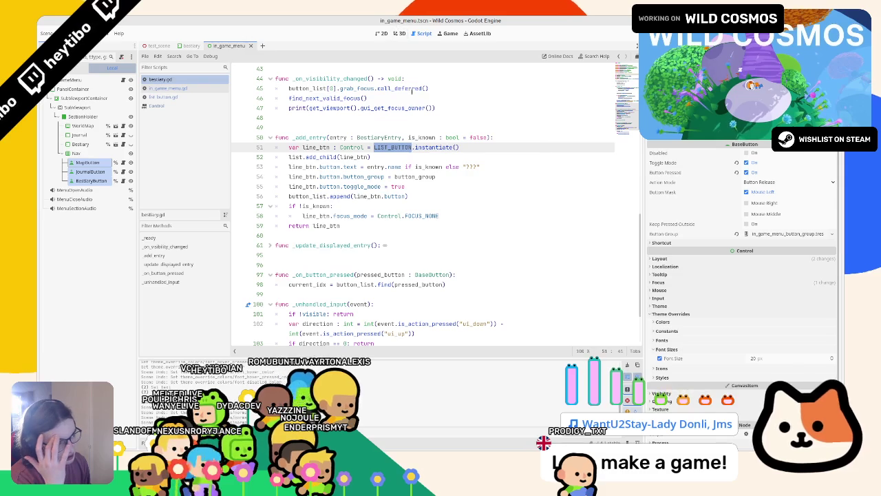
key("Up")
key("Up")
key("Up")
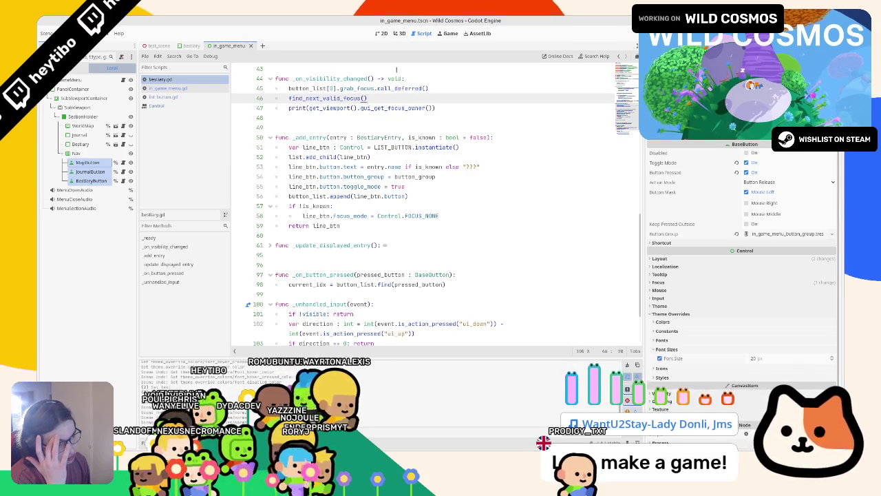
left_click(381, 33)
left_click(399, 33)
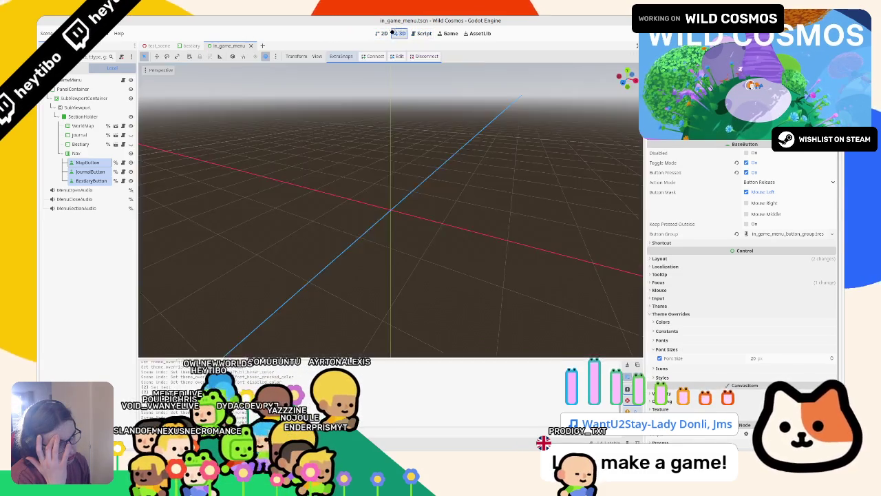
left_click(384, 33)
left_click(421, 34)
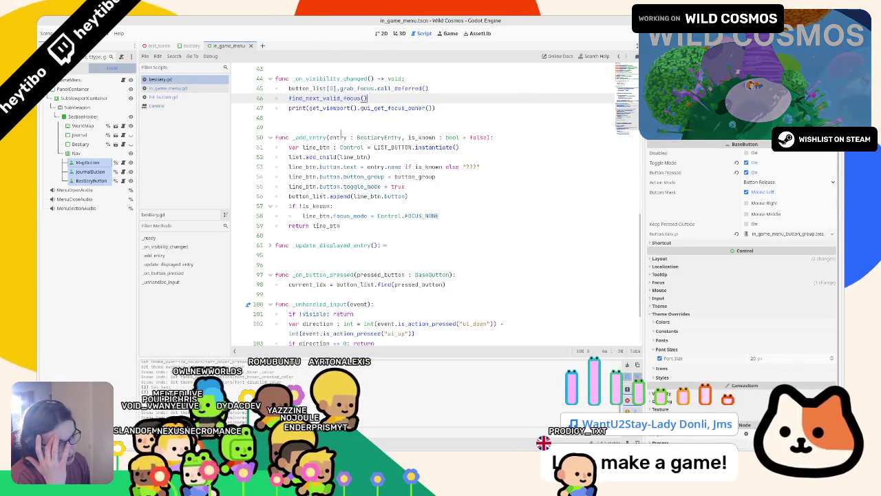
Step: Replace the LIST_BUTTON instantiation on line 51 with Button.new()
left_click_drag(289, 147, 459, 146)
double_click(315, 147)
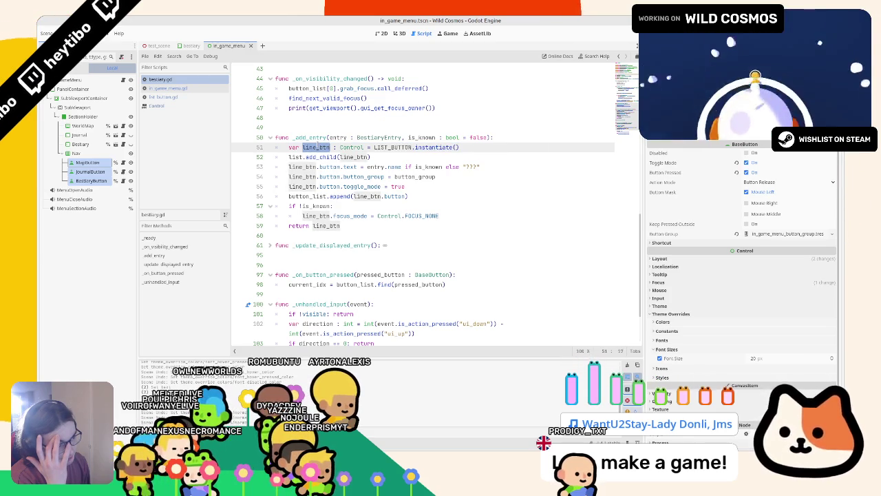
left_click(385, 147)
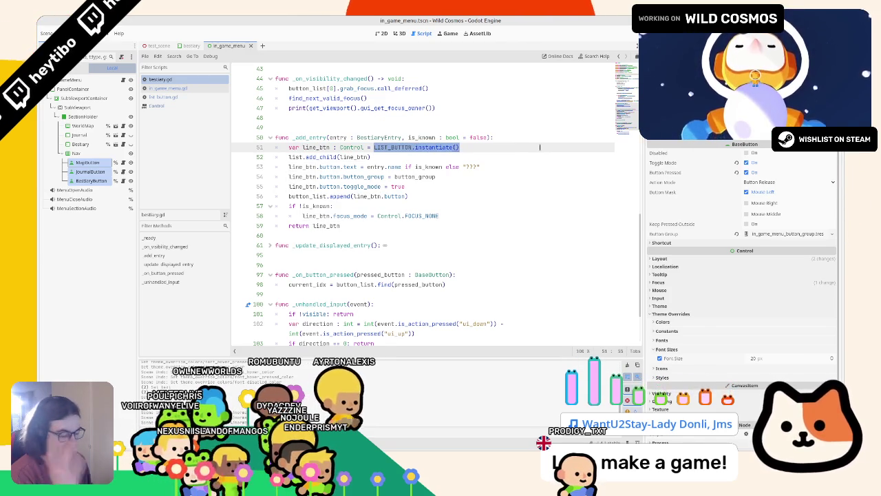
type("butto")
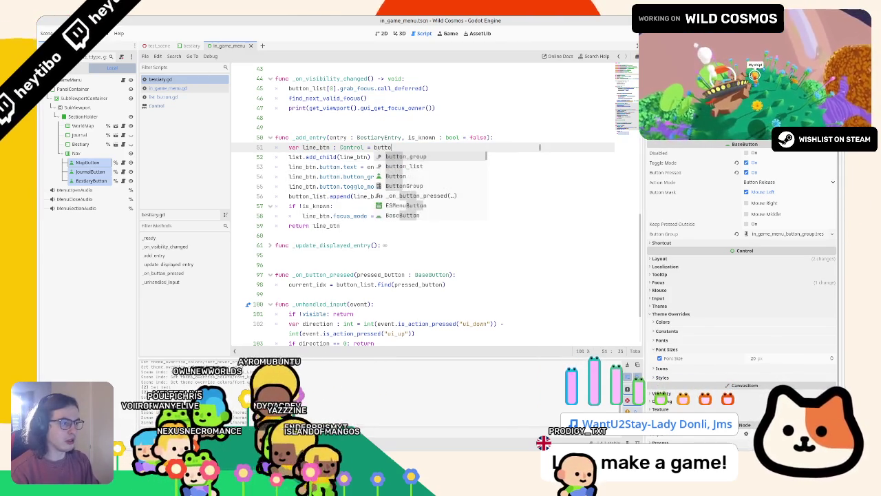
key("Down")
key("Down")
key("Return")
type(".")
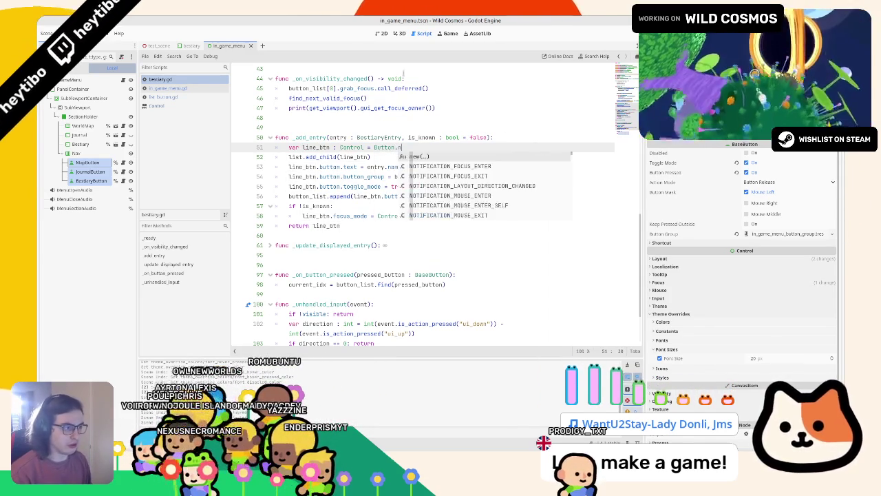
type("new(")
Step: Declare the variable as 'button : Button' and rename line_btn to button in add_child
key("ctrl+c")
double_click(351, 147)
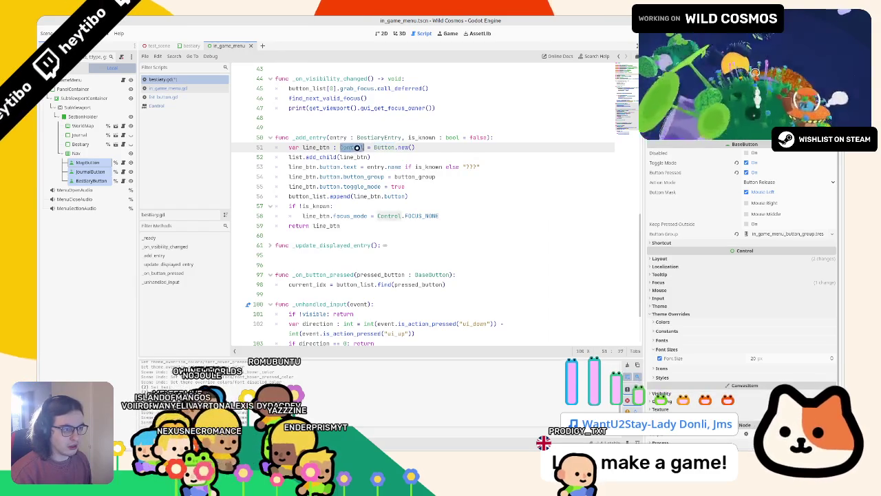
key("ctrl+v")
double_click(316, 148)
type("but")
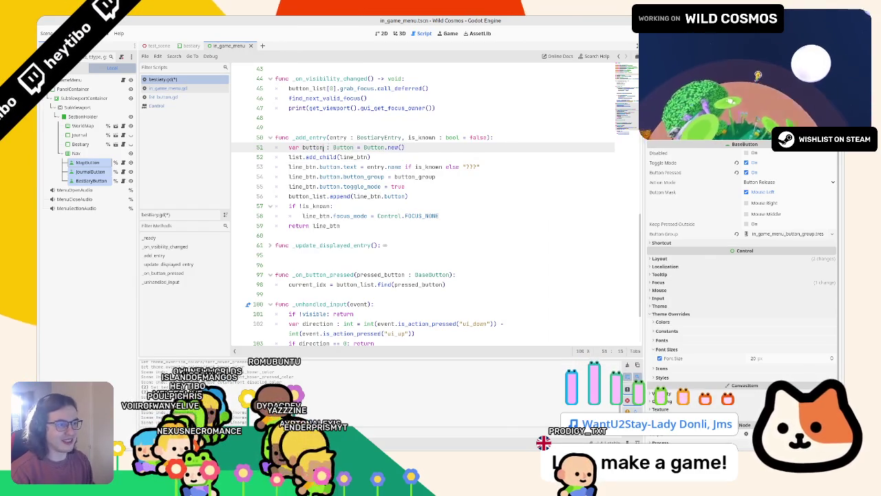
key("ctrl+shift+Left")
key("ctrl+c")
key("Down")
key("End")
key("Left")
key("ctrl+shift+Left")
key("ctrl+v")
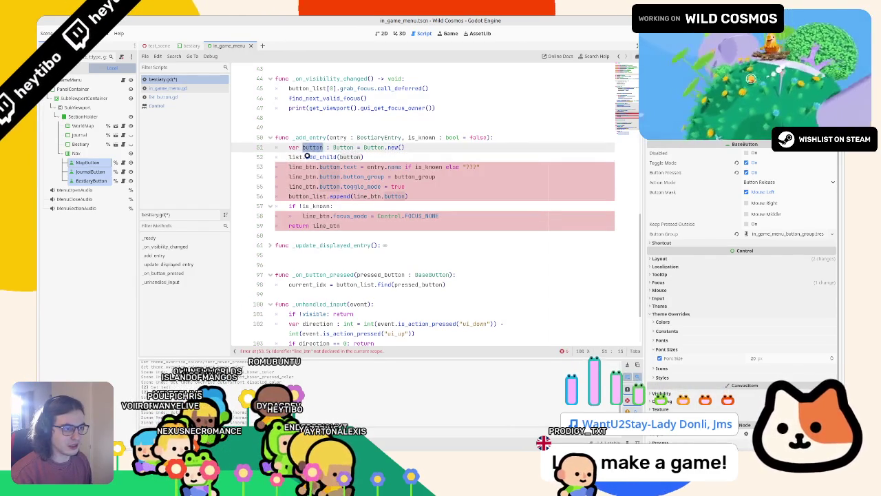
Step: Replace line_btn.button with button on lines 53, 54 and 55
scroll(336, 221, "up", 7)
scroll(336, 221, "up", 7)
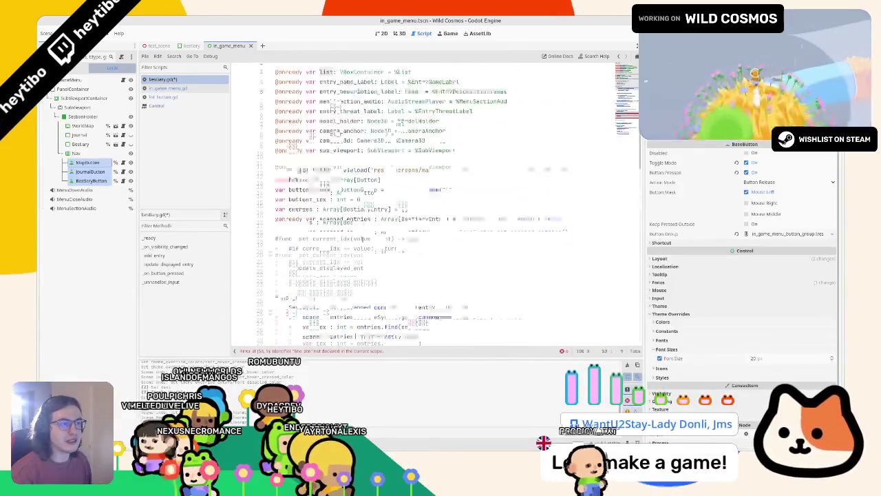
scroll(363, 238, "down", 8)
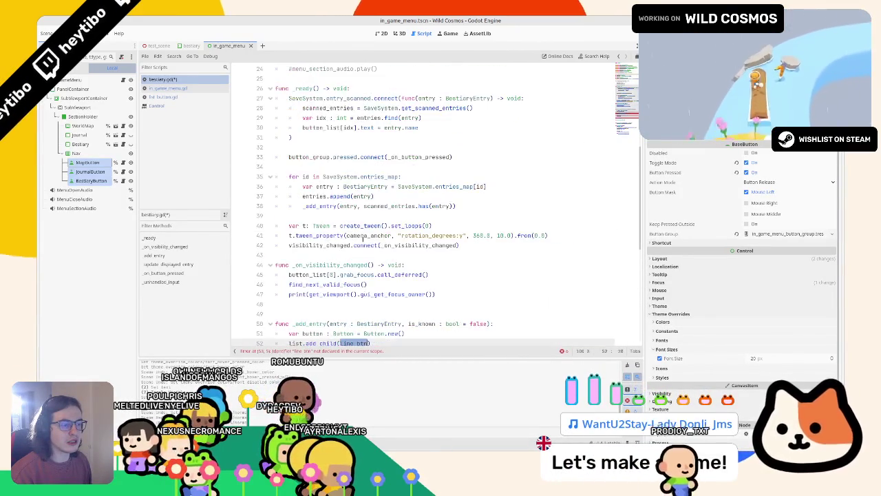
scroll(310, 218, "down", 4)
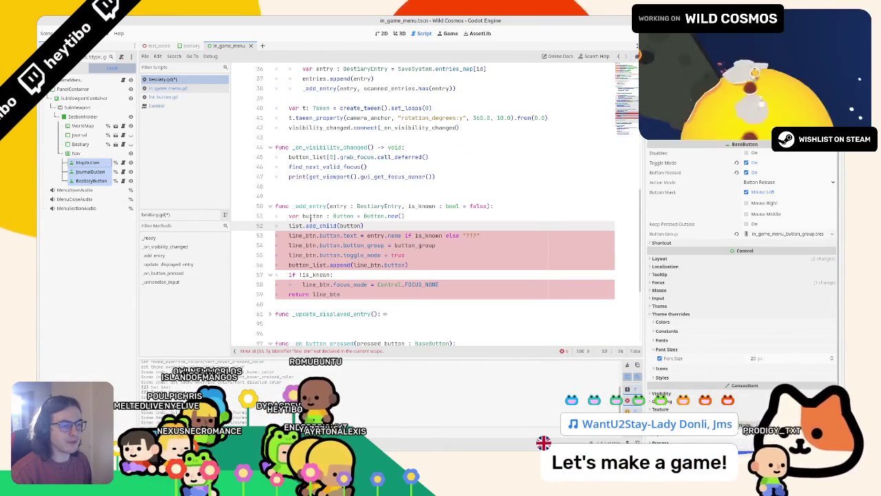
double_click(313, 216)
left_click_drag(289, 235, 340, 235)
type("button")
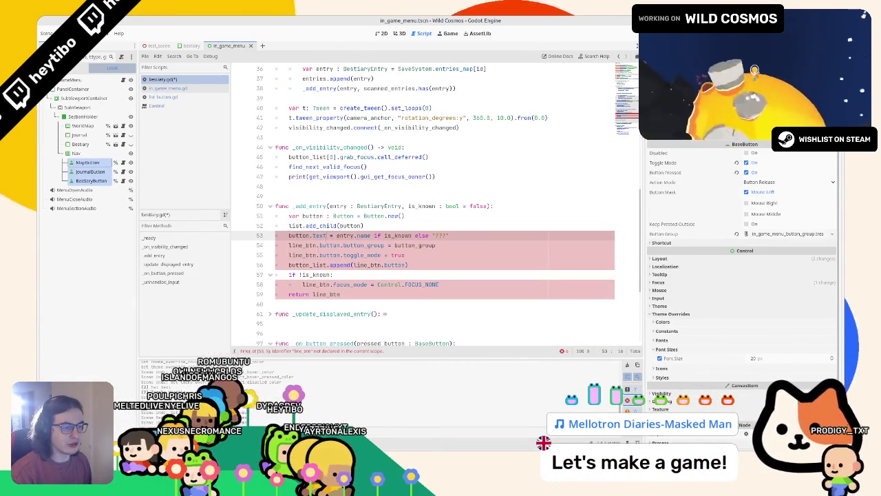
left_click_drag(289, 245, 340, 245)
type("button")
left_click(305, 255)
left_click_drag(289, 254, 339, 255)
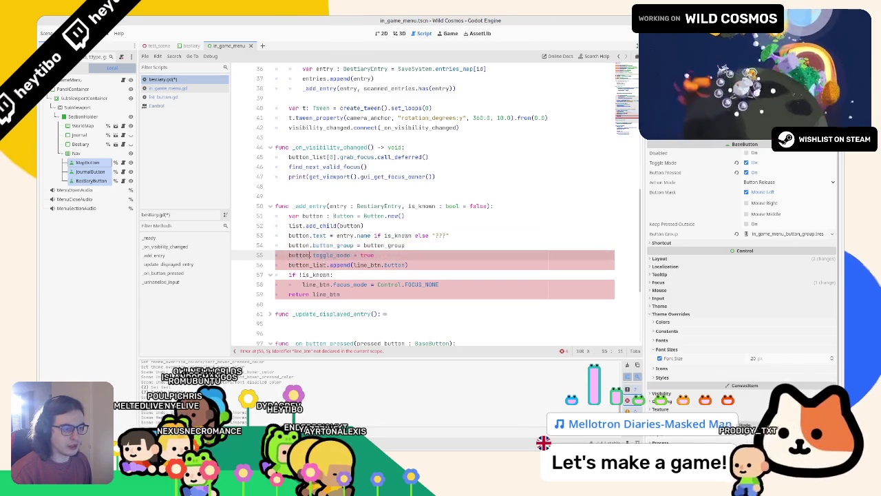
type("button")
Step: Delete the button_list.append line from _add_entry
double_click(307, 264)
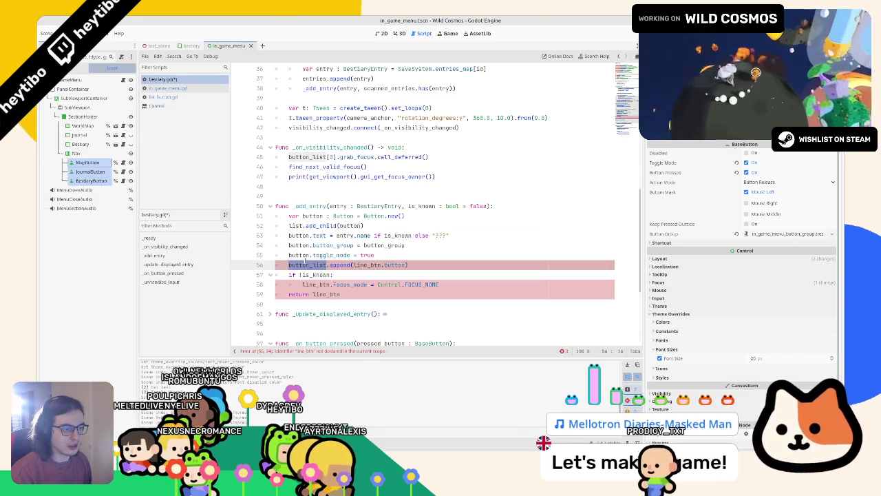
triple_click(308, 264)
key("BackSpace")
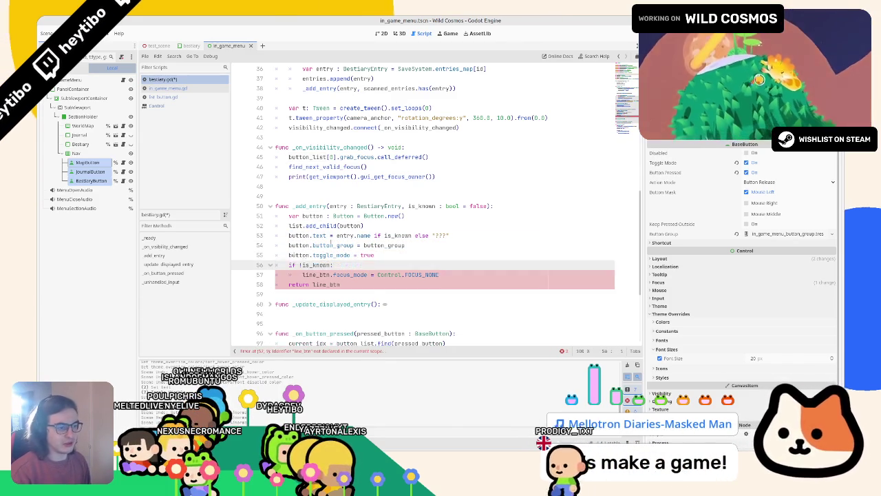
scroll(317, 207, "up", 12)
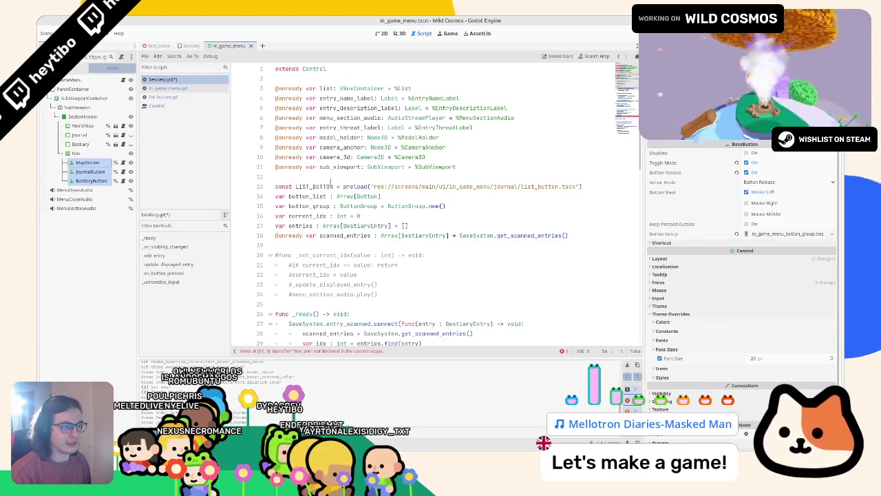
Step: Delete the button_list declaration and comment out the entry_scanned handler on lines 26–30
triple_click(308, 196)
key("BackSpace")
scroll(338, 176, "down", 4)
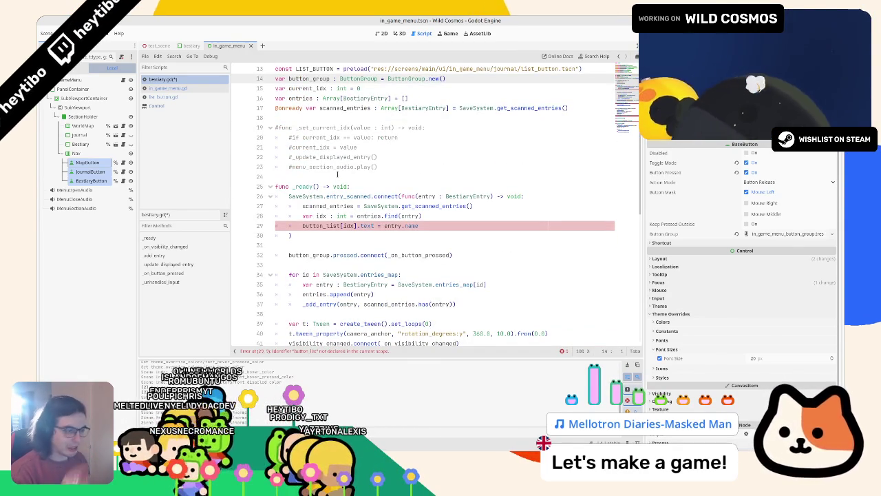
double_click(334, 225)
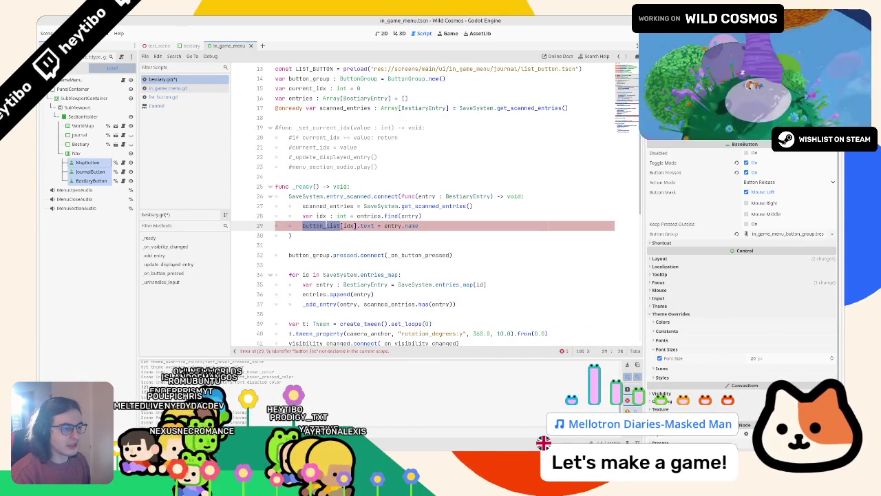
mouse_move(339, 225)
left_mouse_down()
mouse_move(420, 225)
mouse_move(303, 213)
mouse_move(275, 197)
left_mouse_up()
left_click(340, 226)
triple_click(406, 226)
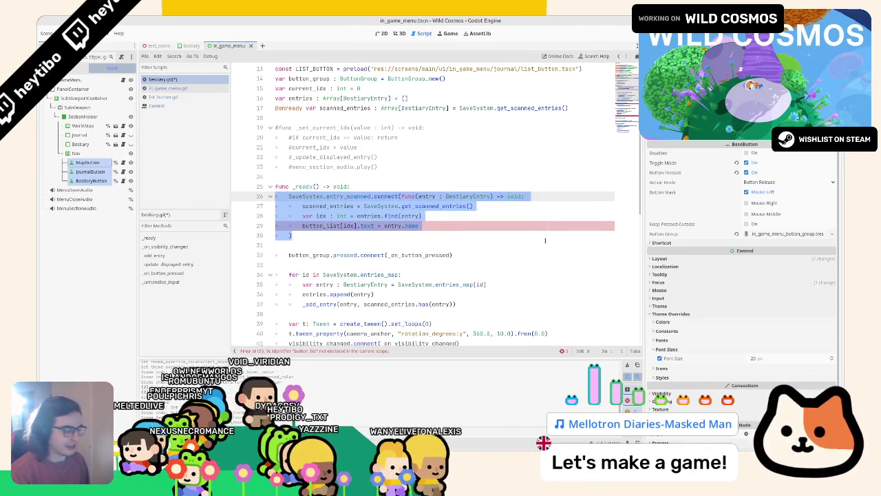
key("ctrl+k")
Step: Remove the grab_focus line so the visibility handler only calls find_next_valid_focus
scroll(545, 240, "down", 6)
right_click(543, 241)
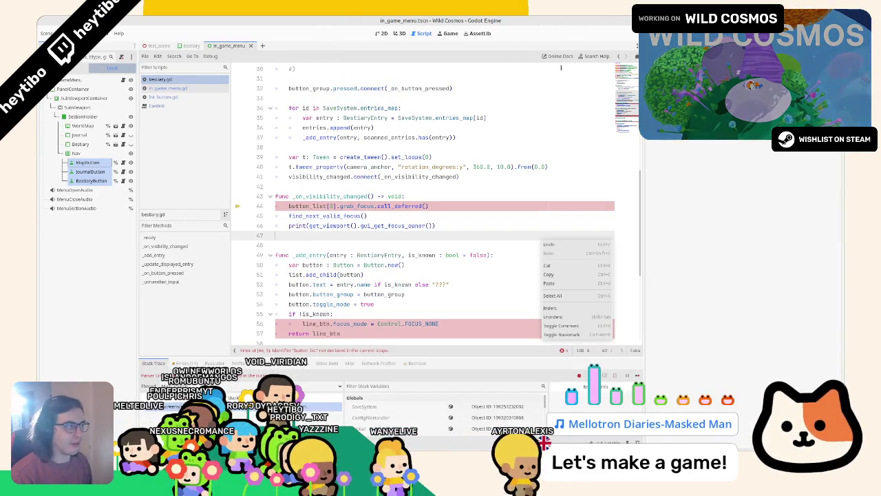
key("Escape")
triple_click(311, 205)
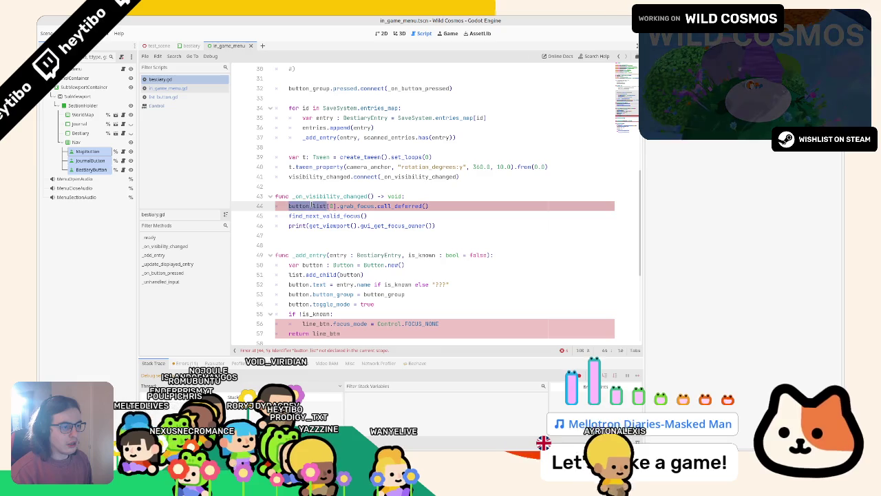
key("shift+Down")
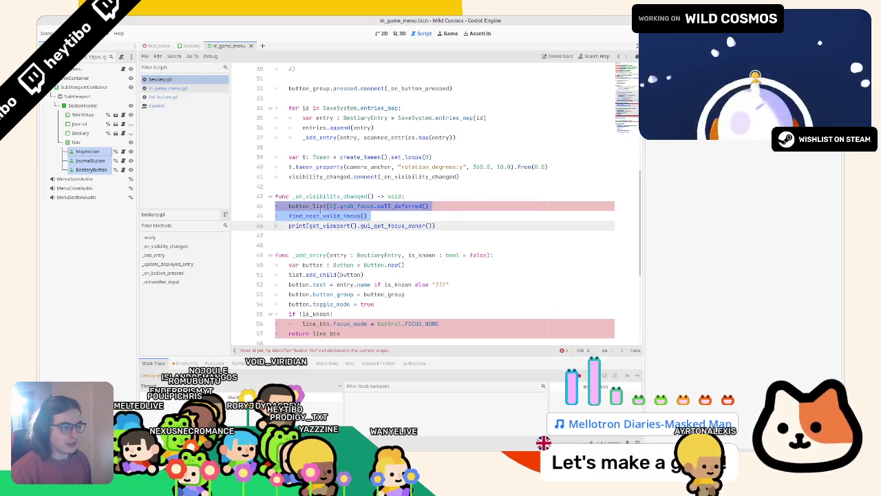
key("Delete")
key("ctrl+z")
triple_click(329, 207)
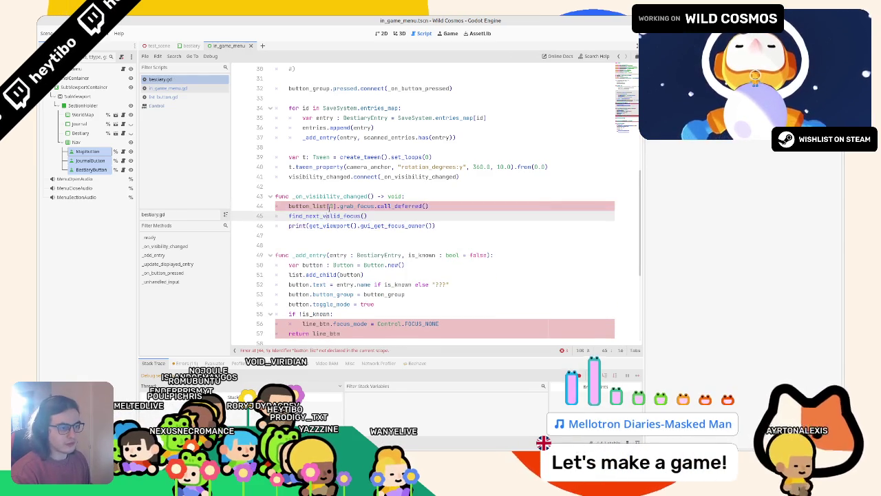
key("Delete")
triple_click(329, 206)
Step: Rename line_btn to button in _add_entry and join the focus_mode statement onto the if line
scroll(341, 255, "down", 5)
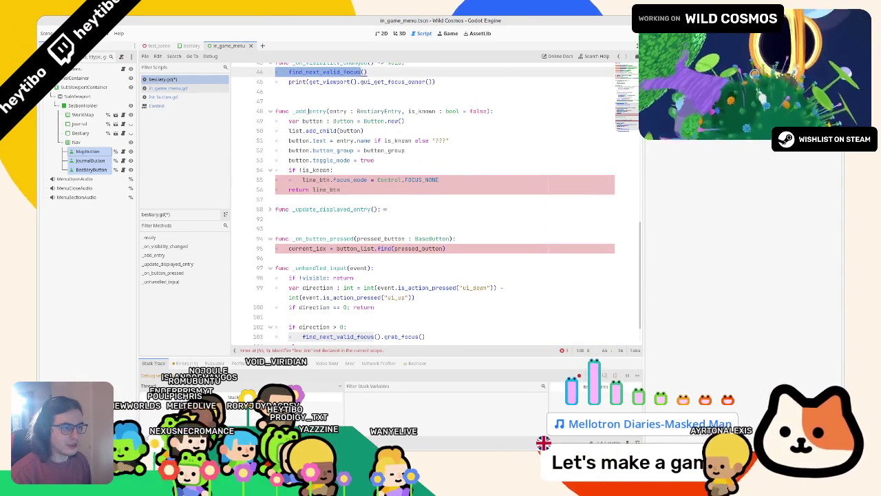
double_click(318, 180)
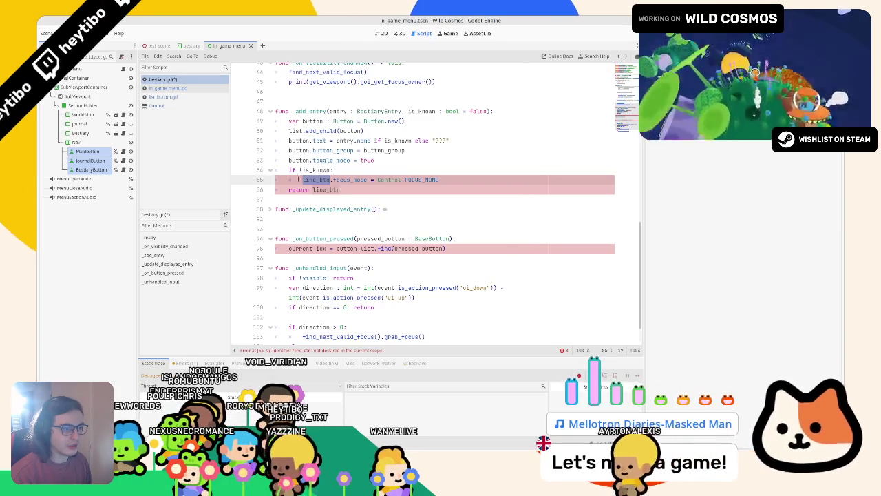
double_click(326, 190)
double_click(421, 111)
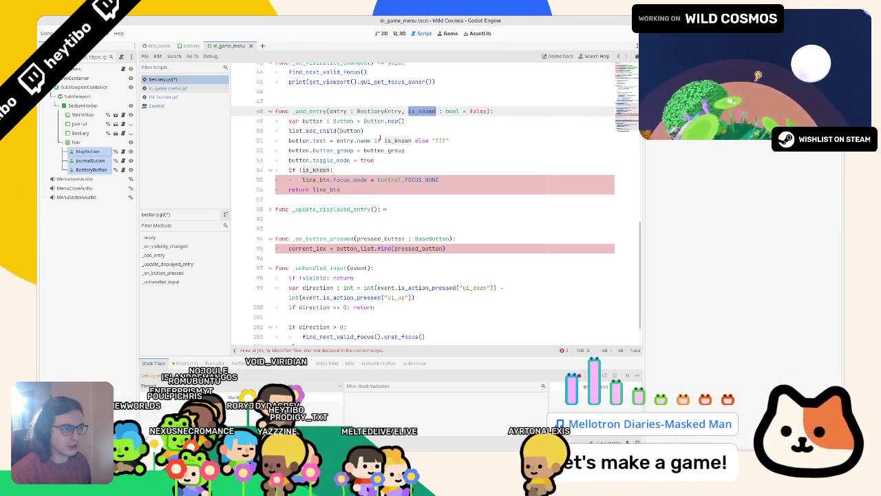
double_click(318, 179)
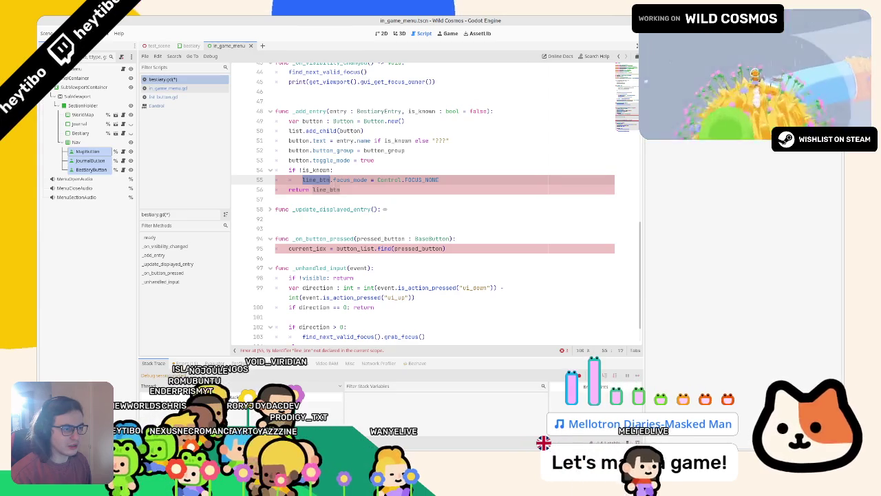
type("button")
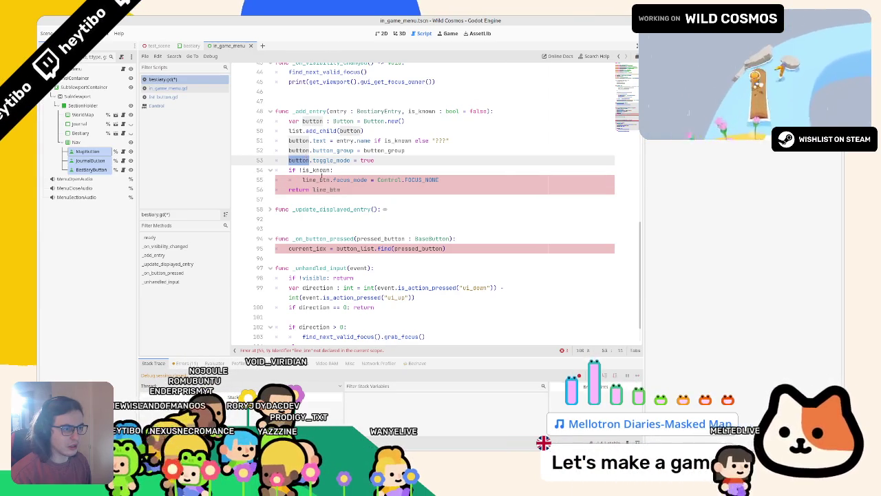
double_click(324, 190)
type("butto")
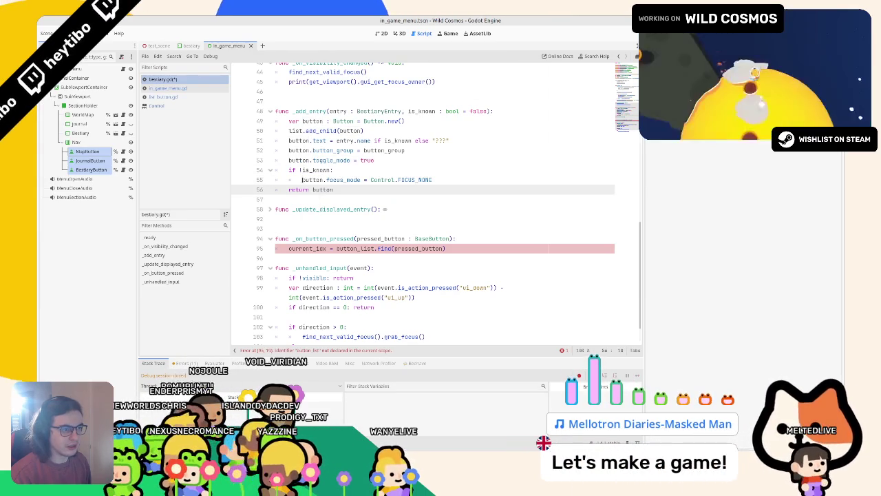
left_click_drag(301, 180, 351, 169)
key("BackSpace")
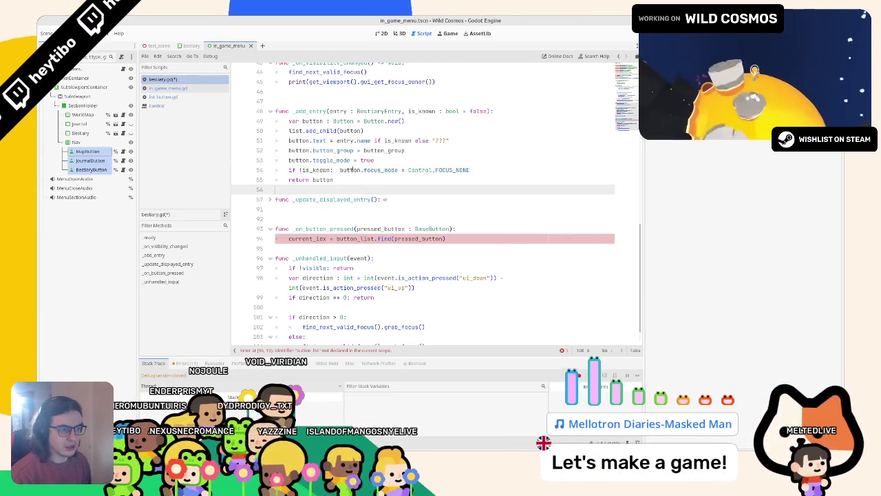
double_click(344, 169)
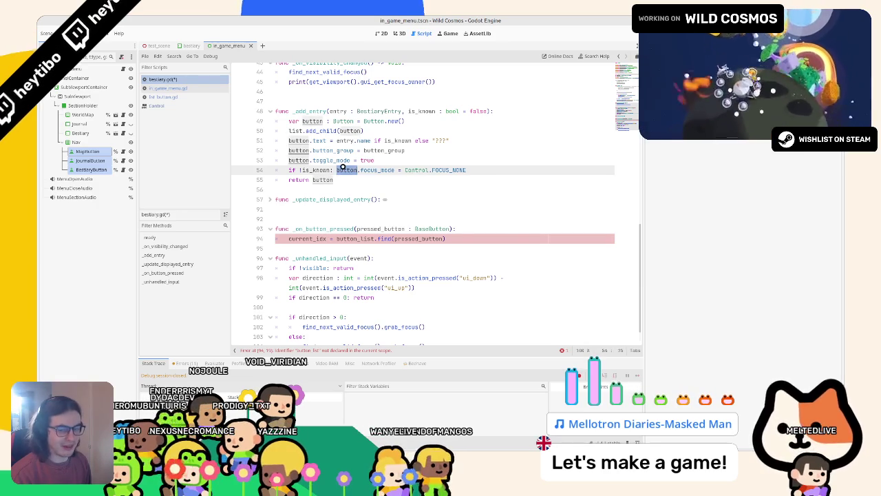
Step: Tidy the blank lines before _on_button_pressed and select that whole function for deletion
left_click(270, 199)
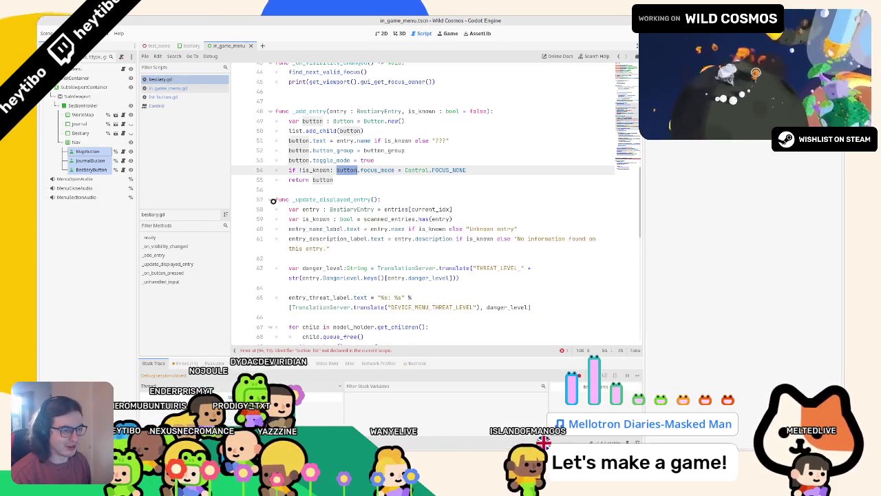
scroll(279, 206, "up", 1)
scroll(279, 206, "down", 2)
scroll(272, 121, "down", 5)
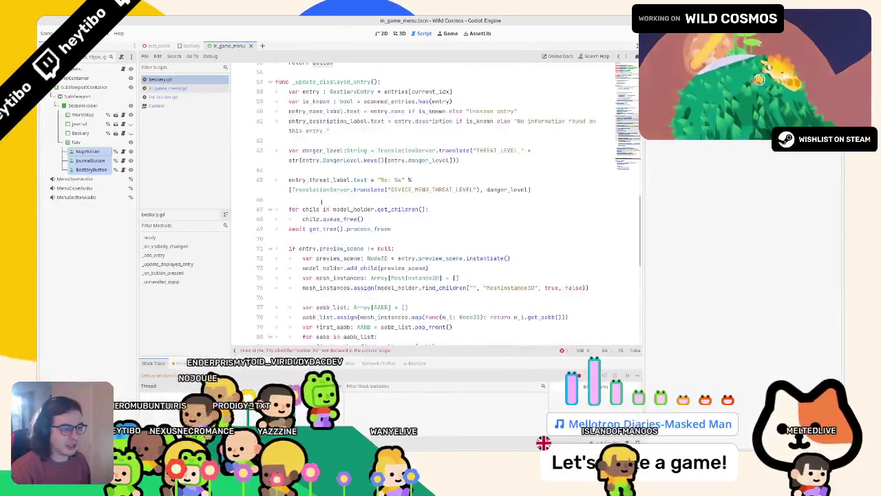
scroll(272, 122, "up", 4)
left_click(270, 127)
scroll(271, 129, "up", 1)
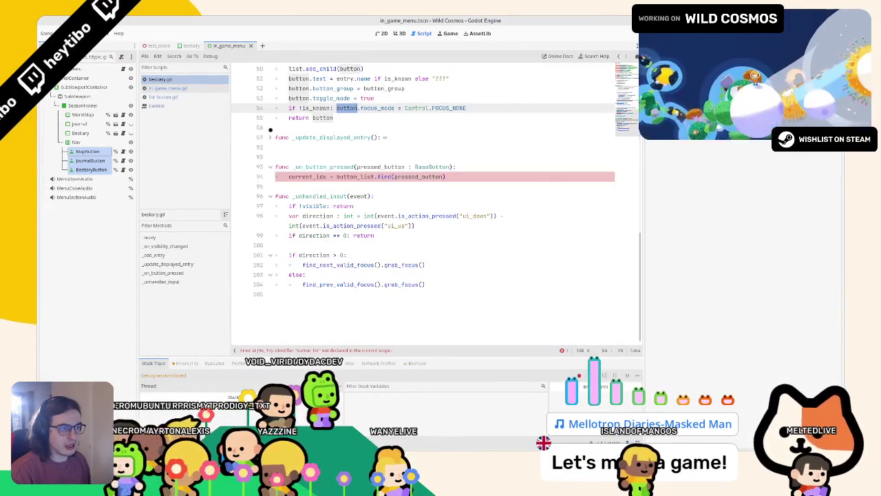
left_click(291, 156)
key("BackSpace")
key("Return")
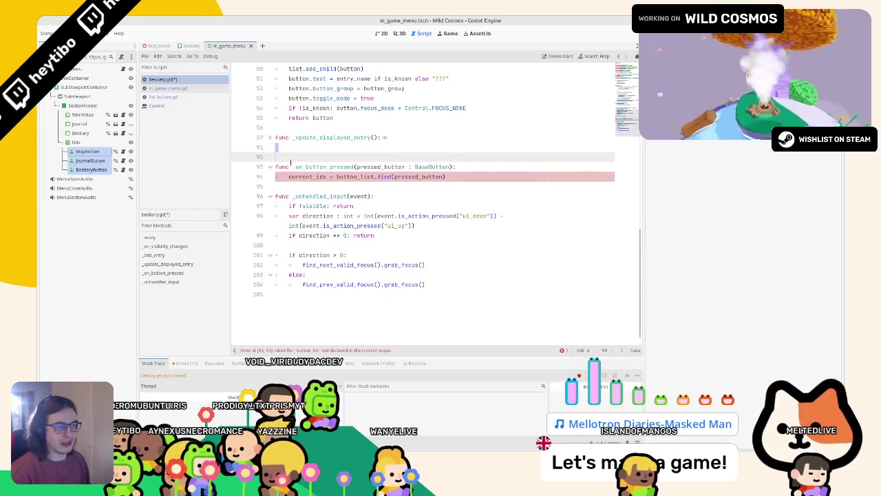
key("BackSpace")
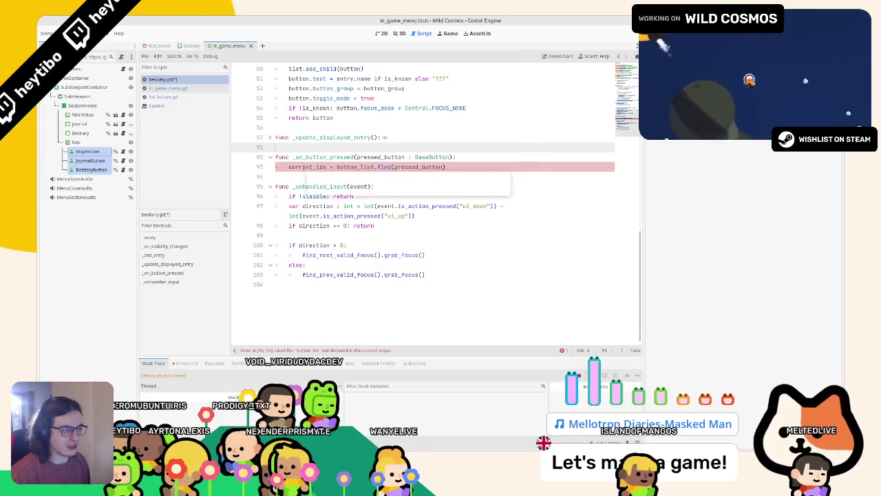
mouse_move(275, 157)
left_mouse_down()
mouse_move(308, 177)
mouse_move(310, 166)
left_mouse_up()
Step: Delete the button_group.pressed.connect line and the current_idx variable declaration
key("BackSpace")
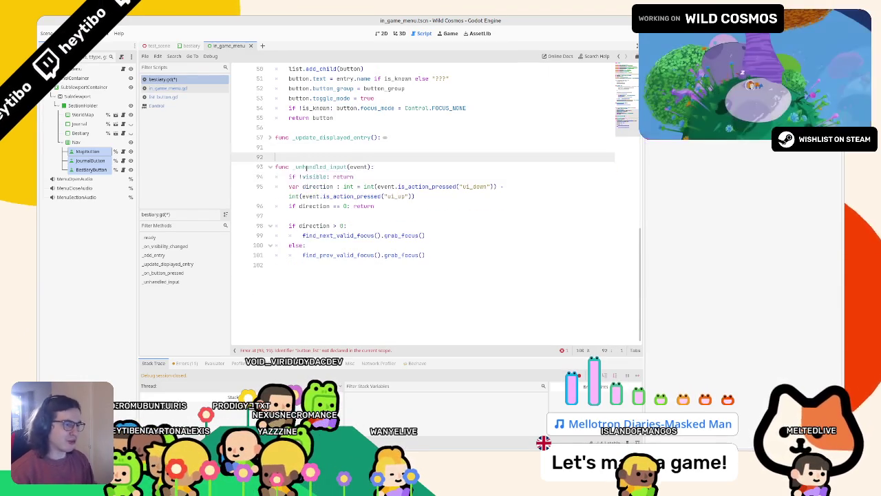
scroll(338, 275, "up", 10)
scroll(338, 276, "down", 4)
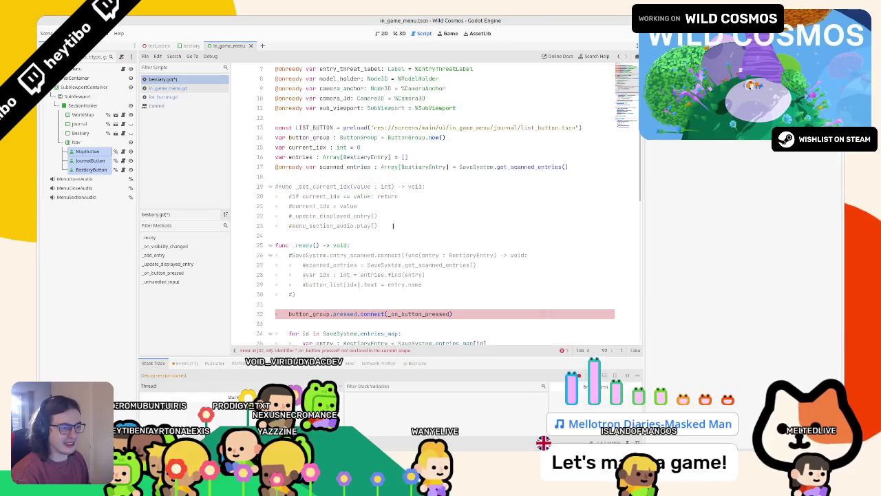
triple_click(343, 255)
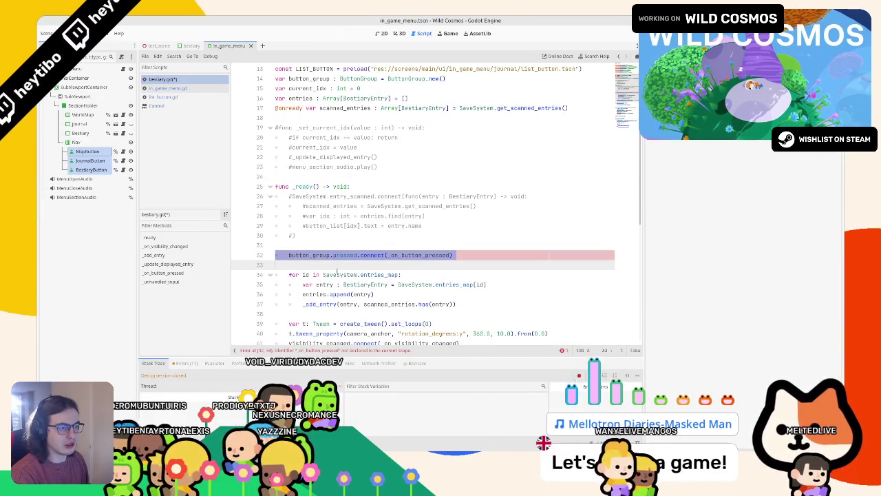
key("BackSpace")
key("BackSpace")
scroll(331, 247, "up", 4)
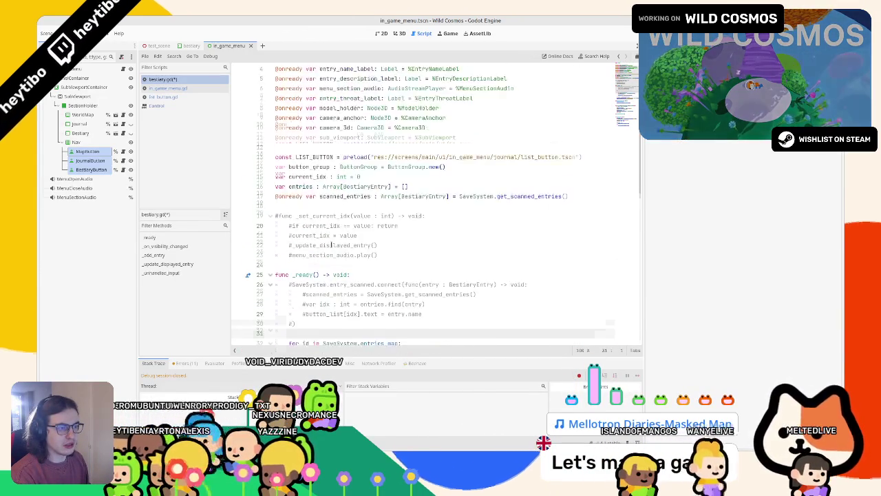
triple_click(311, 206)
key("Delete")
key("Delete")
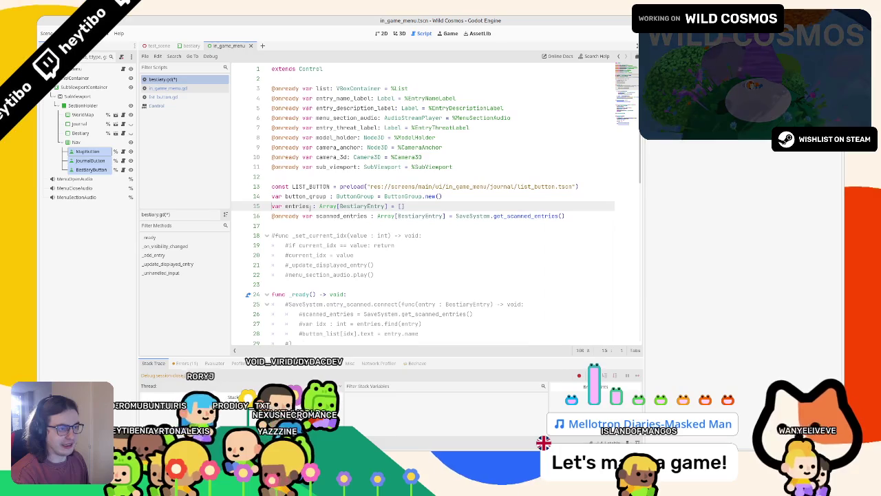
Step: Replace current_idx with 0 on line 55 in _update_displayed_entry and widen the script editor
scroll(326, 222, "down", 1)
left_click(307, 197)
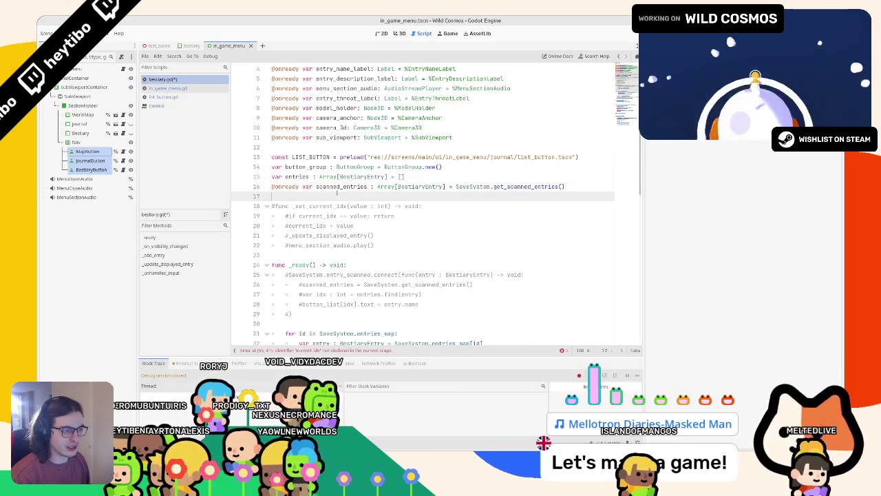
scroll(324, 198, "down", 9)
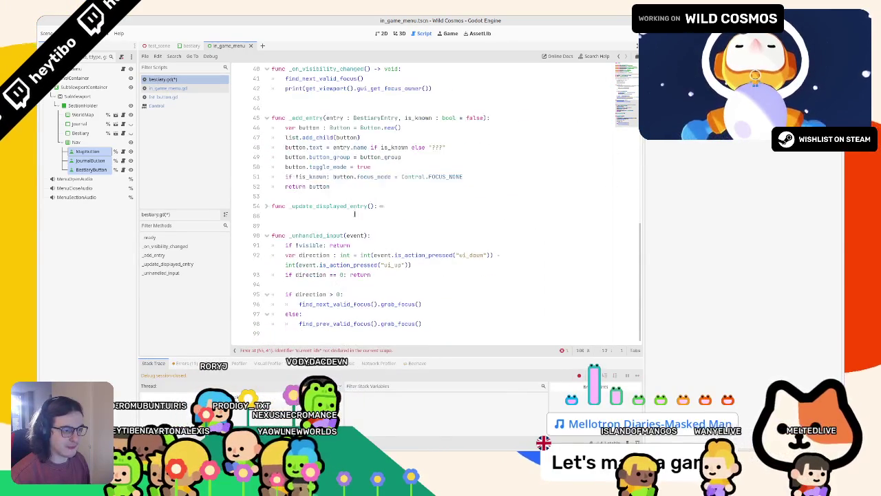
scroll(337, 207, "up", 10)
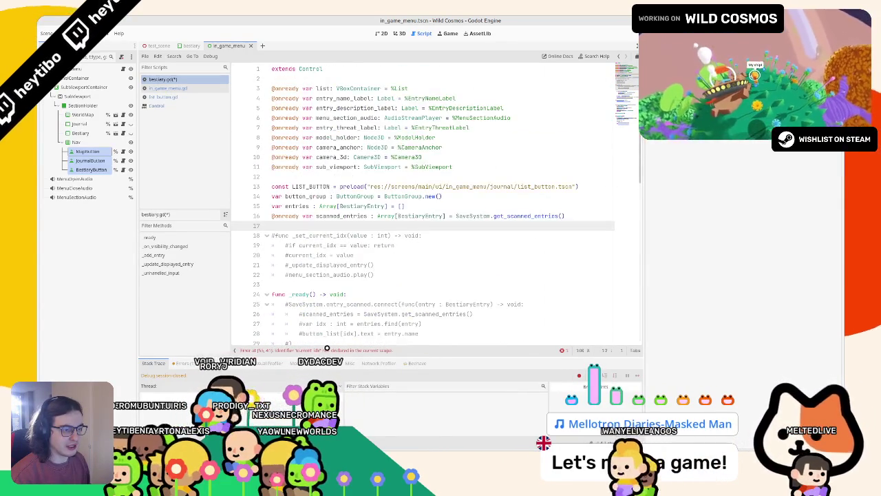
left_click(327, 350)
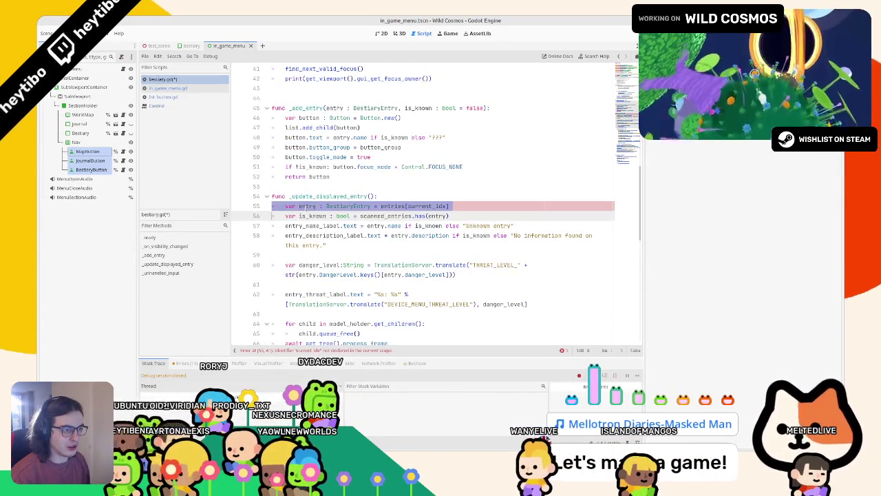
double_click(427, 206)
type("0")
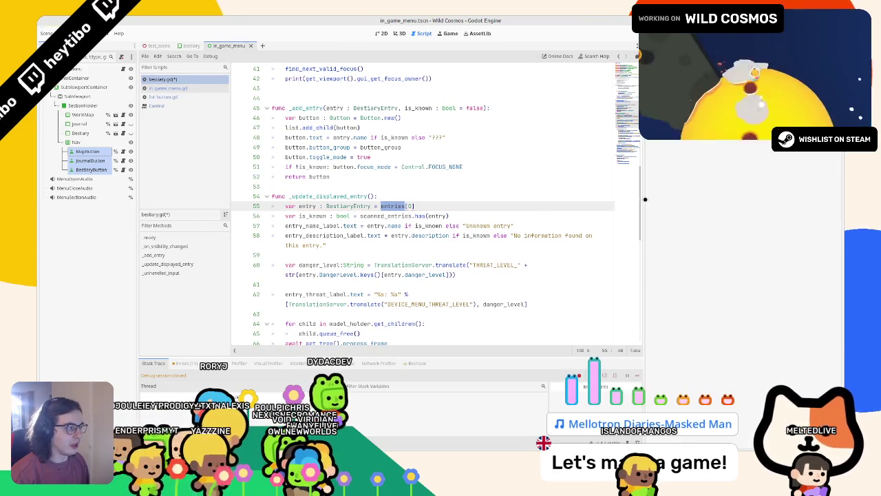
left_click_drag(645, 198, 770, 199)
scroll(487, 142, "down", 10)
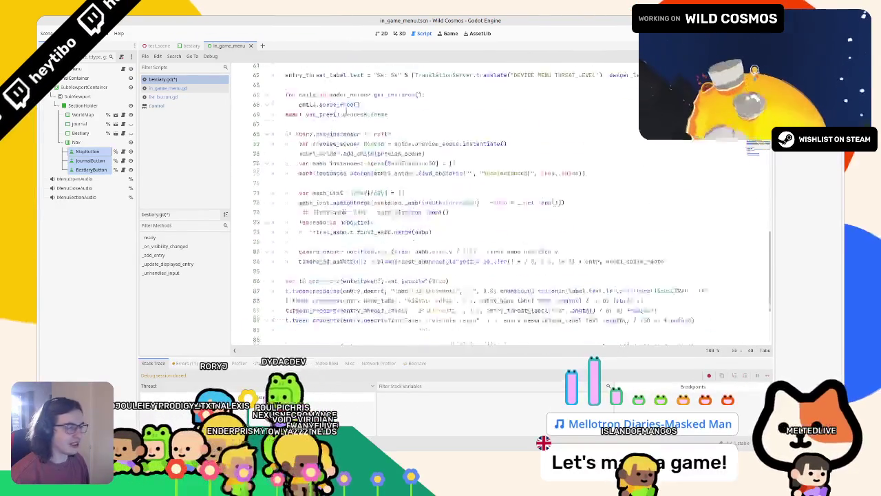
scroll(487, 142, "down", 1)
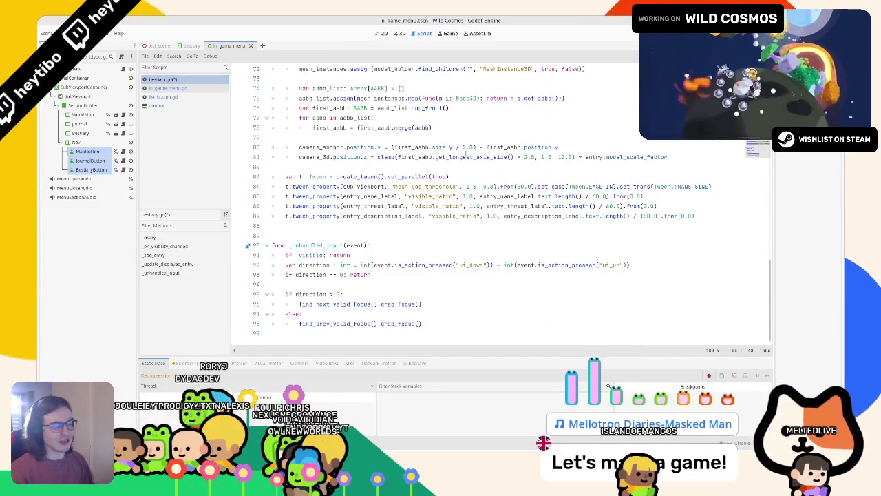
Step: Run Wild Cosmos in debug, open the in-game Bestiary, and move focus up through its entries
left_click(456, 206)
key("F5")
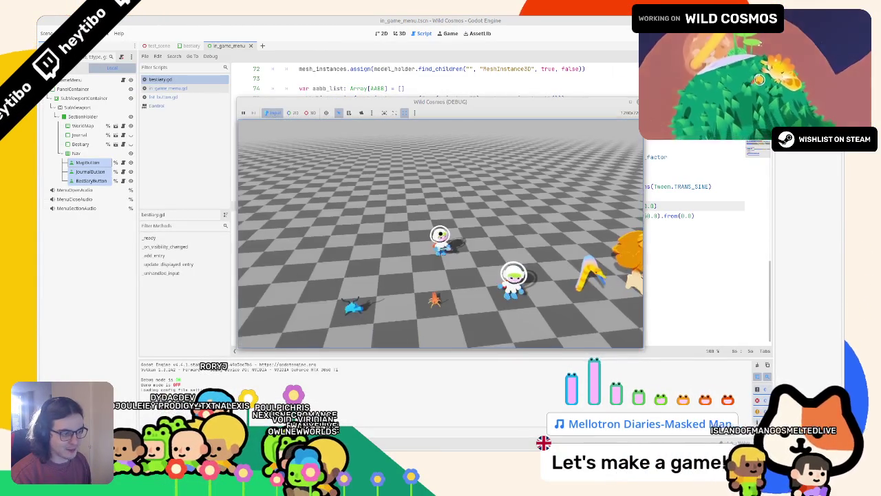
key("e")
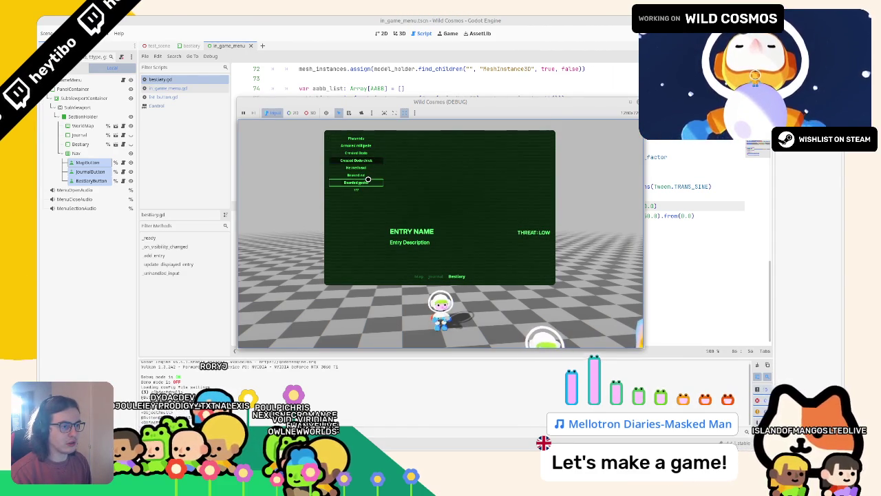
key("Up")
key("Up")
key("Up")
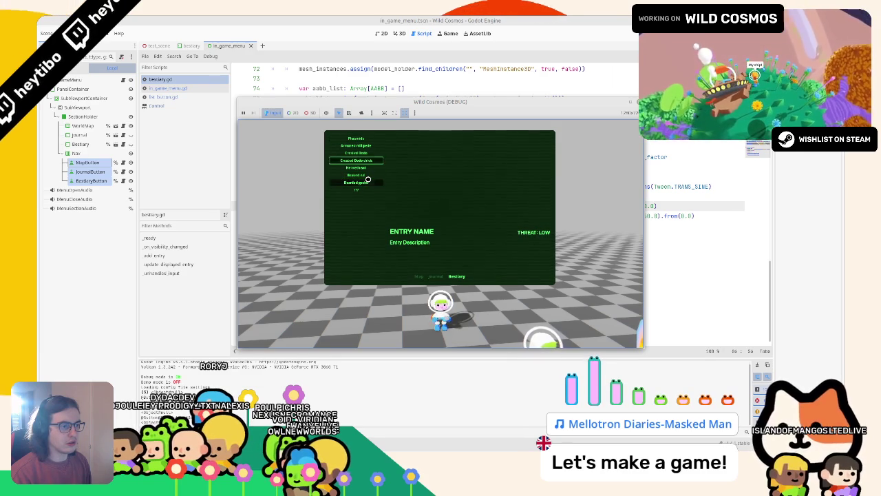
Step: Stop the game and search bestiary.gd for every button_group usage
key("F8")
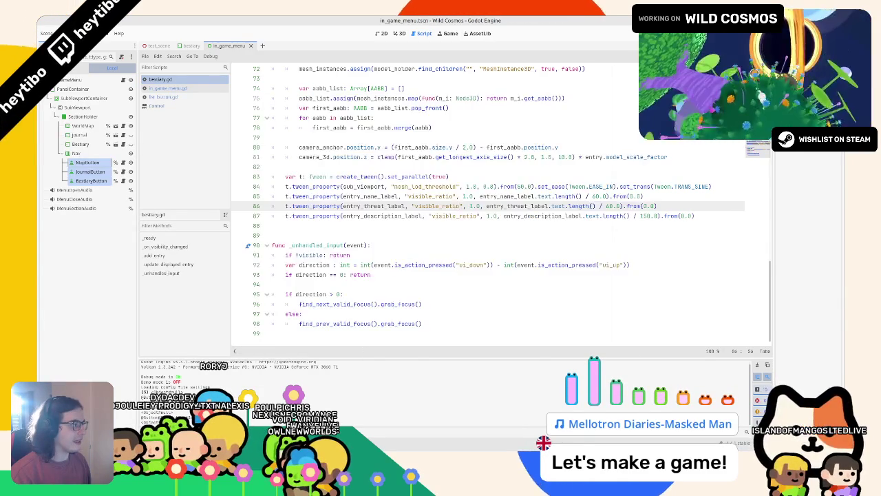
left_click(461, 264)
scroll(501, 206, "up", 20)
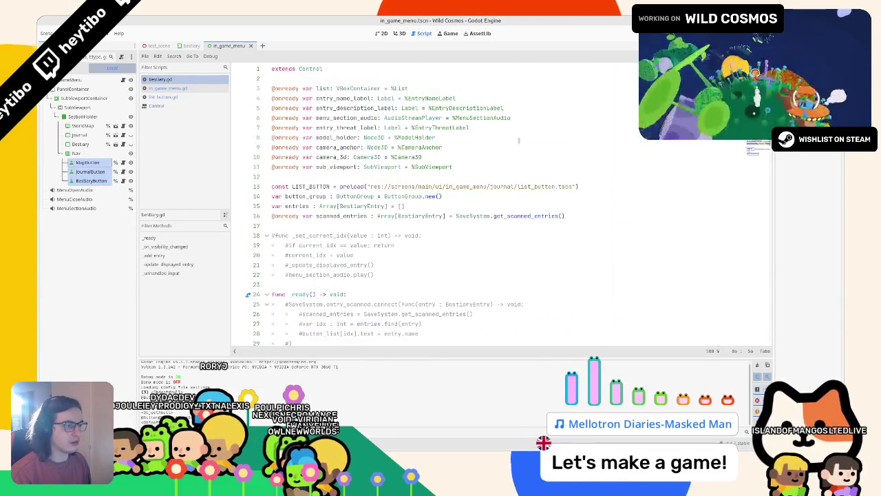
left_click(309, 197)
scroll(348, 205, "down", 8)
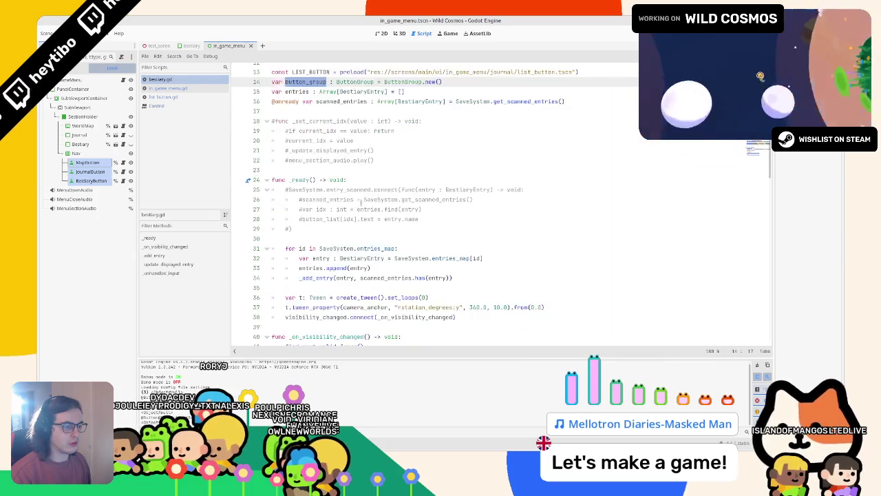
key("ctrl+f")
key("Return")
key("Return")
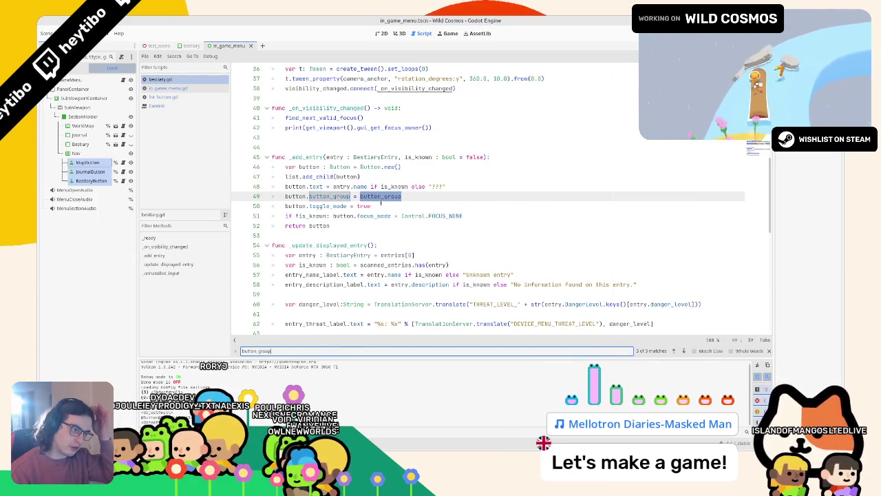
key("Escape")
Step: Try button_group.toggle on line 30, remove it again, and return to the game window
scroll(358, 199, "up", 5)
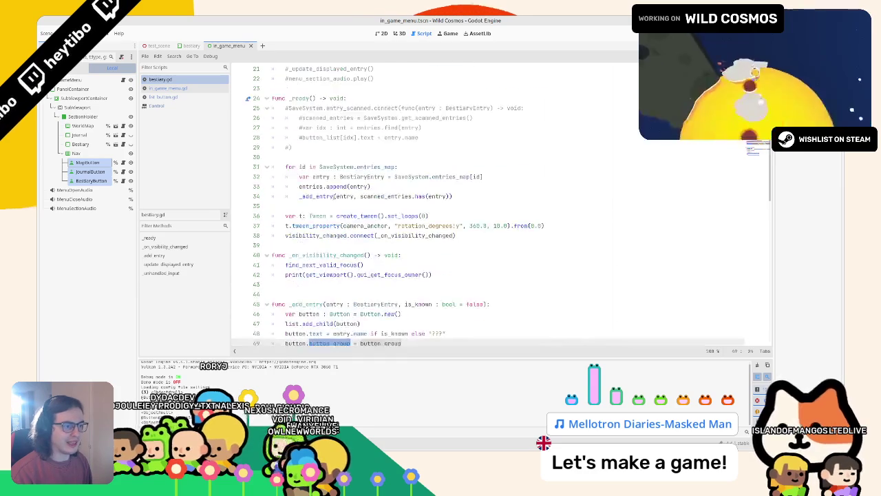
scroll(331, 201, "up", 1)
left_click(337, 181)
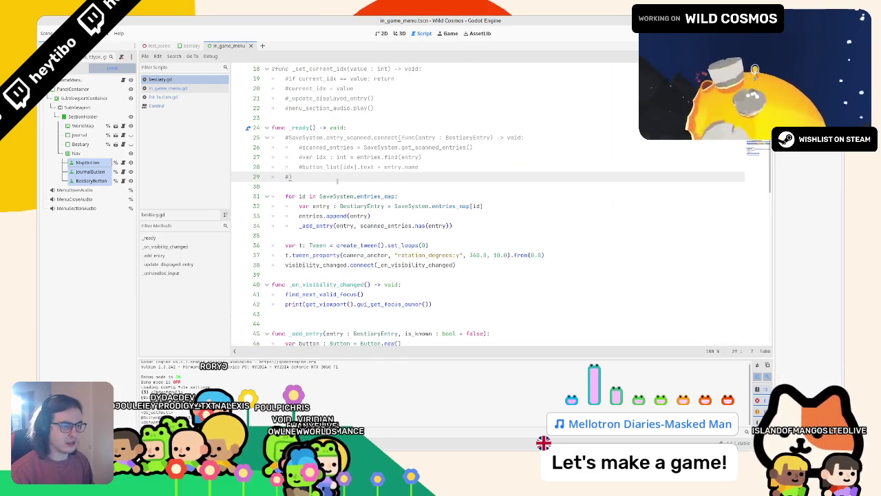
key("Down")
type("button_group")
type(".toggle")
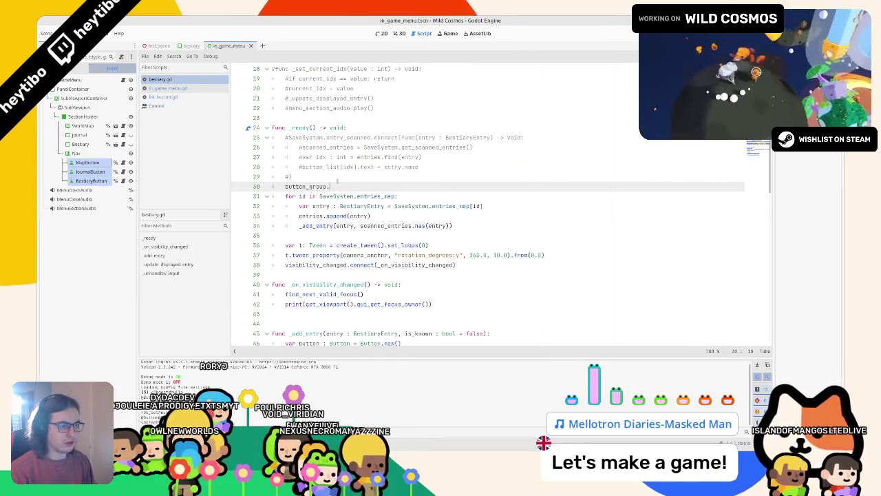
key("BackSpace")
key("BackSpace")
key("BackSpace")
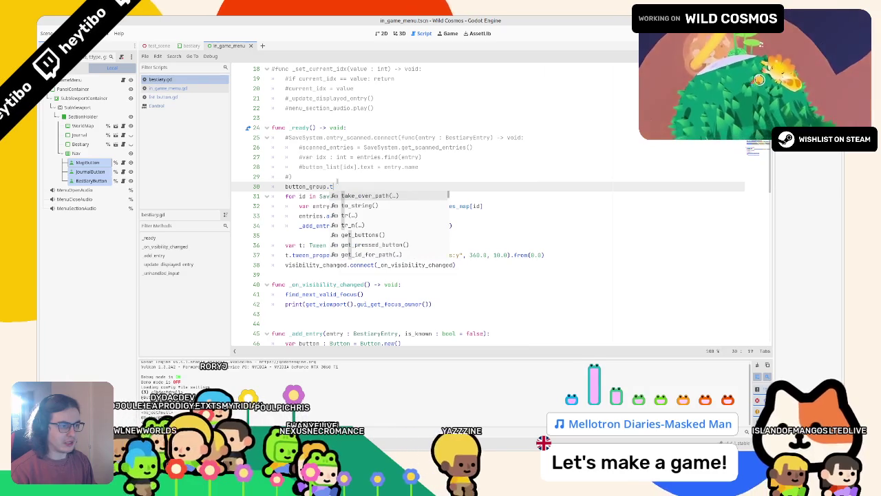
key("BackSpace")
key("BackSpace")
key("BackSpace")
key("alt+Tab")
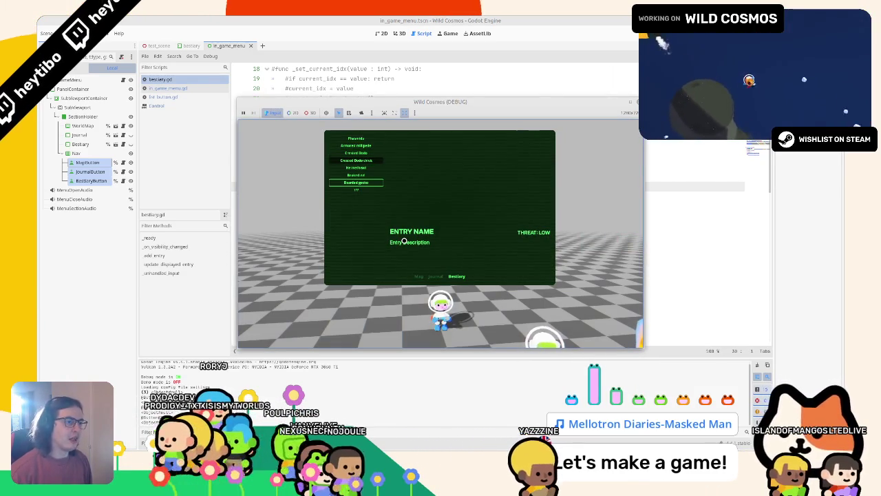
key("Down")
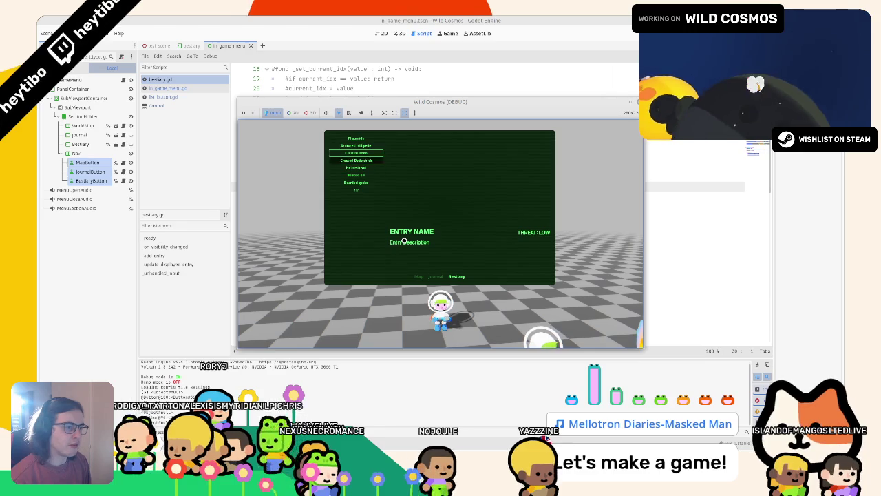
key("Right")
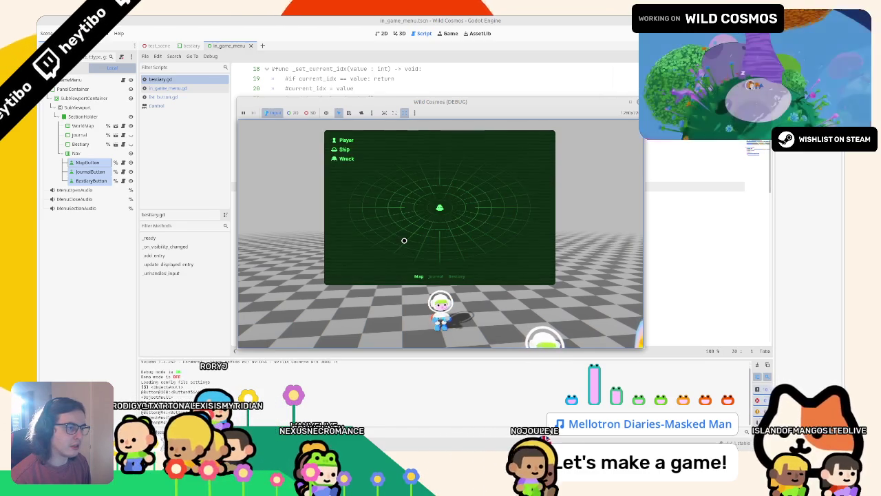
key("Left")
key("Left")
key("Right")
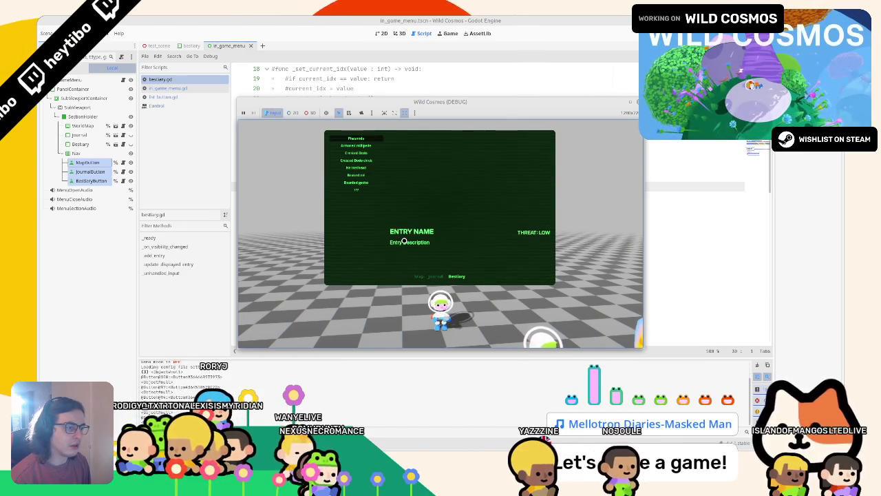
key("Down")
key("Down")
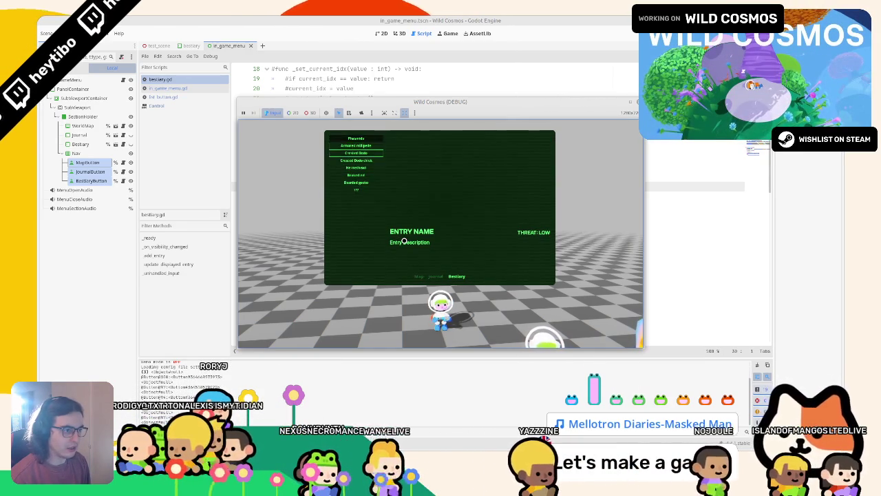
key("Left")
key("Right")
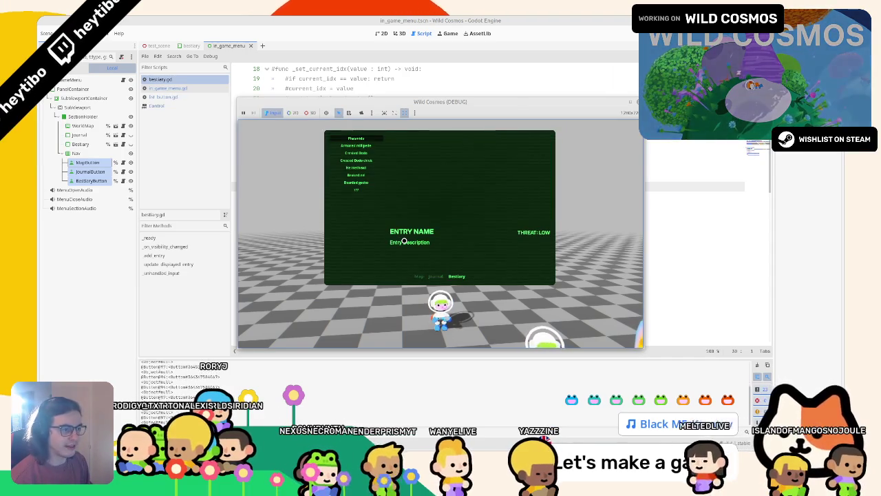
key("Right")
key("Left")
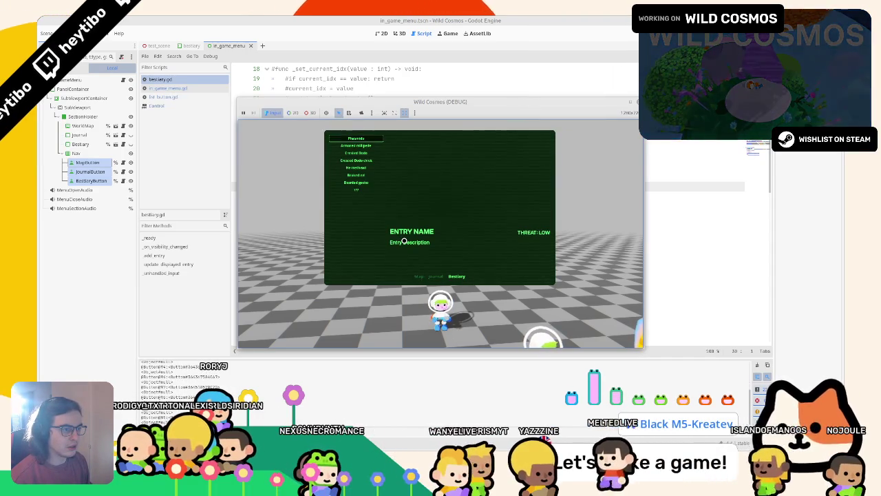
key("Right")
key("Left")
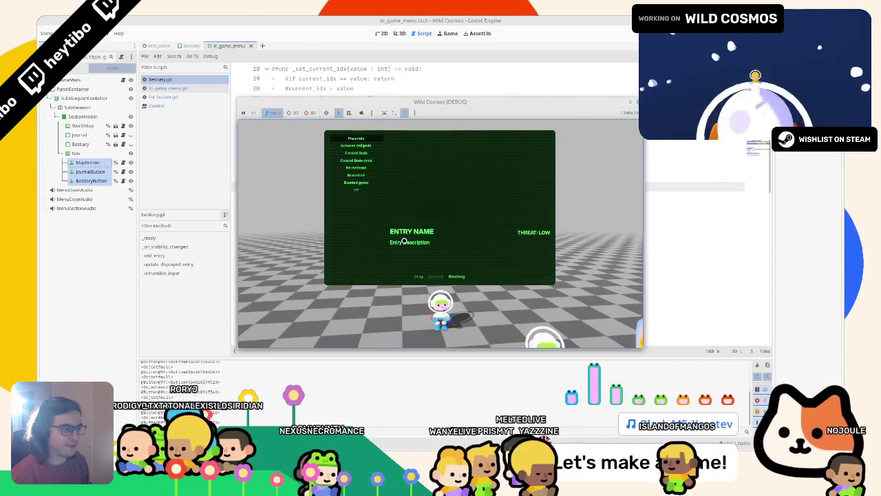
key("Down")
key("Down")
key("Down")
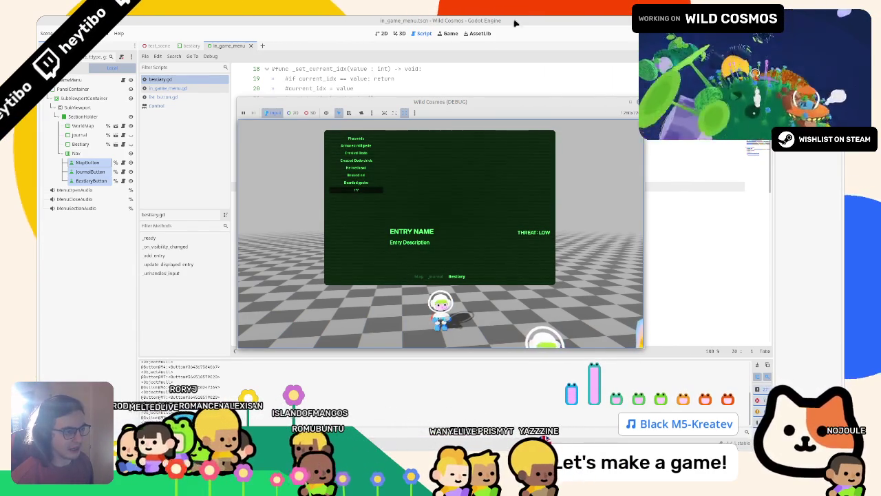
Step: Split _add_entry's if !is_known line into an indented block with focus_mode on its own line
left_click(442, 18)
scroll(608, 222, "up", 2)
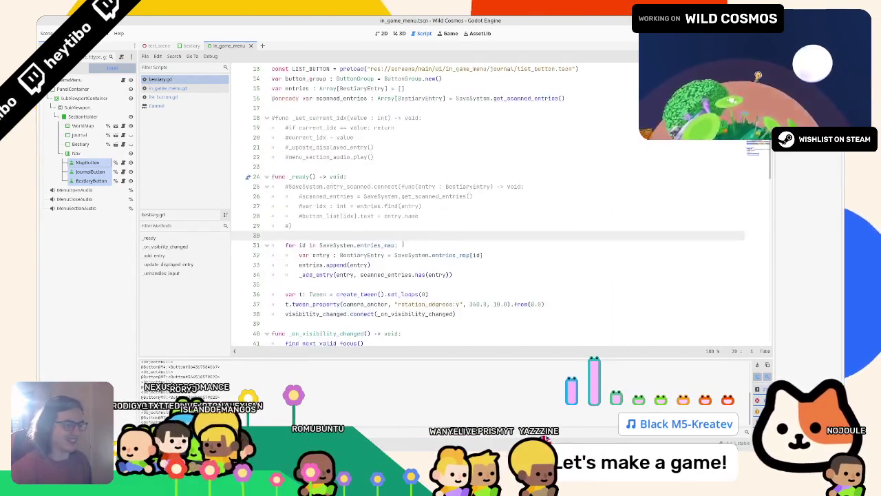
scroll(608, 222, "down", 6)
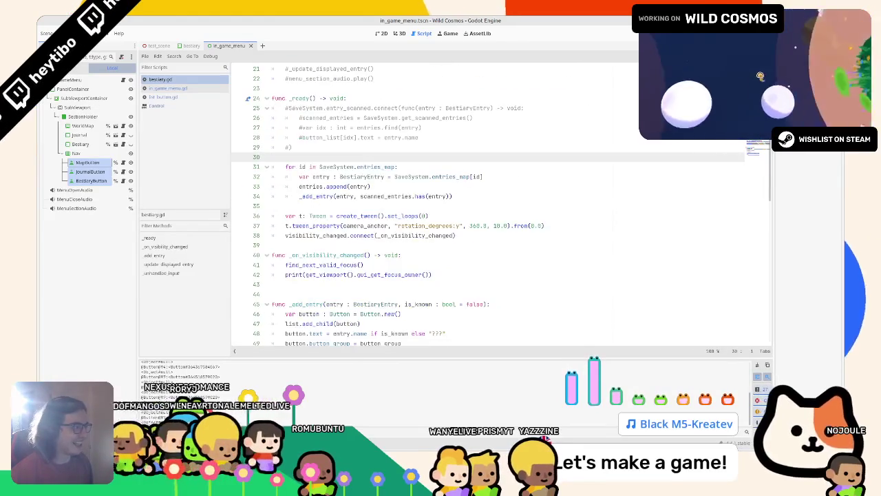
scroll(409, 135, "down", 6)
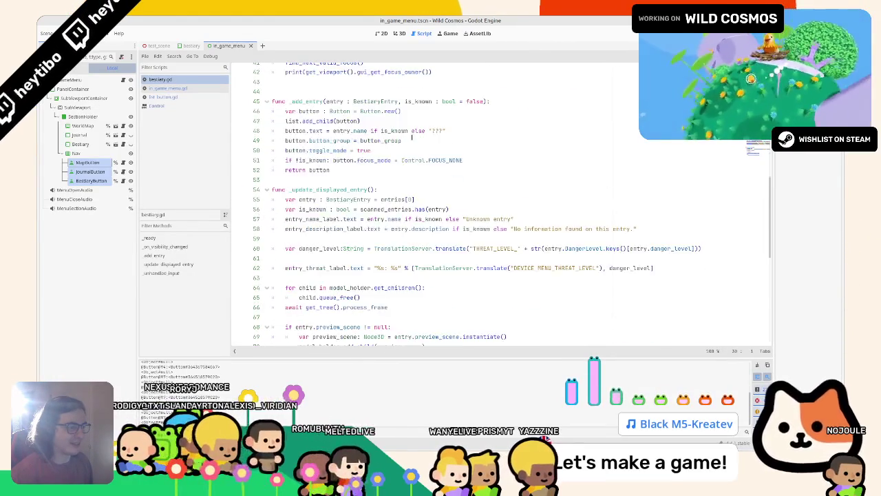
scroll(442, 240, "down", 6)
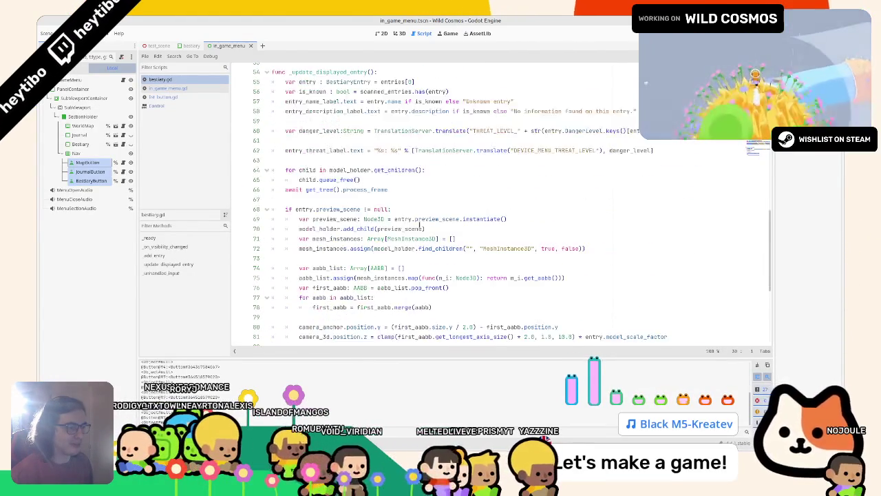
scroll(448, 218, "up", 9)
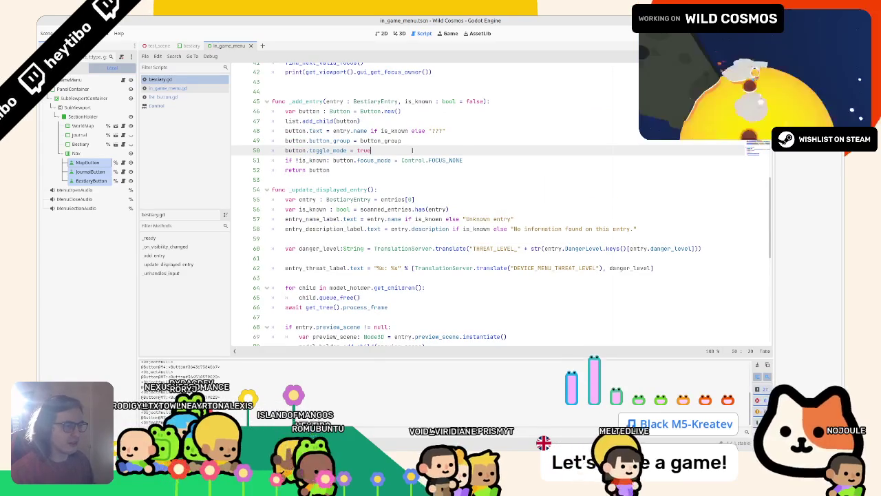
left_click(372, 160)
key("Return")
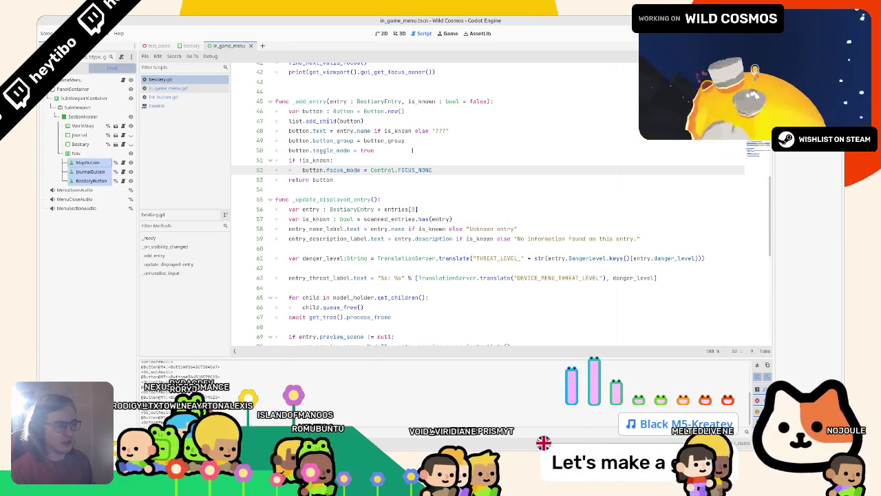
key("Return")
key("Up")
Step: Add button.disabled = true under the check, look up its documentation, and rerun the game
type("ton.")
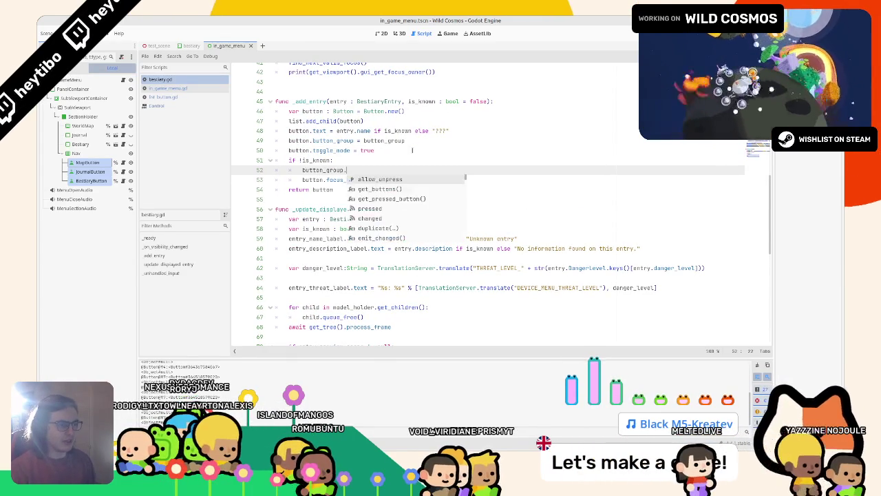
key("BackSpace")
key("BackSpace")
key("BackSpace")
type("t")
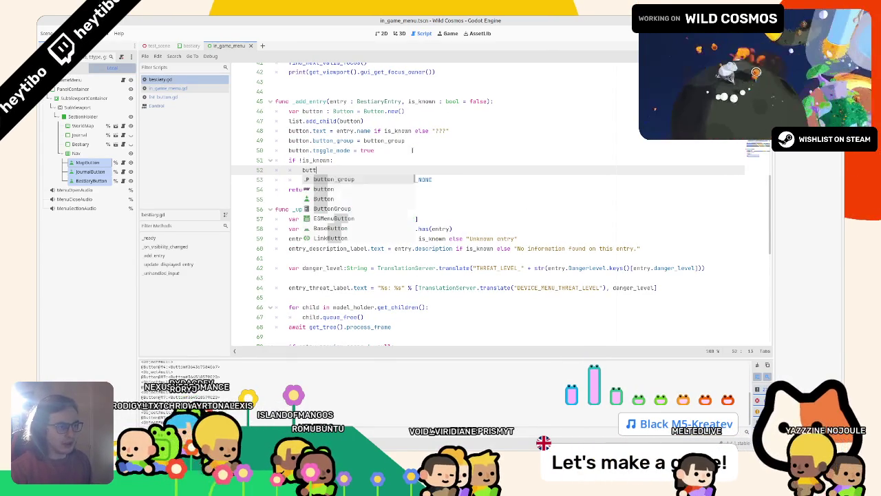
type("on.disabled = true")
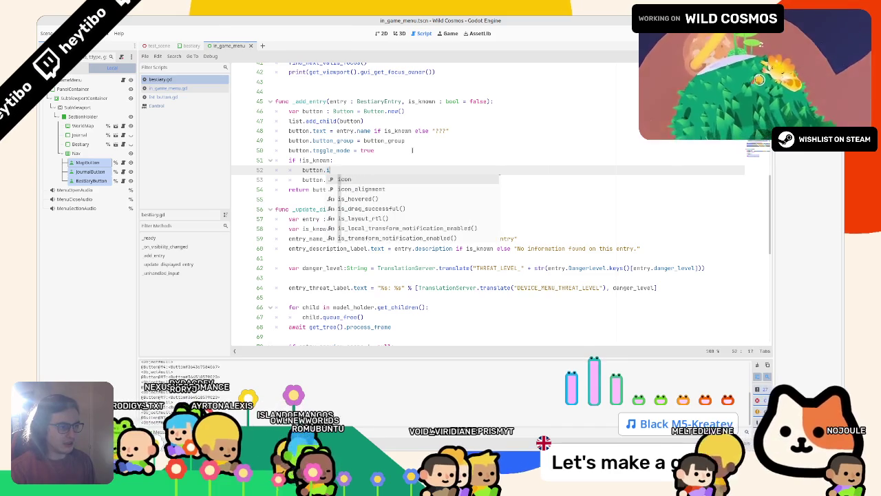
key("Escape")
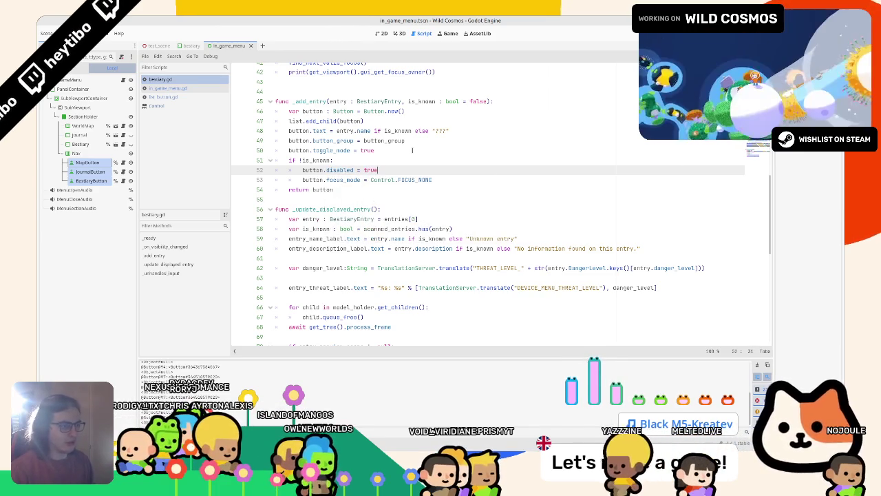
left_click(337, 169, "ctrl")
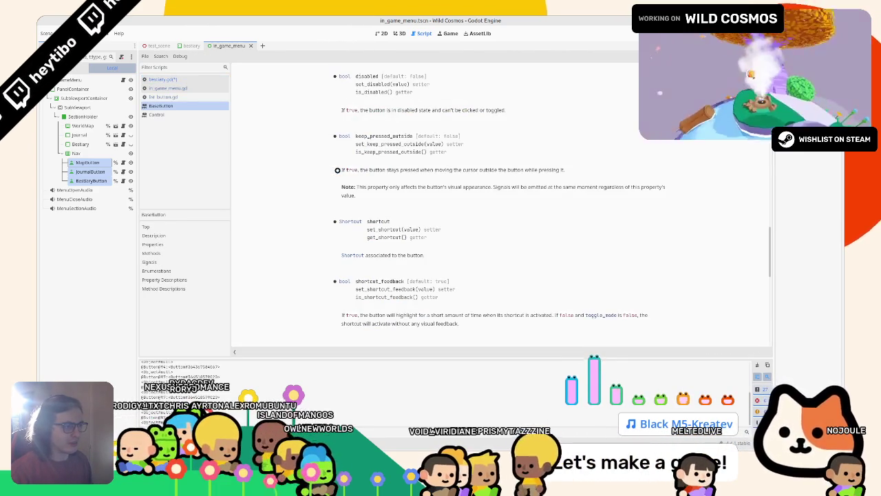
left_click(163, 80)
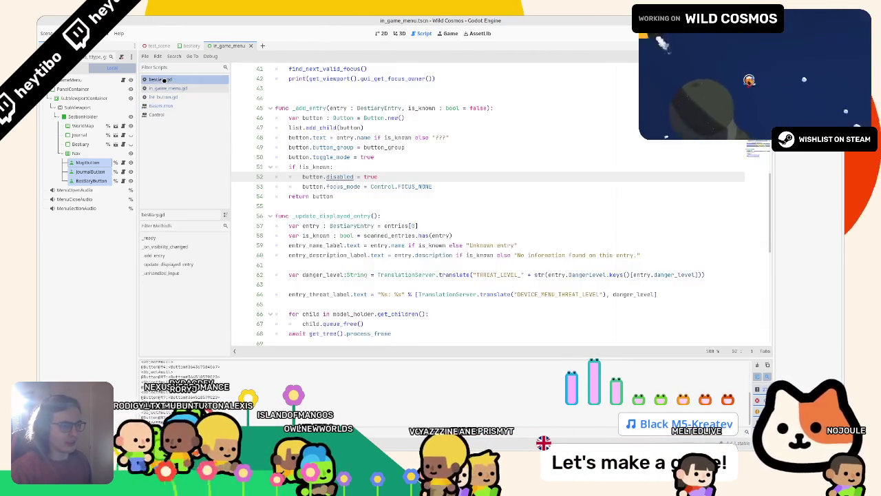
key("F5")
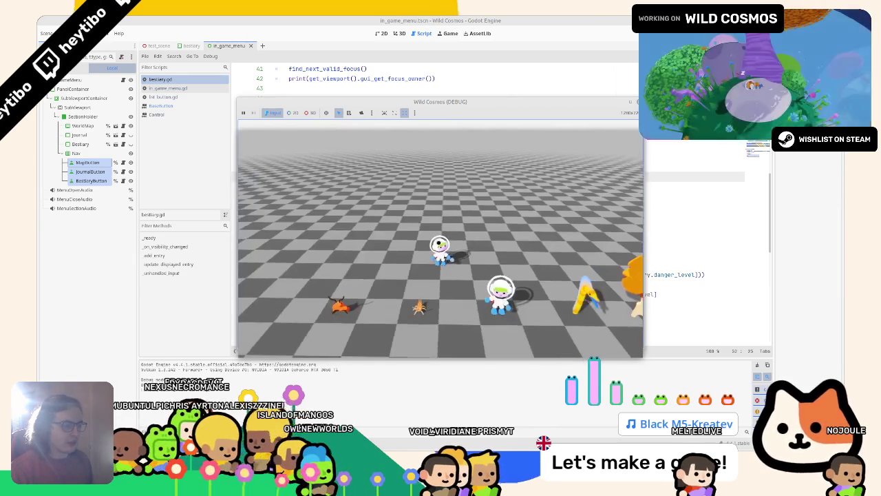
Step: In the game's Bestiary, move focus with Up/Down and click Crested Dodo, then stop the game
key("Tab")
key("q")
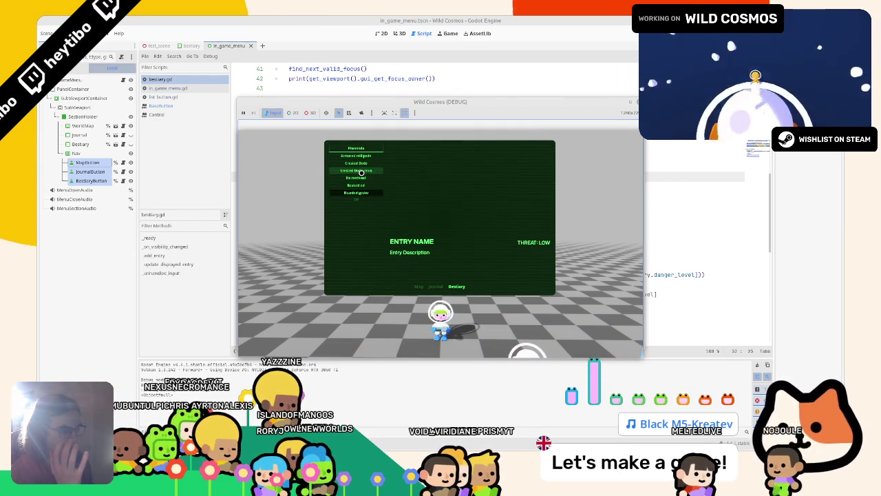
key("Up")
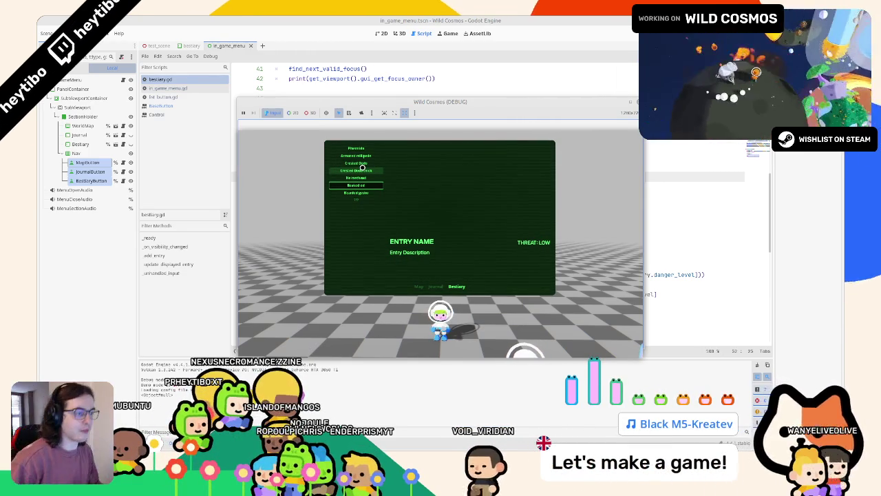
left_click(361, 164)
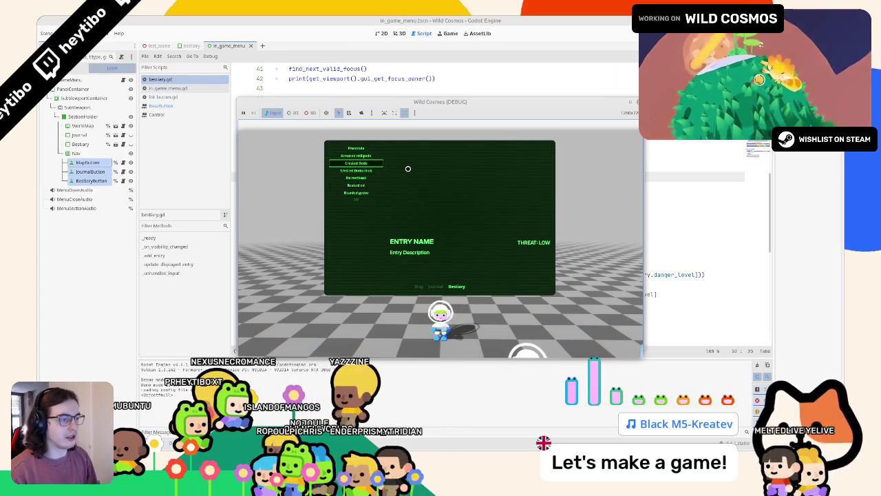
key("Down")
key("Down")
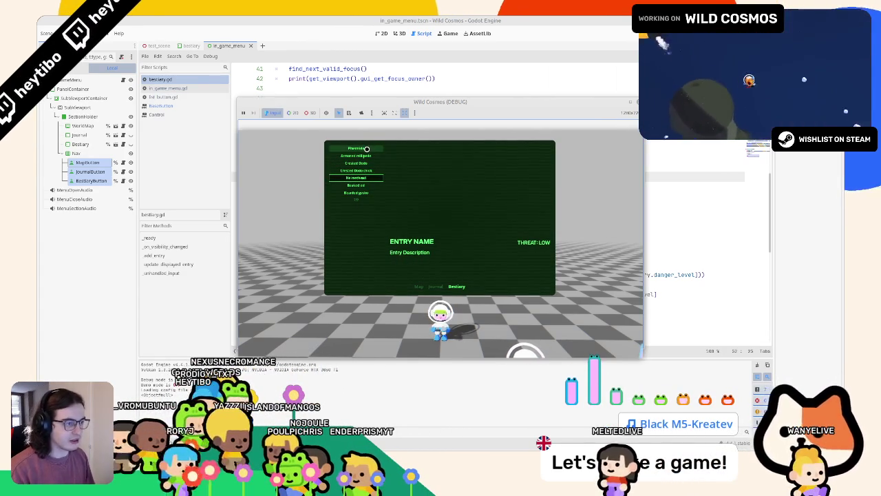
key("F8")
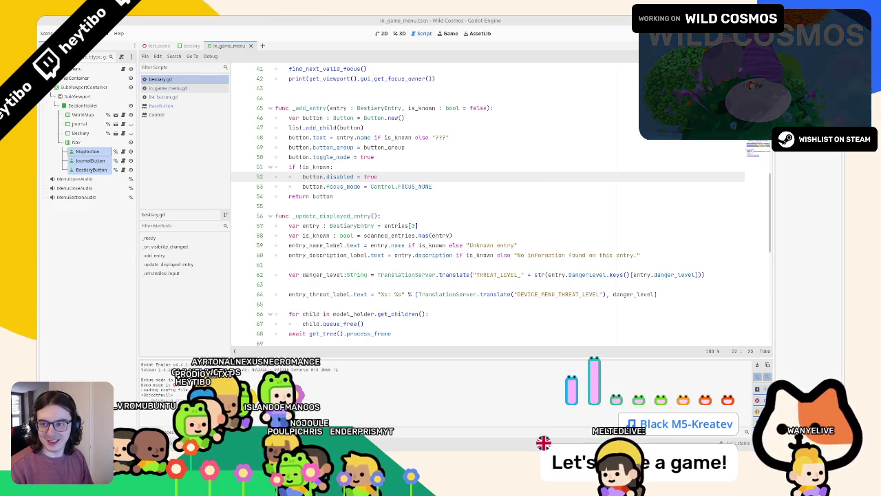
left_click(330, 236)
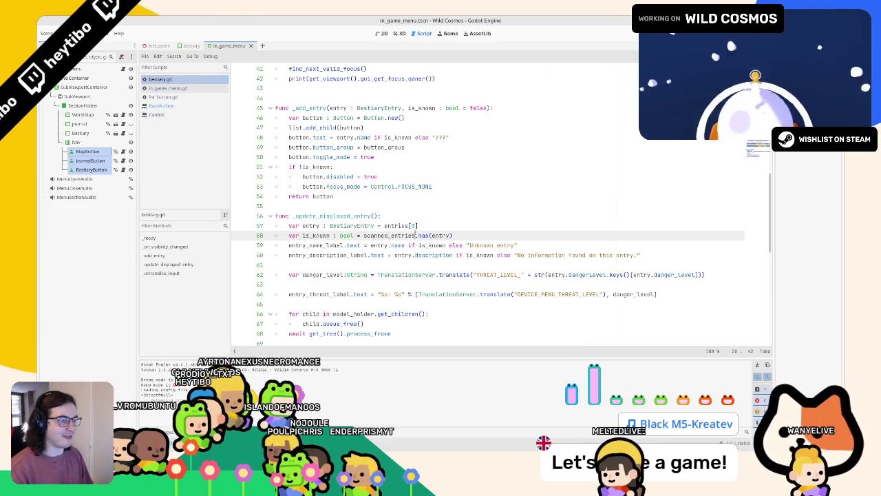
left_click(407, 197)
double_click(333, 186)
scroll(341, 191, "down", 10)
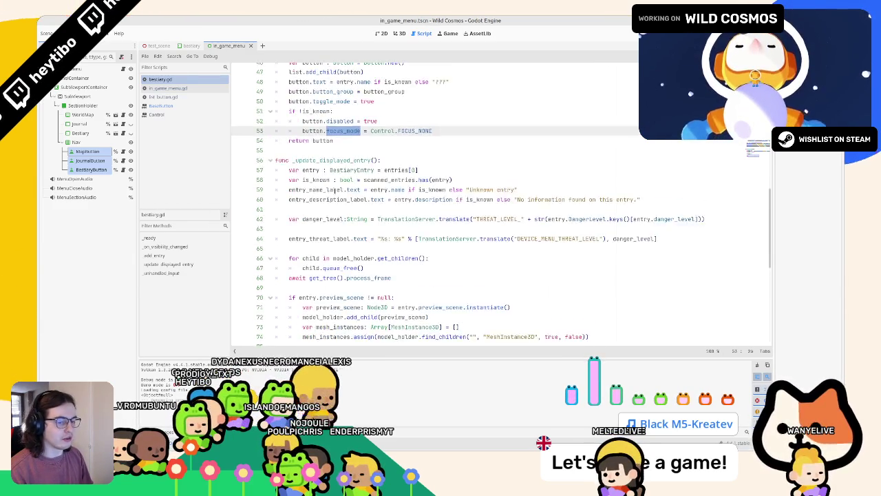
scroll(348, 196, "down", 1)
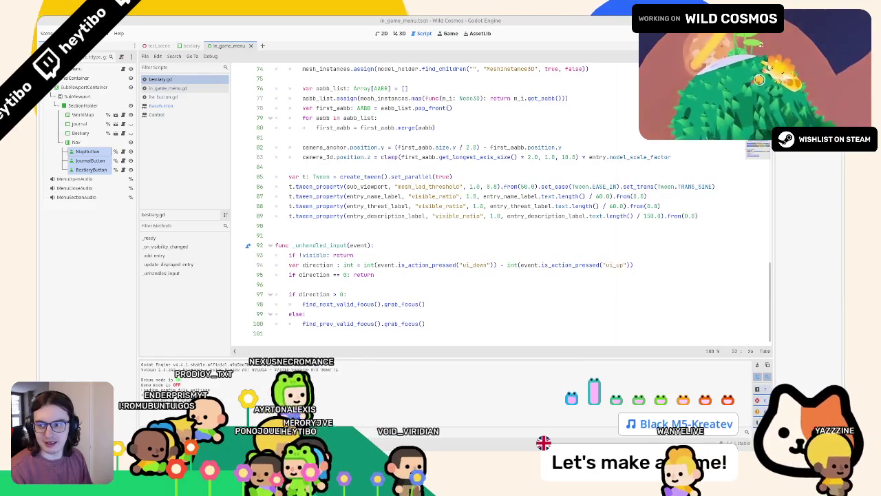
left_click(423, 239)
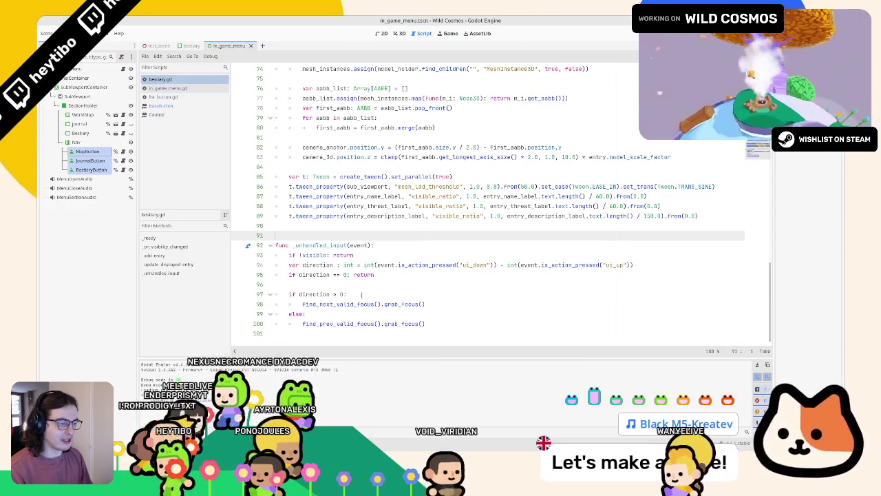
left_click(361, 294)
double_click(358, 304)
scroll(375, 289, "up", 15)
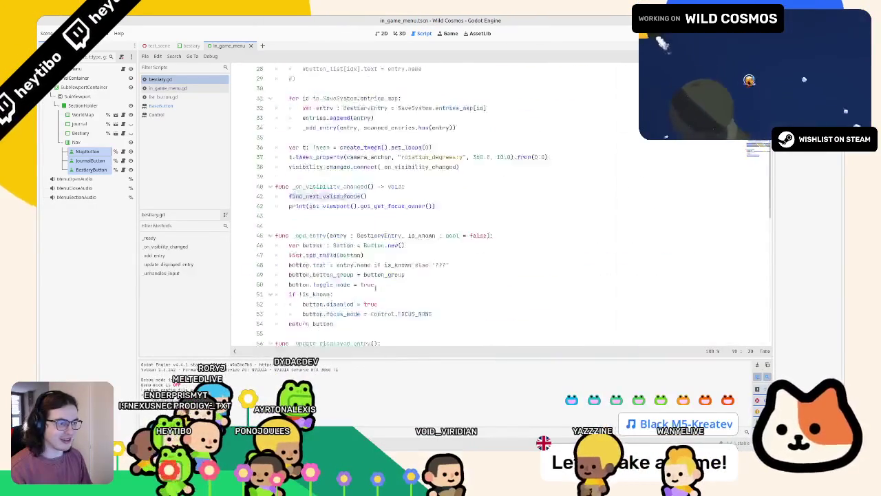
Step: Replace line 41 with a print of list and test-run the game's Bestiary page
double_click(327, 228)
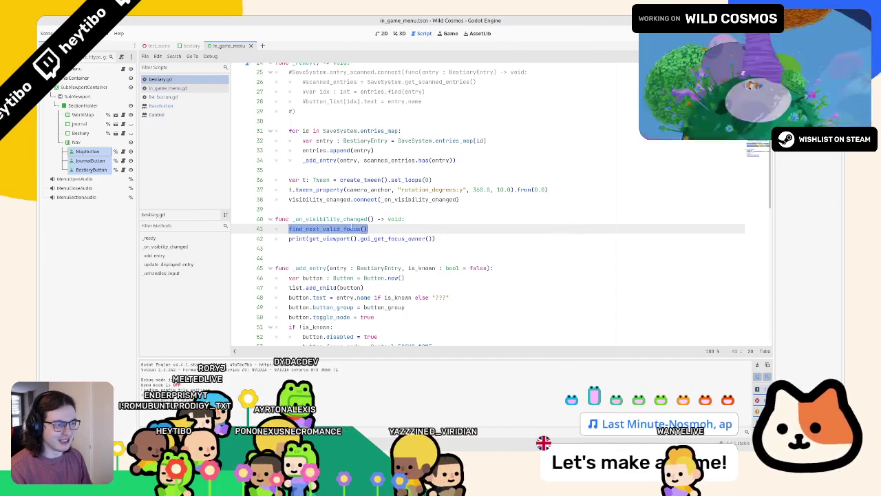
type("print(l")
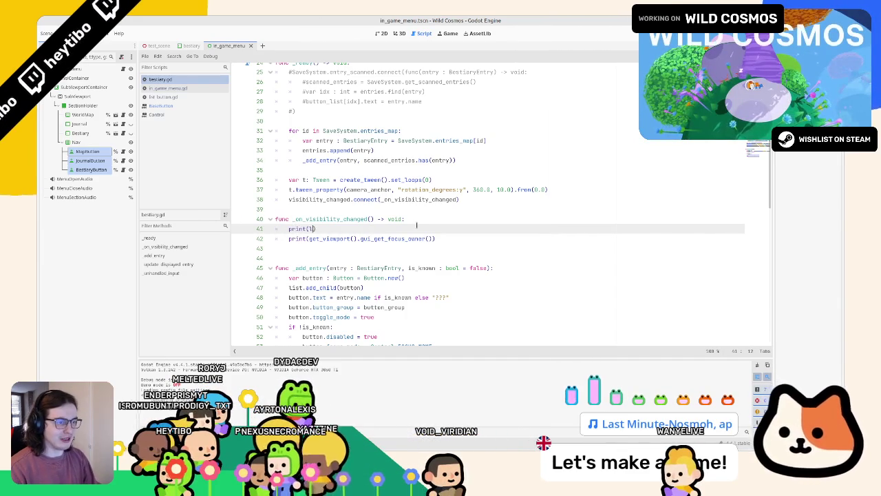
type("ist")
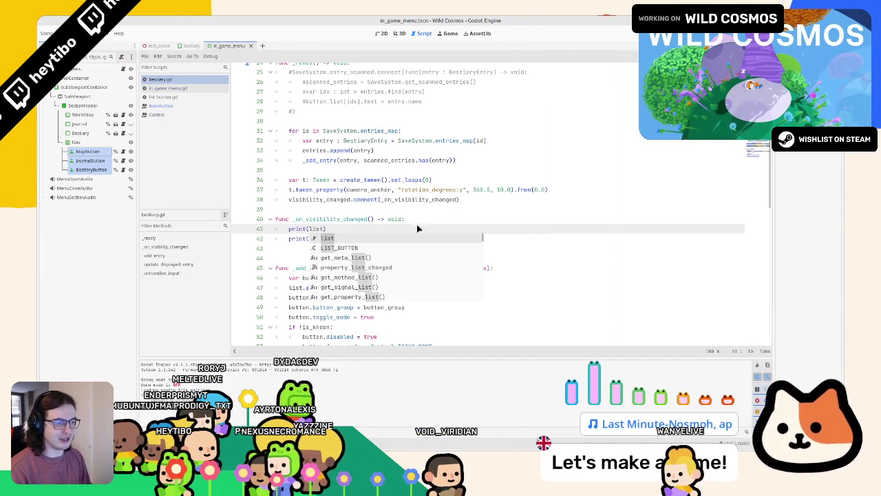
key("F5")
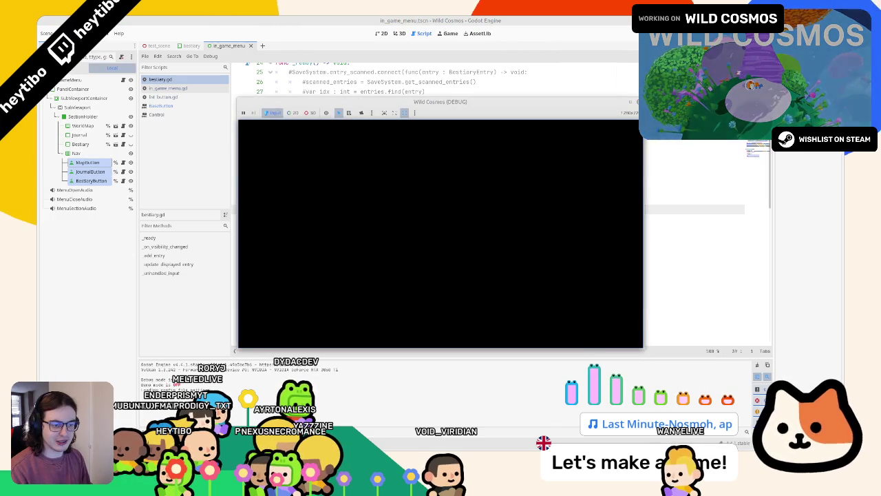
key("Tab")
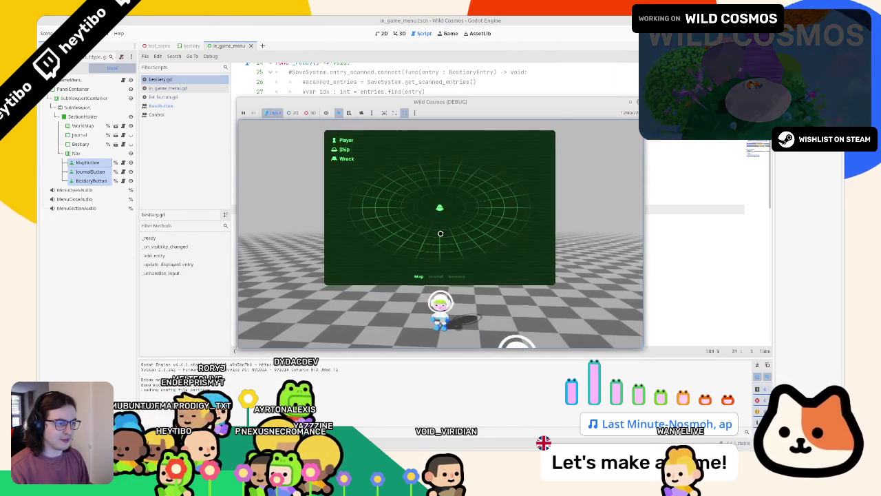
key("e")
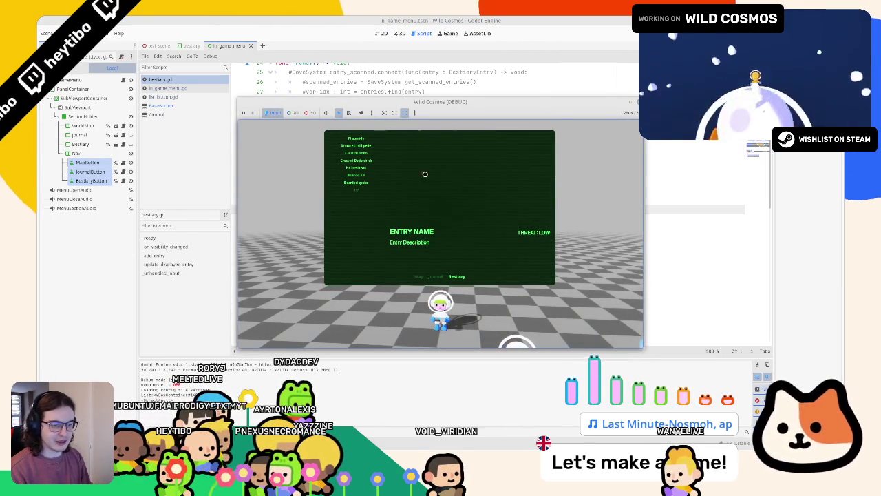
key("F8")
Step: Complete the line as print(list.find_next_valid_focus()) and run the game again
left_click(332, 228)
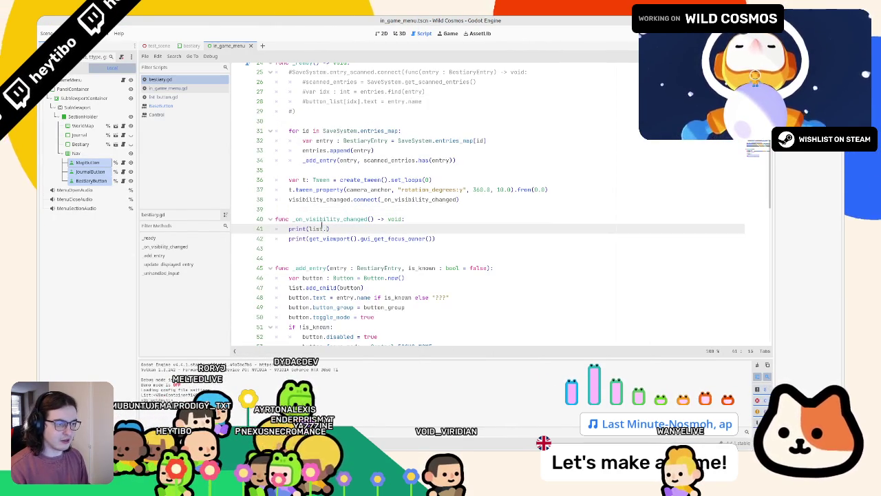
type("find")
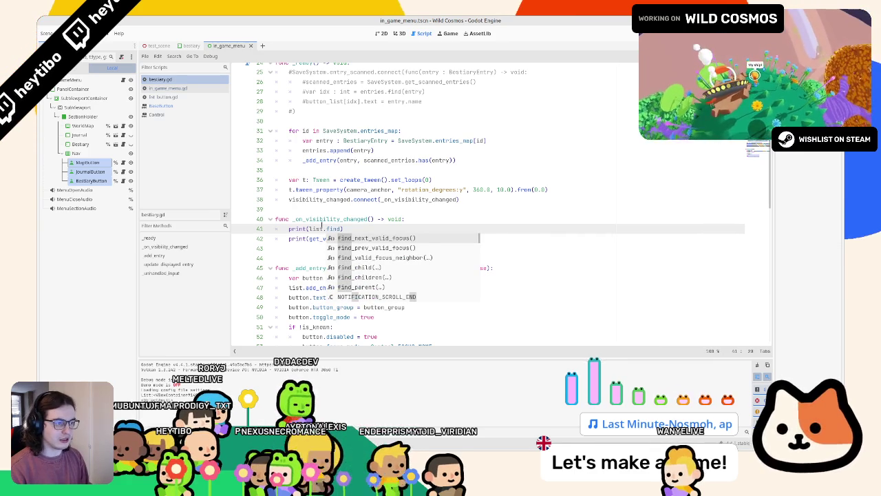
key("Down")
key("Down")
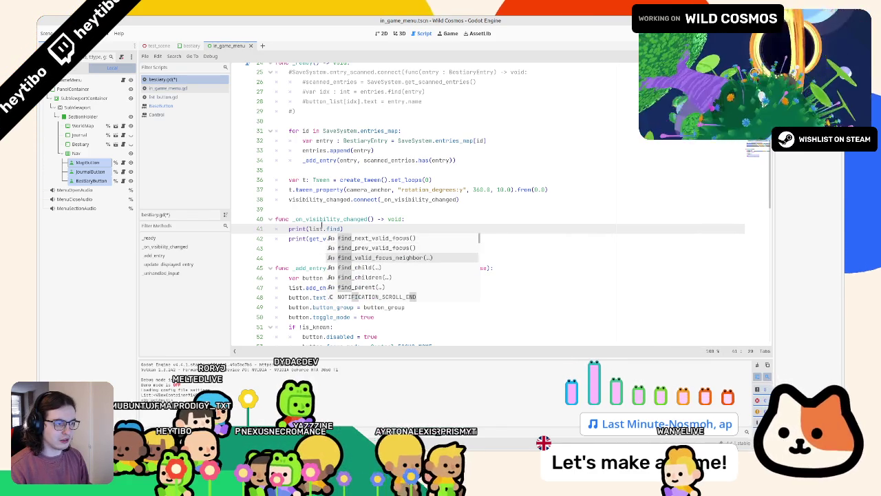
key("Up")
key("Up")
key("Return")
key("F5")
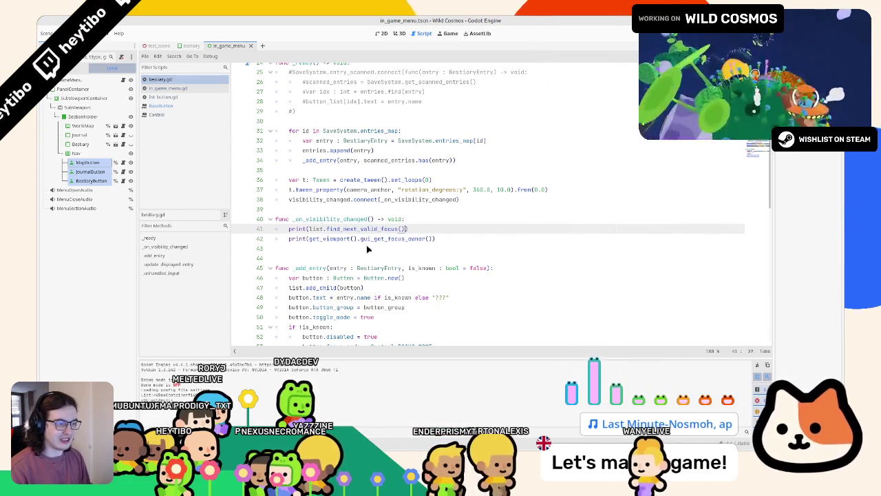
left_click(446, 275)
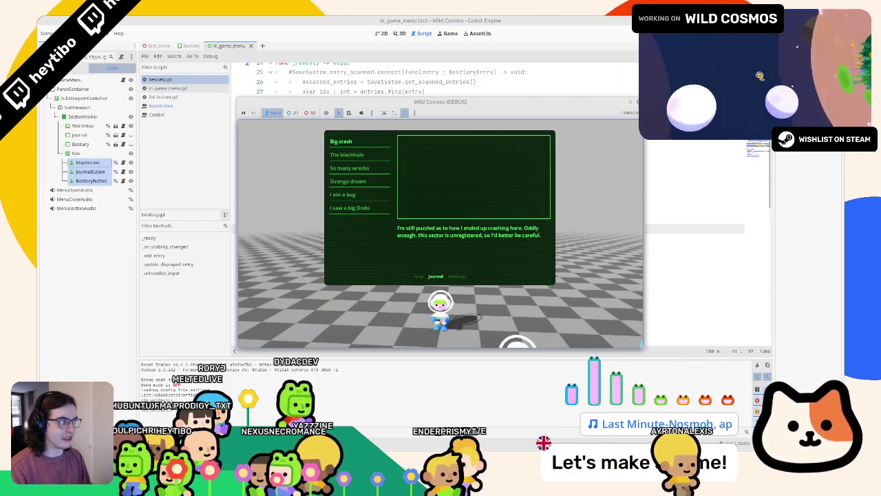
key("F8")
double_click(365, 228)
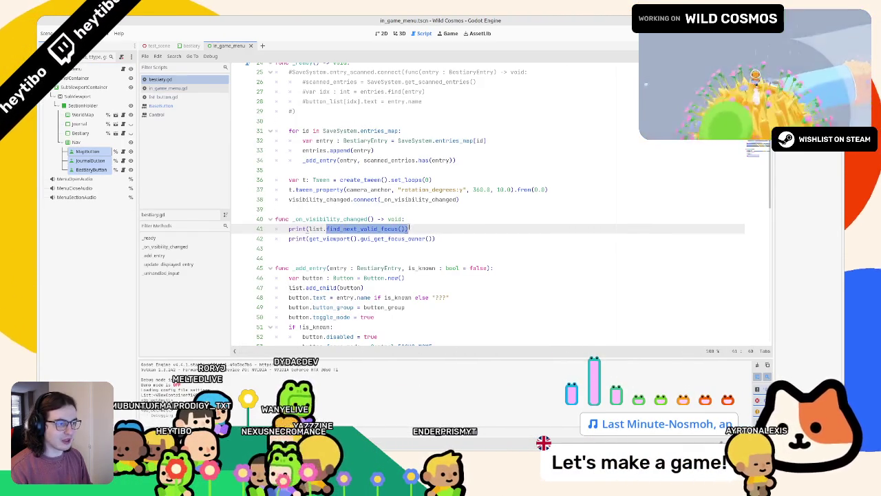
Step: Clear out the unfinished print line on line 41
type("g")
type("_butt")
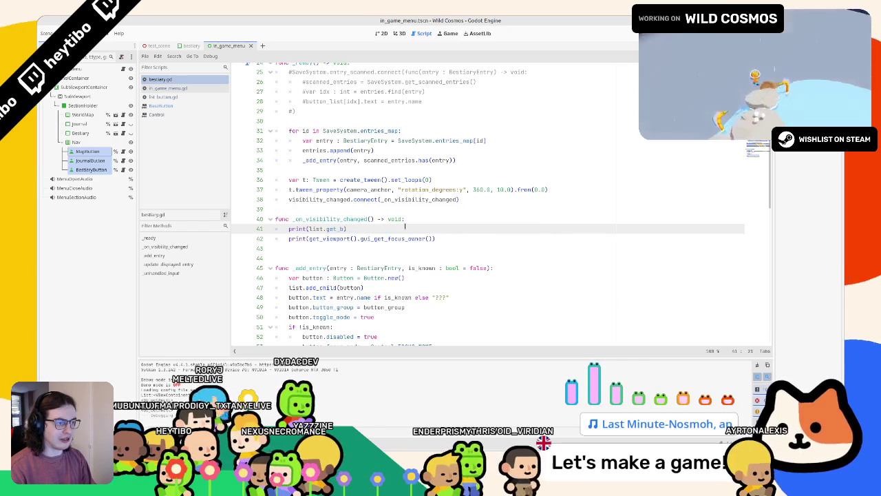
key("BackSpace")
key("BackSpace")
key("BackSpace")
type("contro")
key("BackSpace")
key("BackSpace")
key("BackSpace")
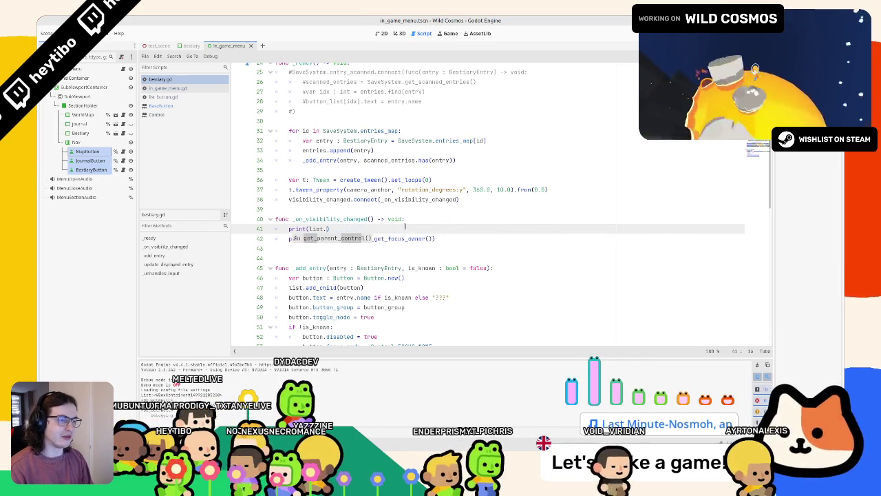
key("Delete")
key("Delete")
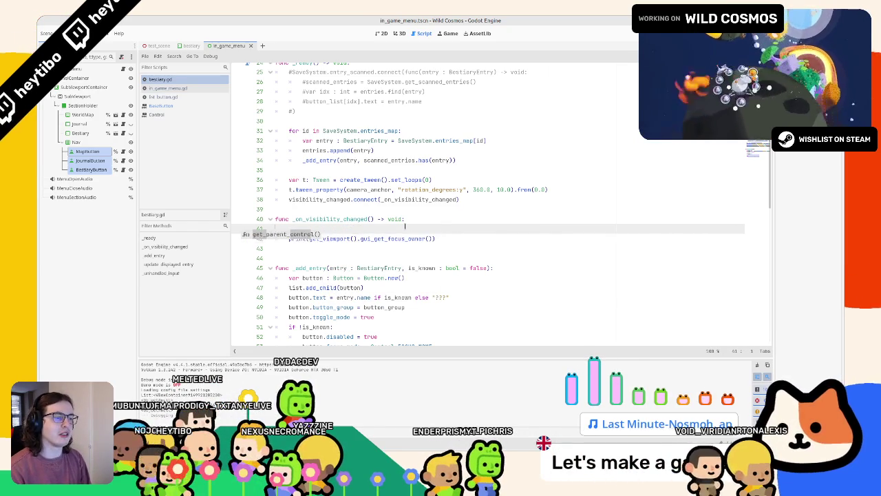
Step: Add a grab_focus() call on a new line at the top of the visibility handler
left_click(405, 220)
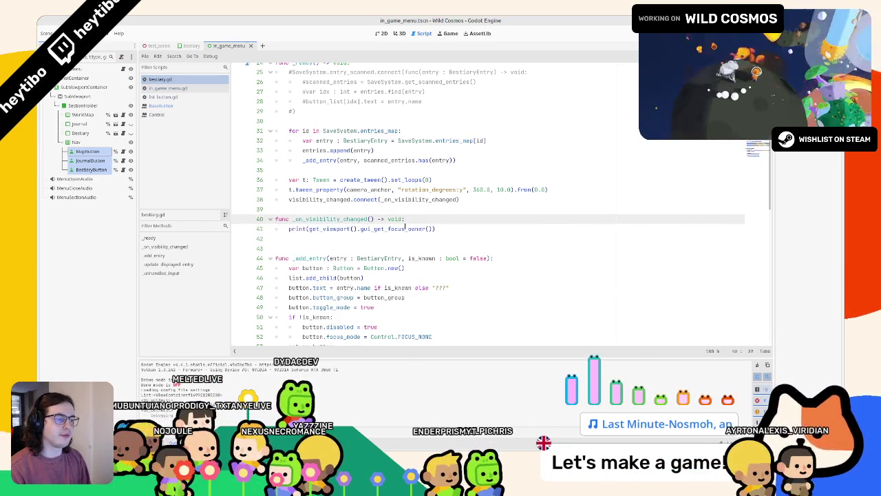
key("Return")
type("ran")
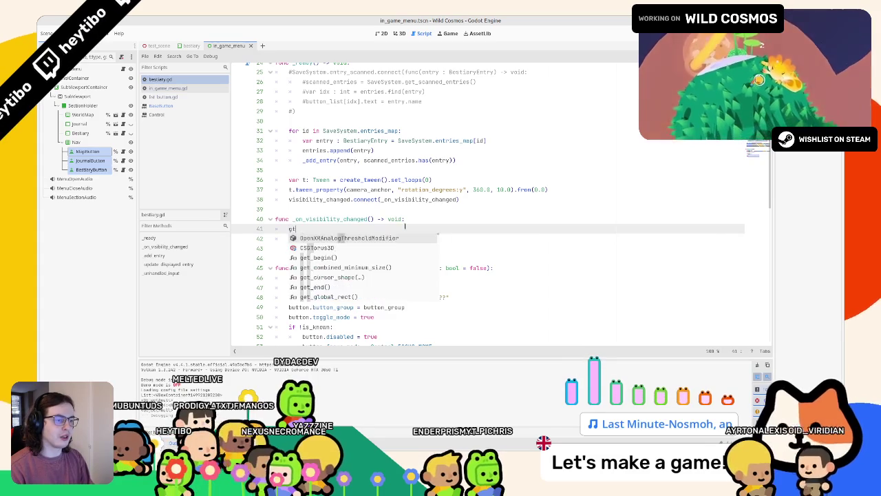
key("BackSpace")
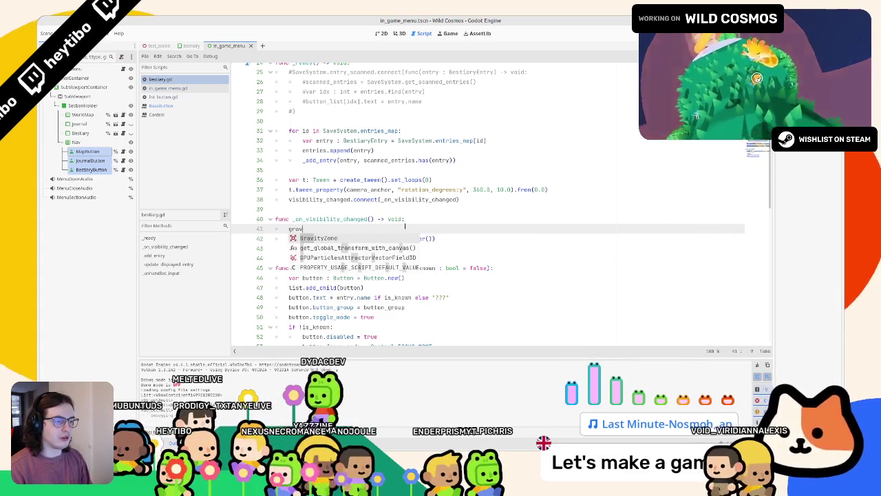
type("b")
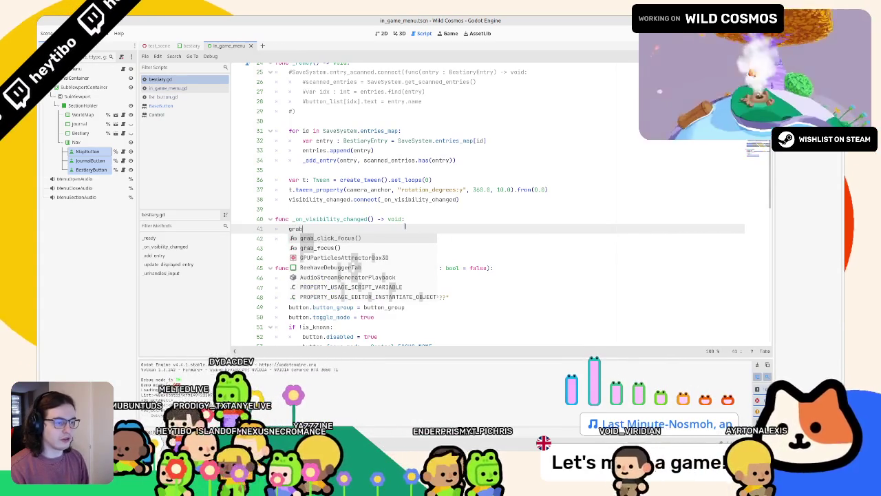
key("Down")
key("Return")
key("shift+Home")
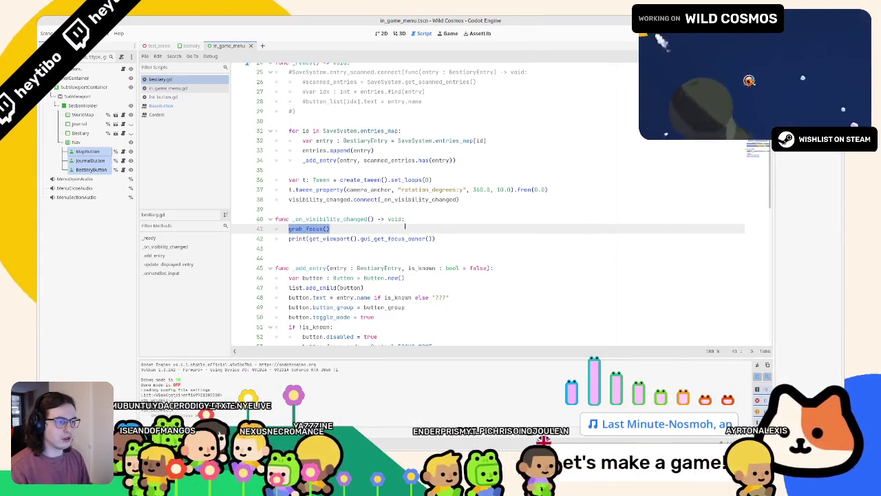
Step: Replace it with the LIST_BUTTON autocomplete suggestion and scroll to the top of the script
type("list.")
key("ctrl+space")
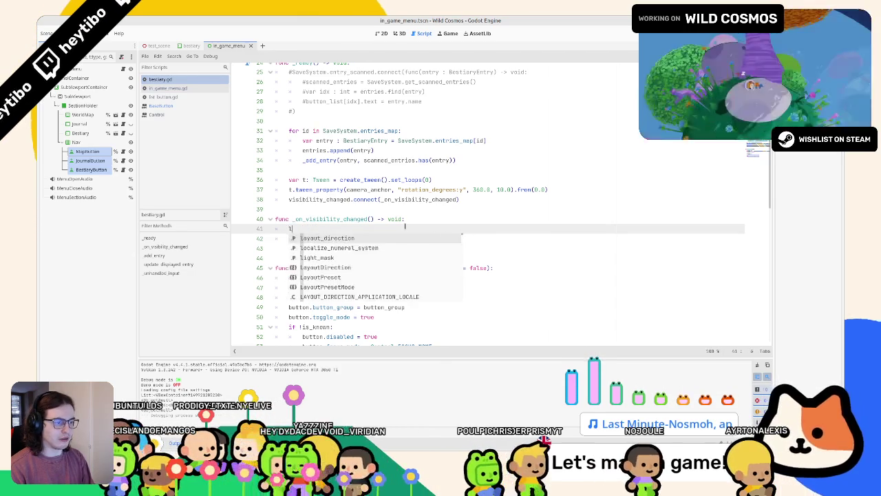
key("BackSpace")
key("Return")
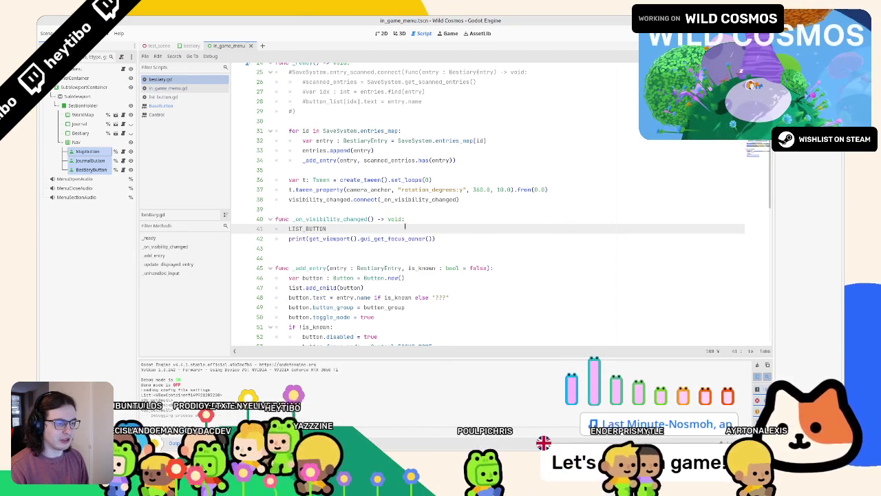
scroll(415, 199, "up", 8)
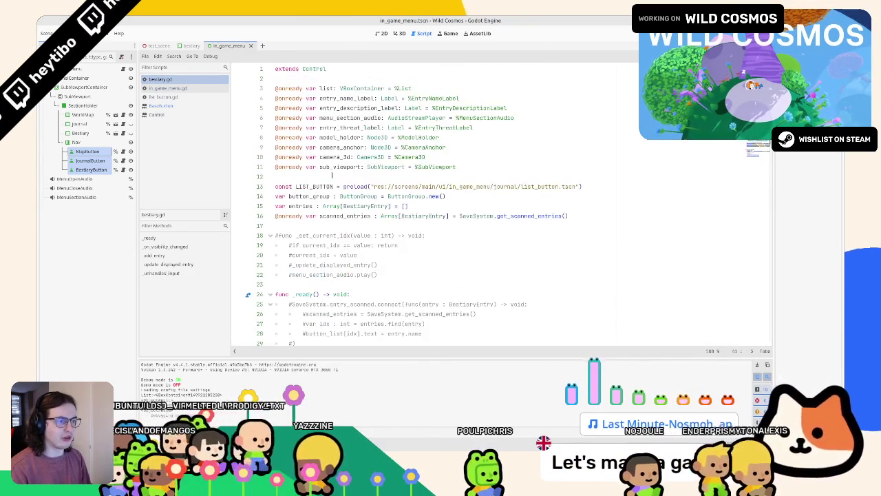
Step: Move the button_group and entries declarations below scanned_entries, leaving a blank line after them
left_click(331, 186)
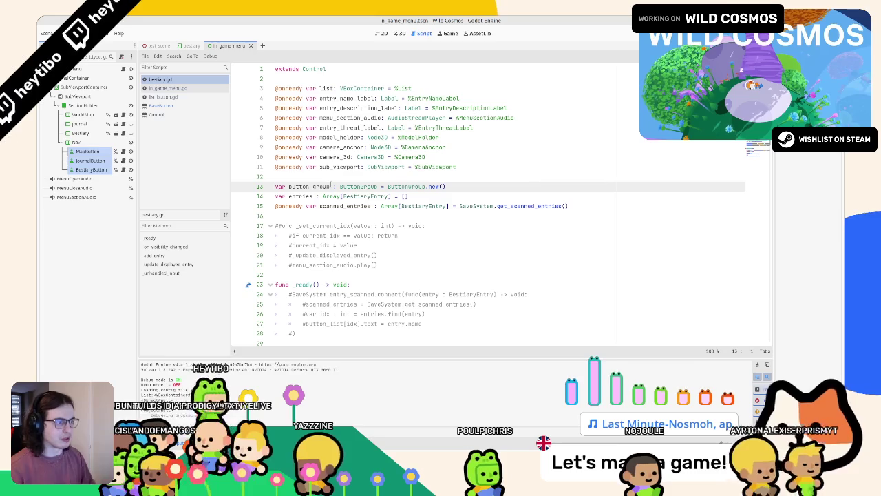
key("Home")
key("shift+Down")
key("shift+Down")
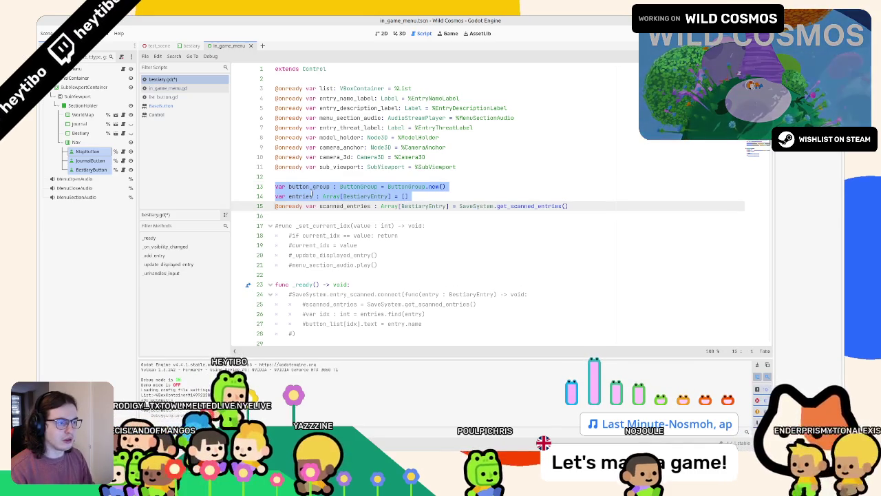
key("alt+Down")
key("Up")
key("Up")
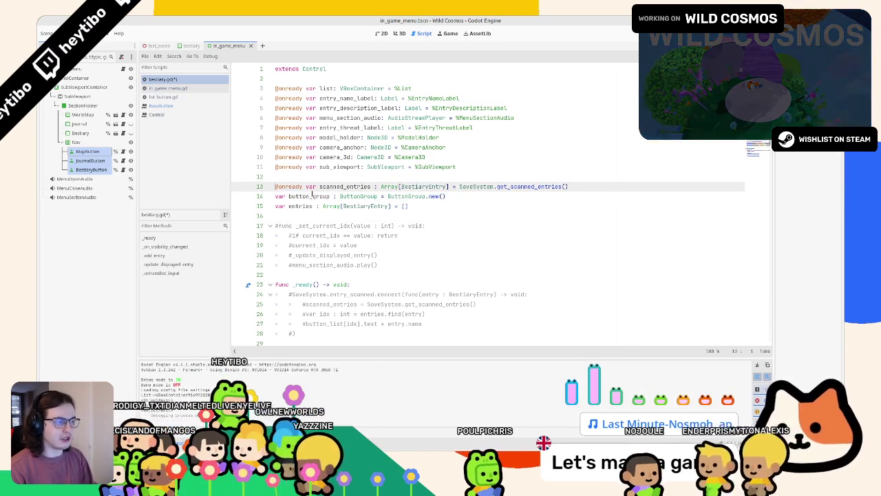
key("BackSpace")
key("Down")
key("Return")
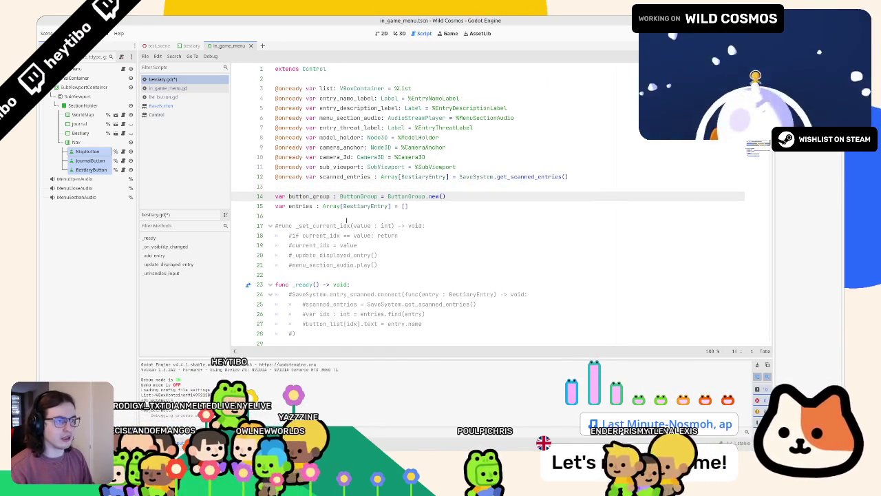
Step: Look up the gui_get_focus_owner documentation on line 41 and switch to the 2D editor
scroll(347, 220, "down", 5)
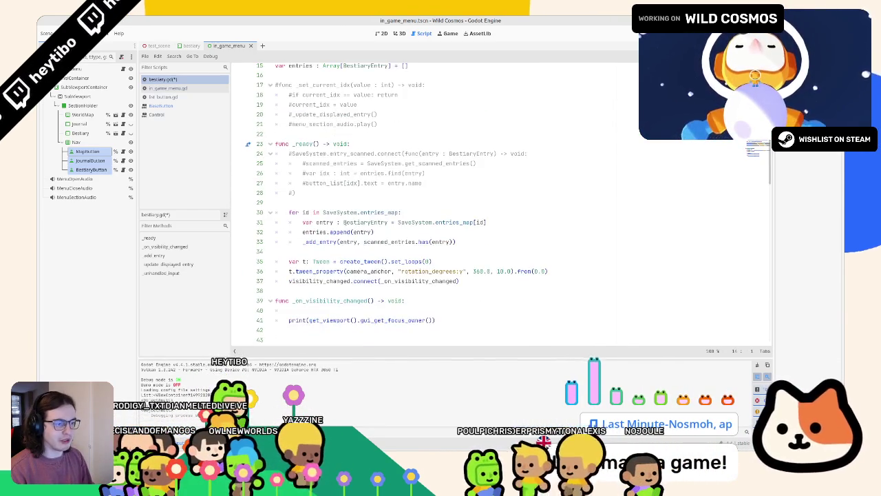
scroll(417, 220, "down", 1)
left_click(418, 281)
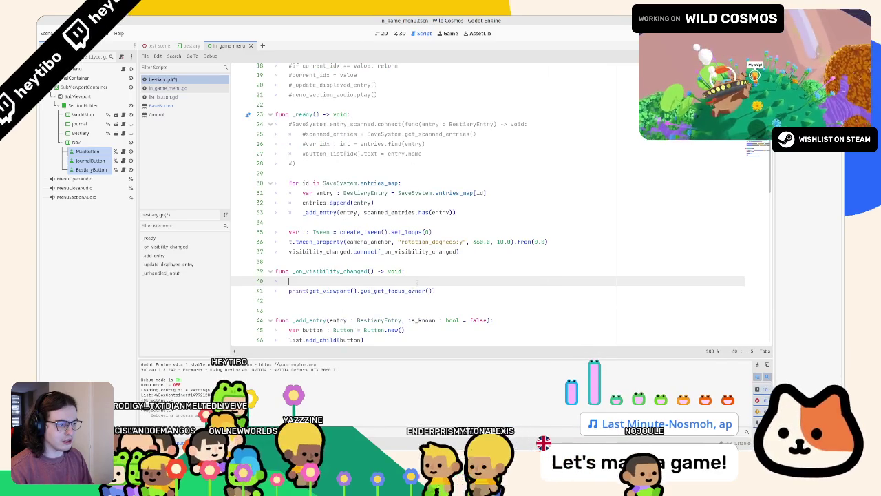
left_click_drag(360, 290, 425, 290)
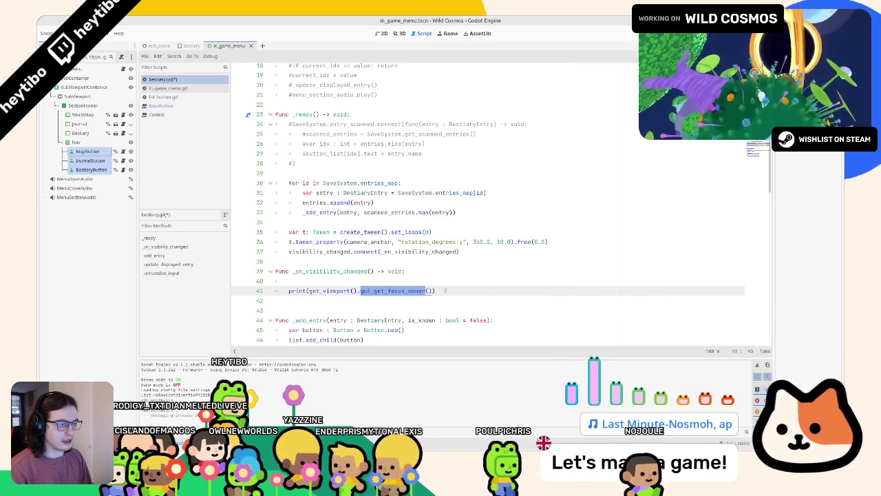
left_click(413, 290)
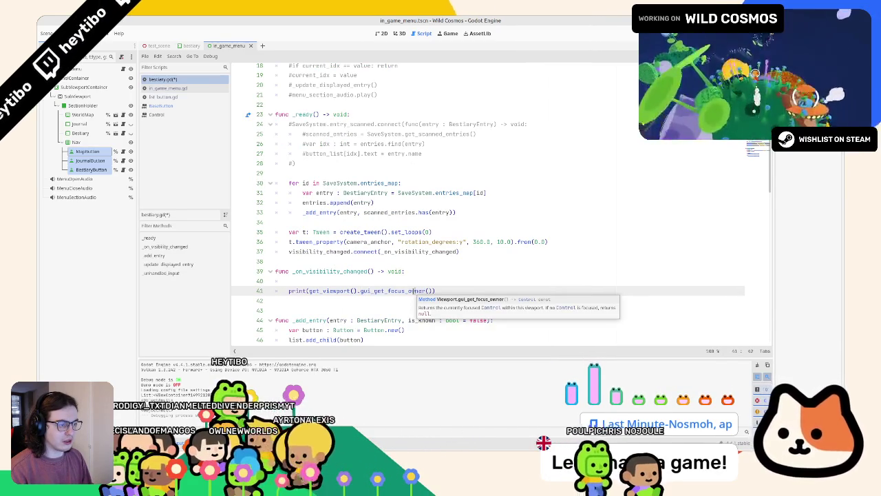
left_click(413, 279)
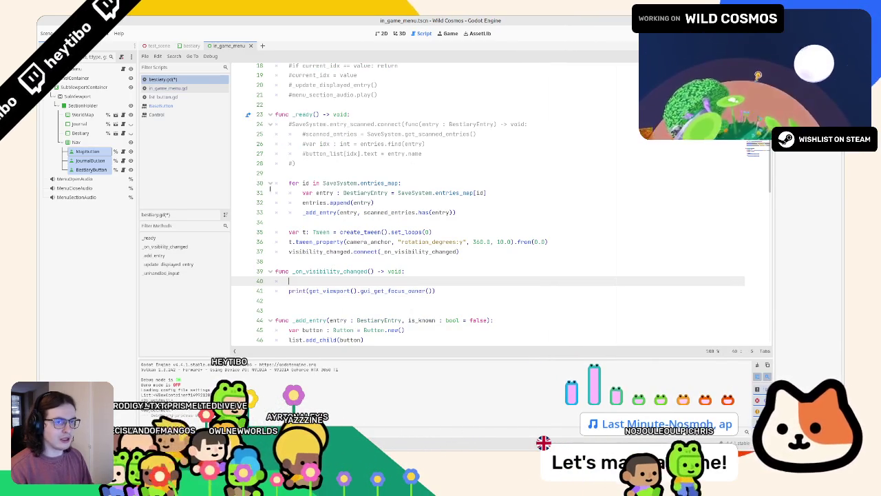
left_click(399, 33)
Step: Open the bestiary scene and check its Focus > Mode options in the Inspector
left_click(381, 33)
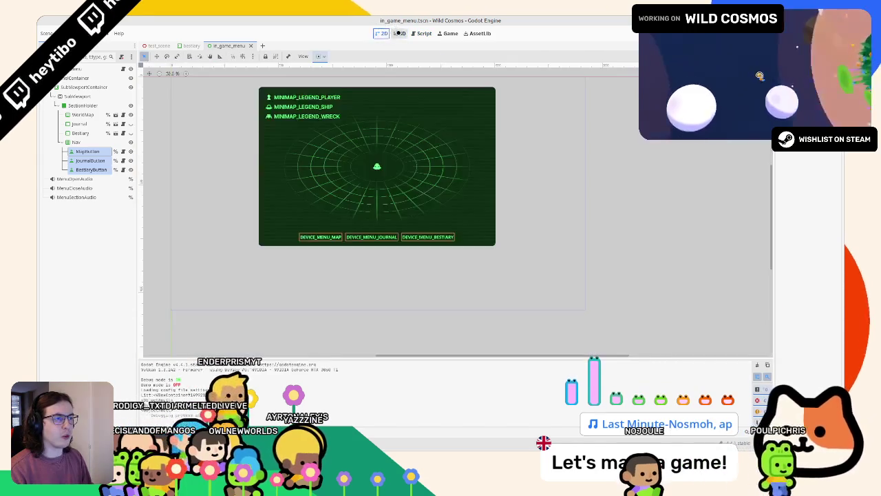
left_click(399, 33)
left_click(192, 45)
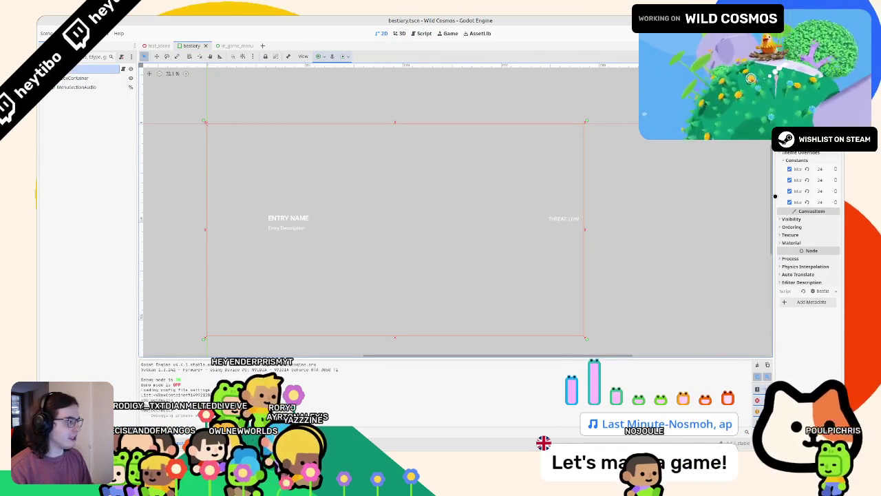
left_click_drag(775, 196, 685, 193)
left_click(710, 152)
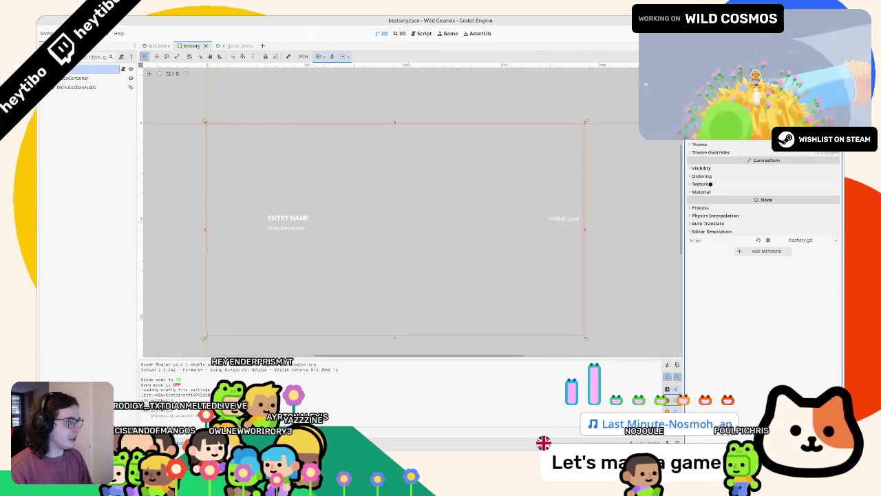
scroll(710, 184, "up", 3)
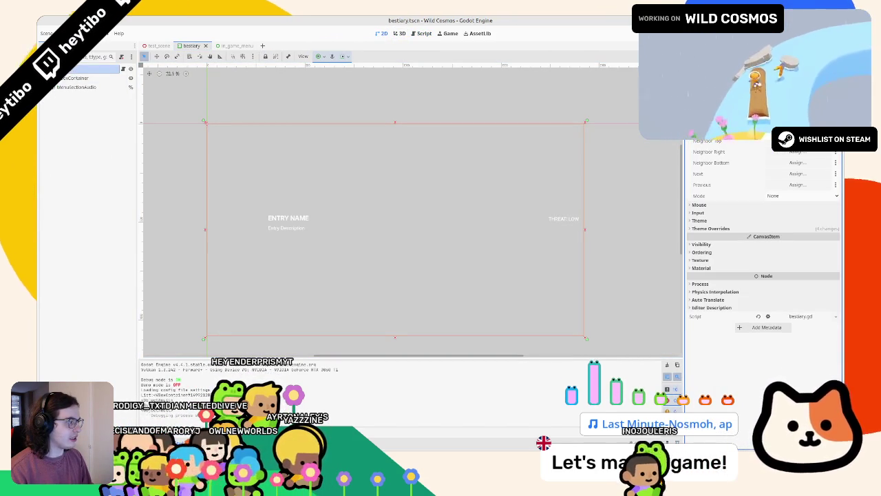
left_click(784, 196)
left_click(724, 196)
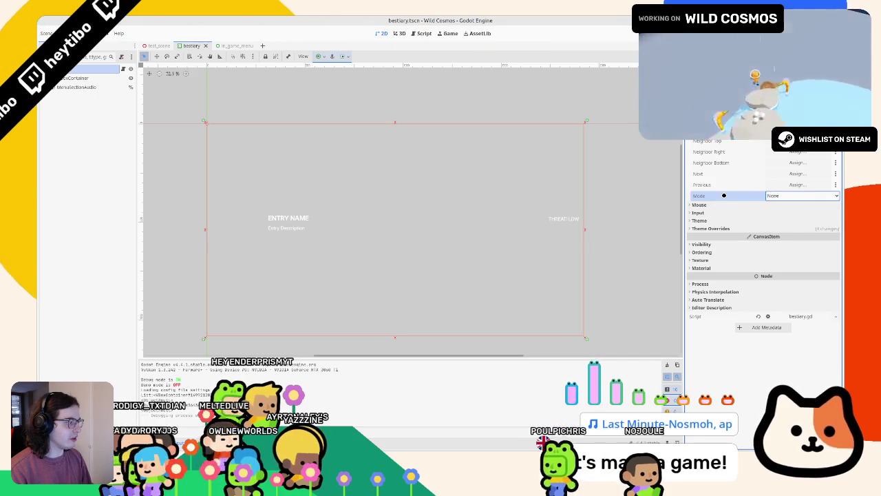
scroll(446, 163, "right", 1)
Step: Quick-open in_game_menu.tscn and inspect its root node and the PanelContainer
key("ctrl+shift+o")
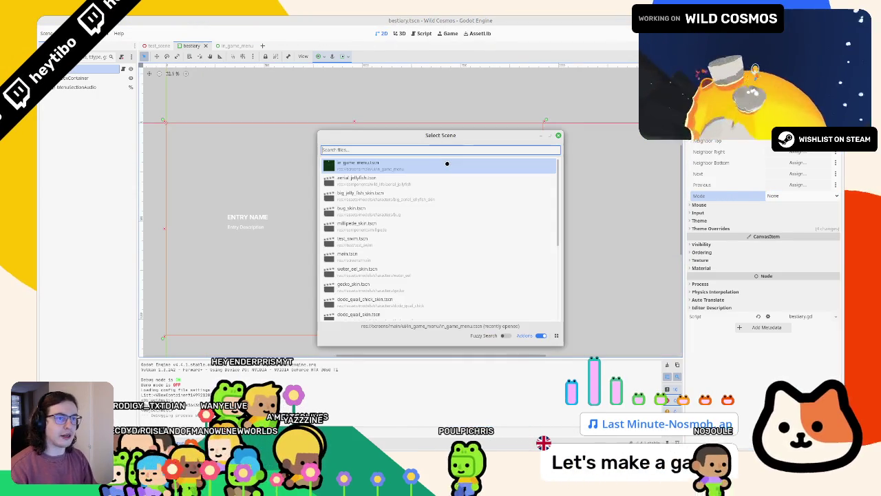
key("Return")
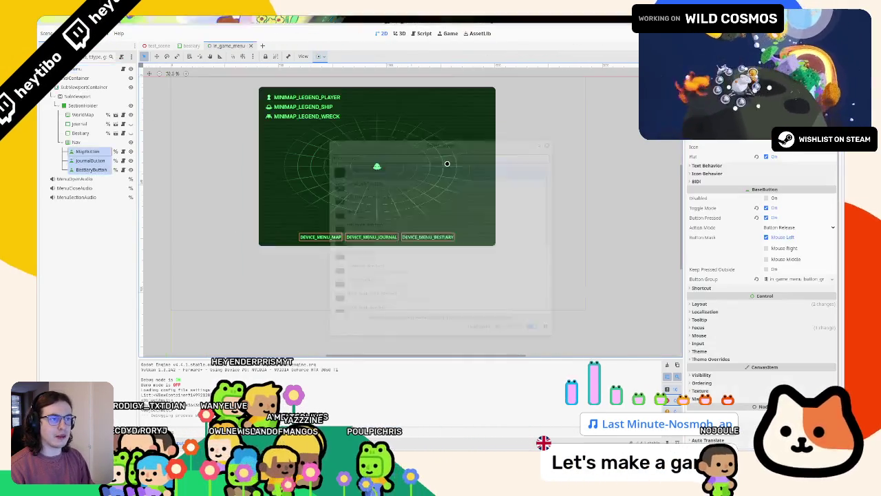
left_click(550, 167)
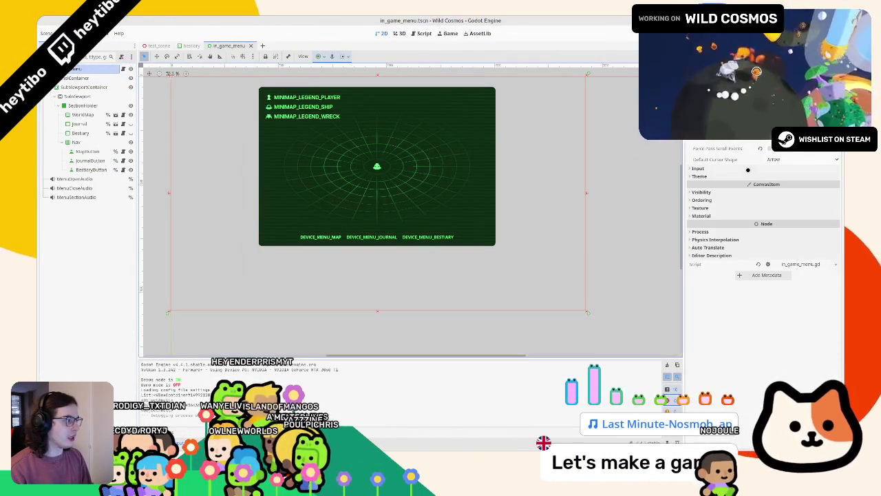
mouse_move(734, 159)
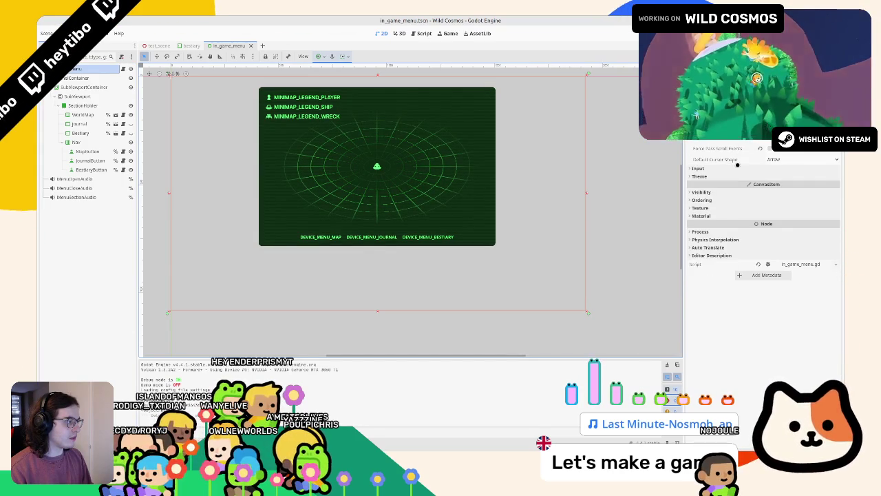
scroll(748, 173, "up", 3)
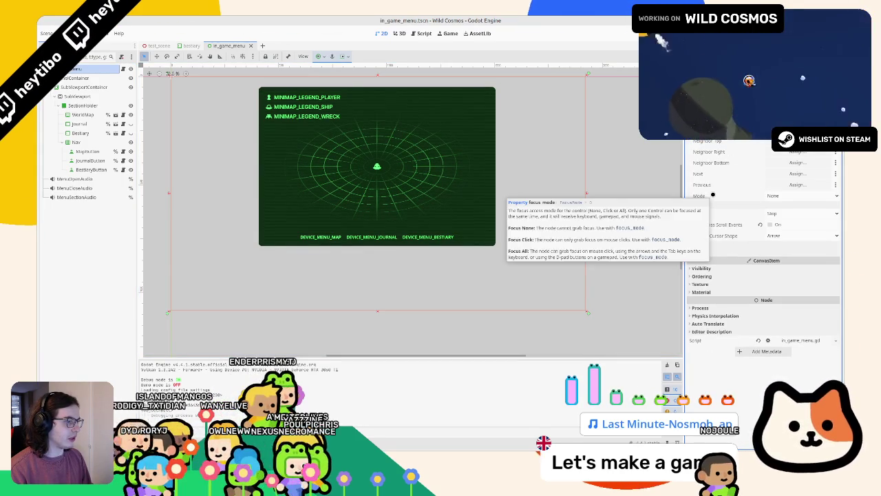
left_click(80, 78)
Step: Run the game from bestiary.gd, arrow up through the Bestiary list, then return to the script
key("ctrl+shift+Tab")
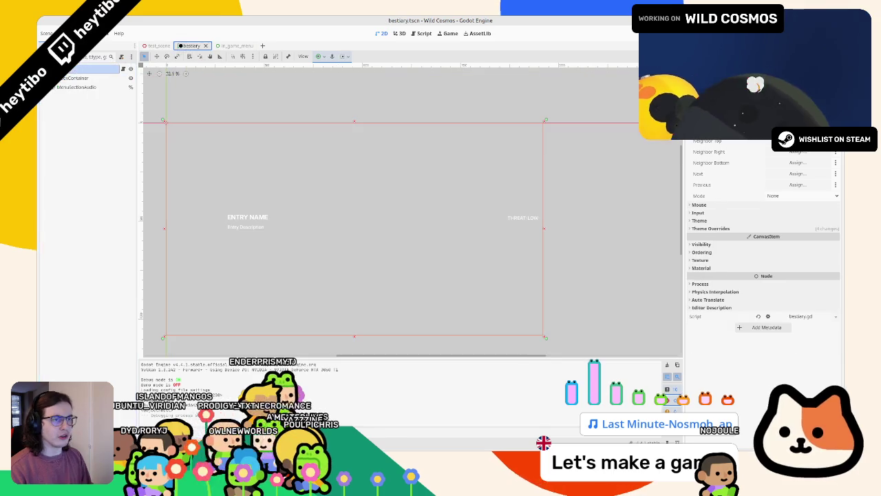
key("ctrl+F3")
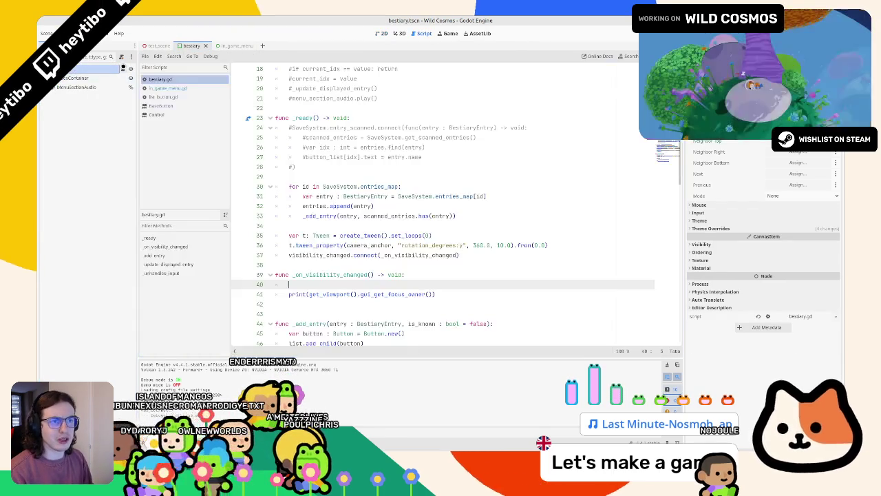
left_click(426, 197)
key("F6")
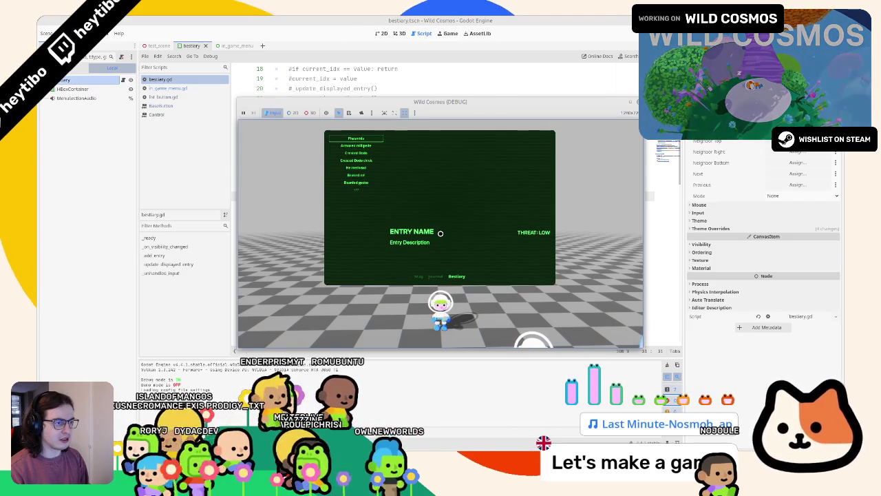
key("q")
key("e")
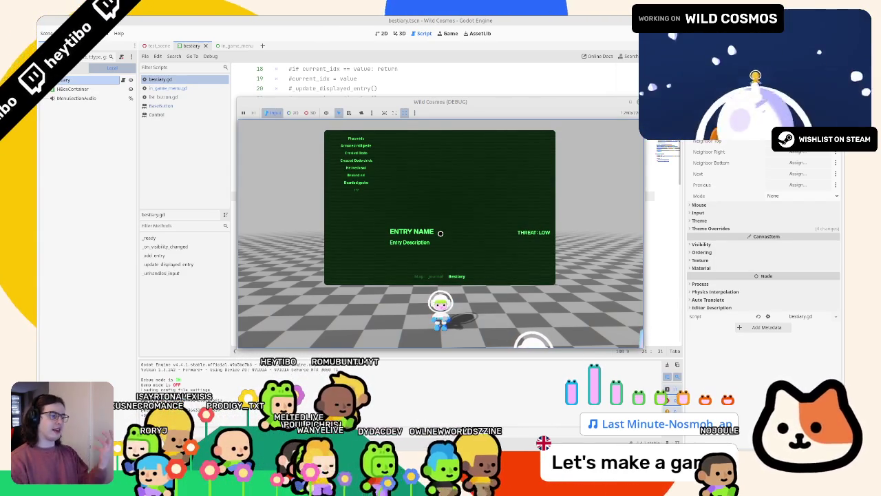
key("Up")
key("Up")
key("Up")
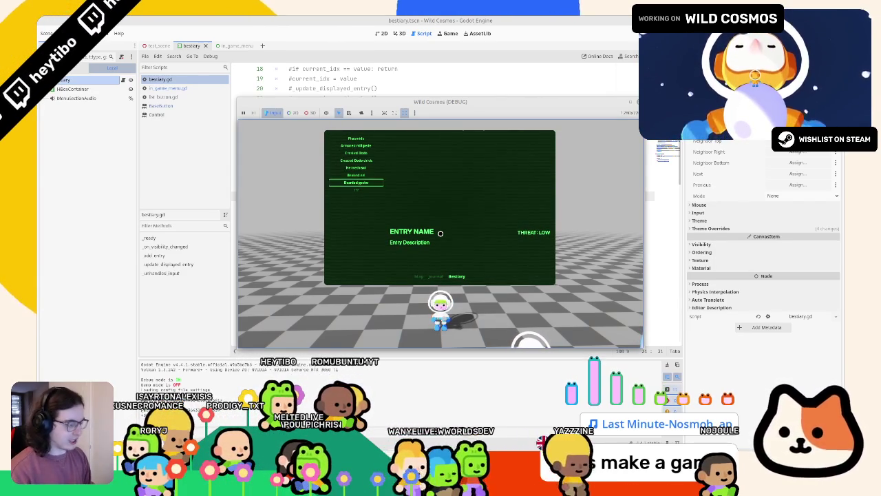
key("Up")
key("Up")
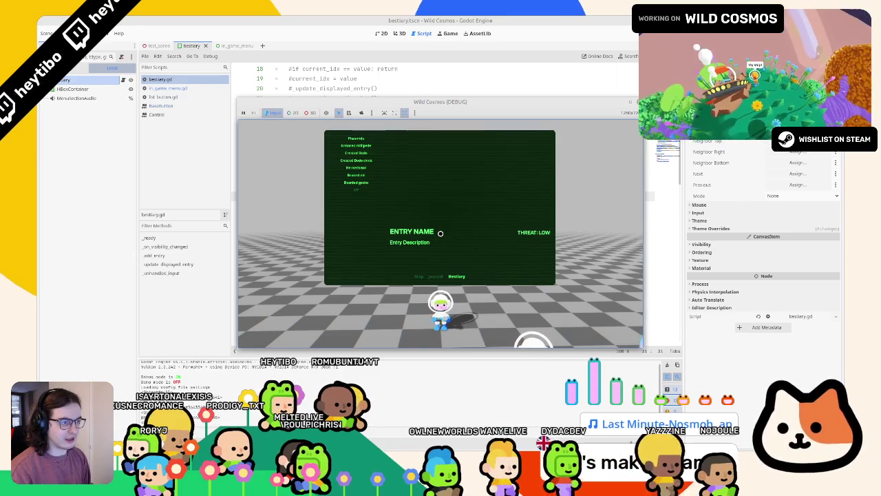
key("Up")
key("Up")
key("Up")
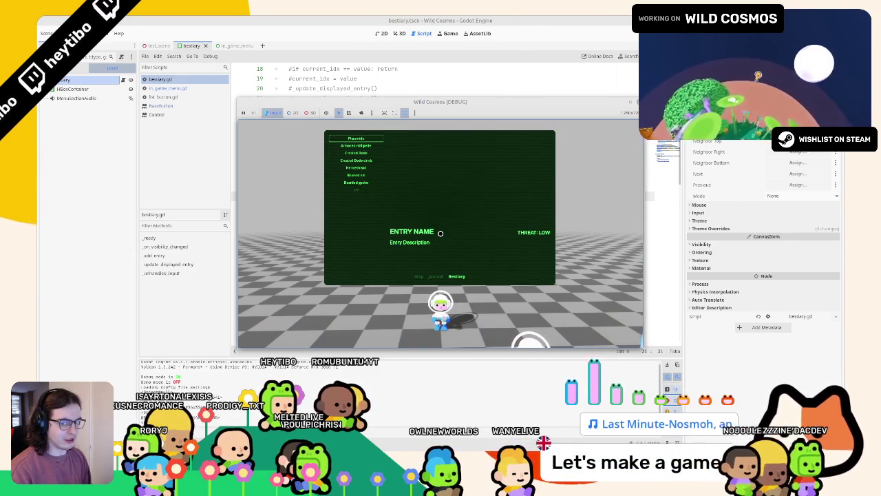
left_click(409, 19)
left_click(391, 205)
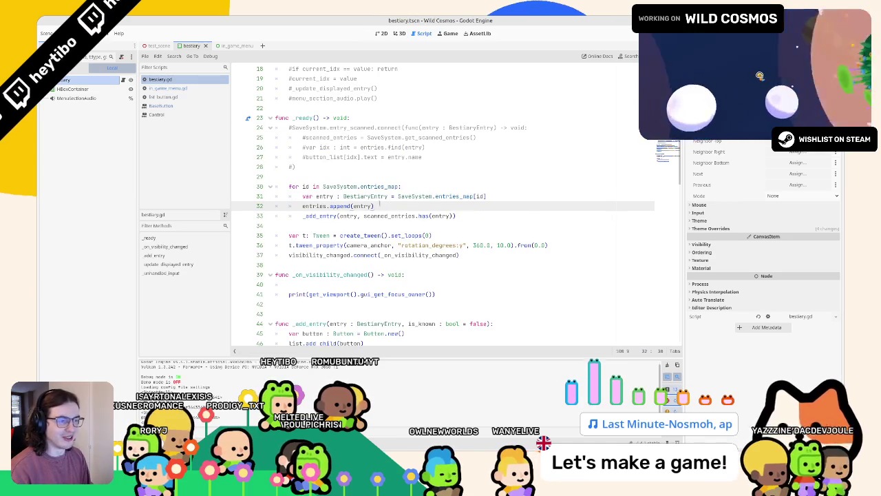
Step: Inspect the get_viewport().gui_get_focus_owner() call on line 41 by selecting it
scroll(370, 223, "down", 2)
left_click_drag(309, 235, 452, 232)
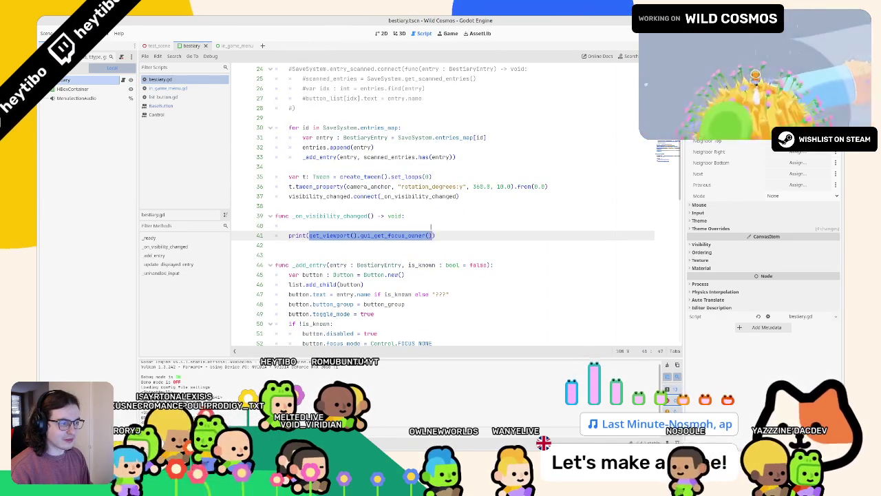
left_click(309, 235)
mouse_move(309, 235)
left_mouse_down()
mouse_move(437, 235)
mouse_move(429, 237)
left_mouse_up()
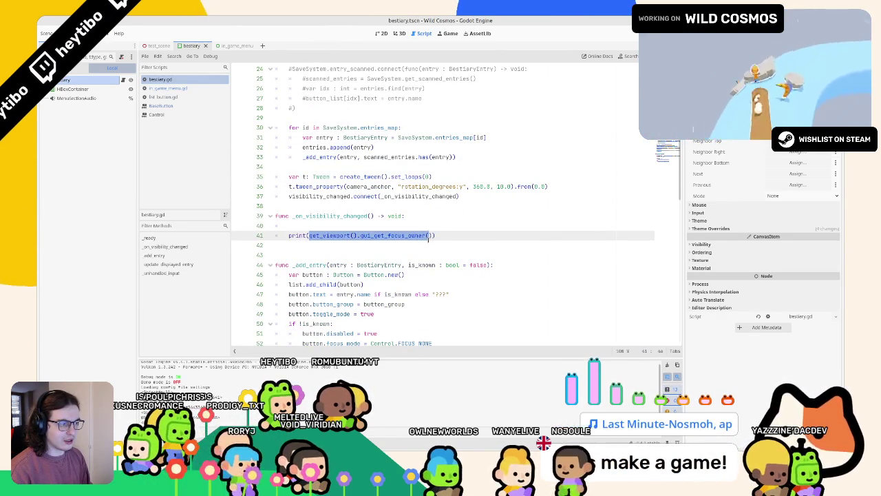
left_click(322, 224)
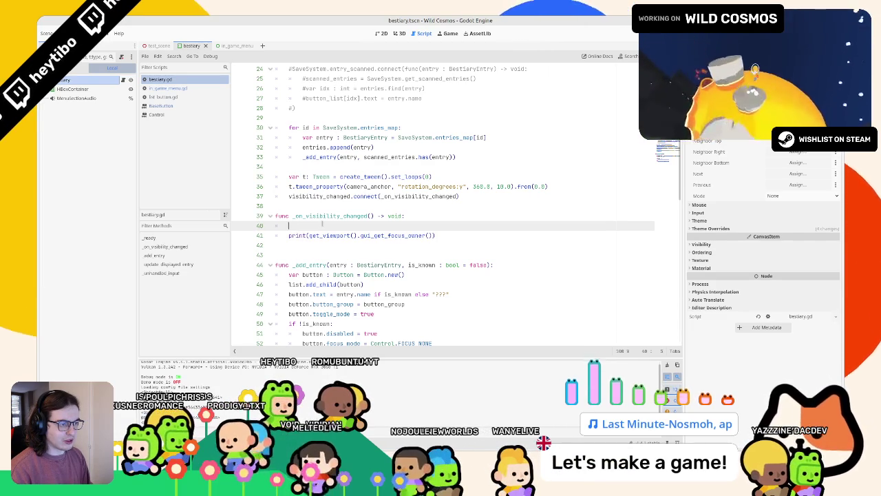
left_click_drag(309, 234, 429, 235)
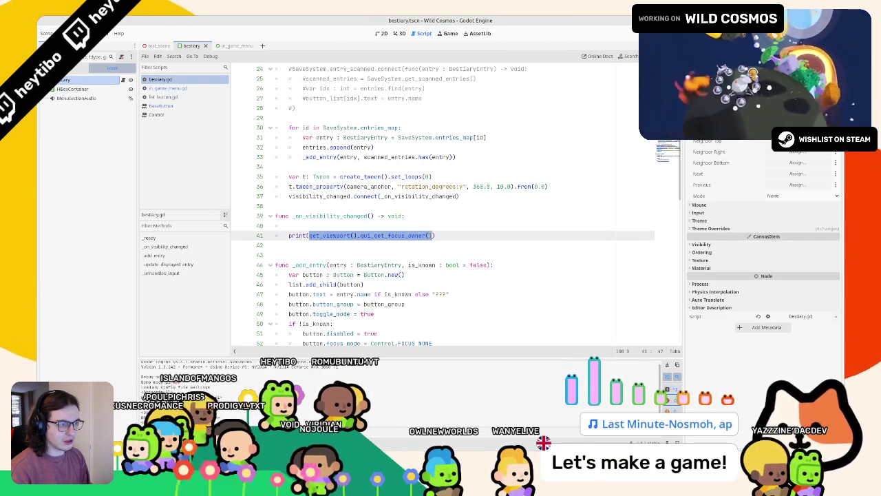
left_click(427, 231)
double_click(354, 235)
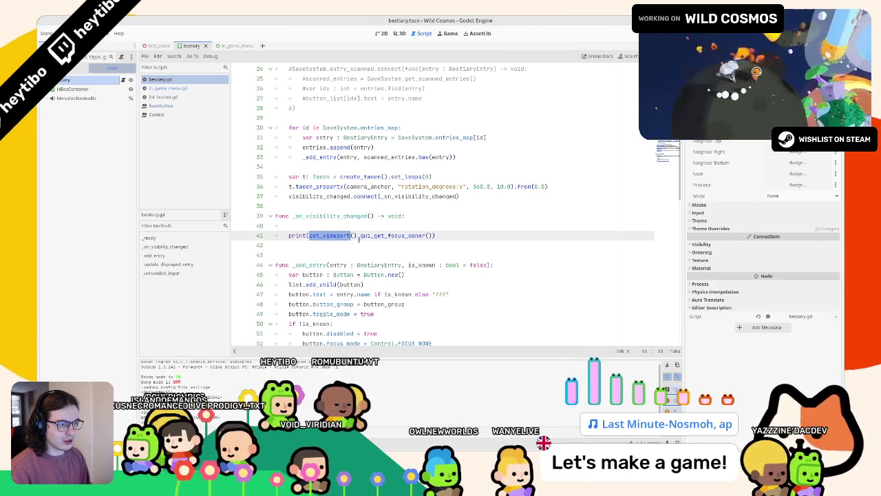
scroll(411, 251, "up", 2)
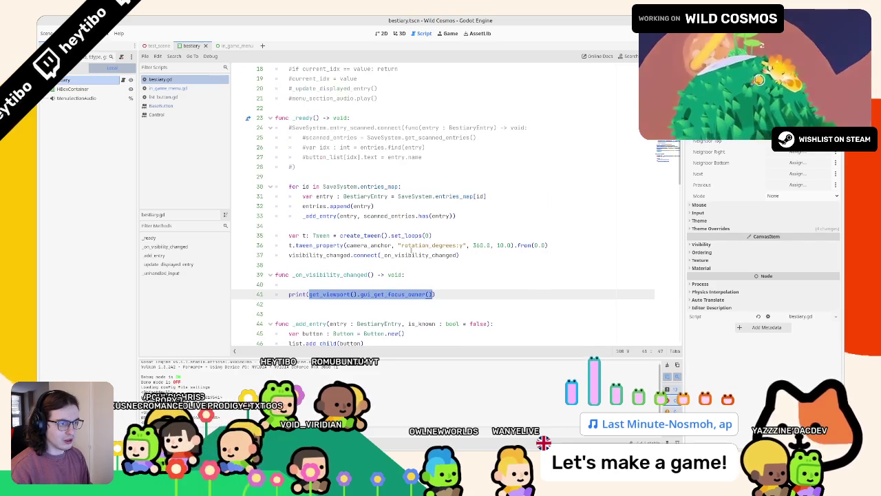
Step: Add a line in _ready starting get_viewport().gui_focus_changed.connect(func():
left_click(481, 255)
key("Return")
type("focus_")
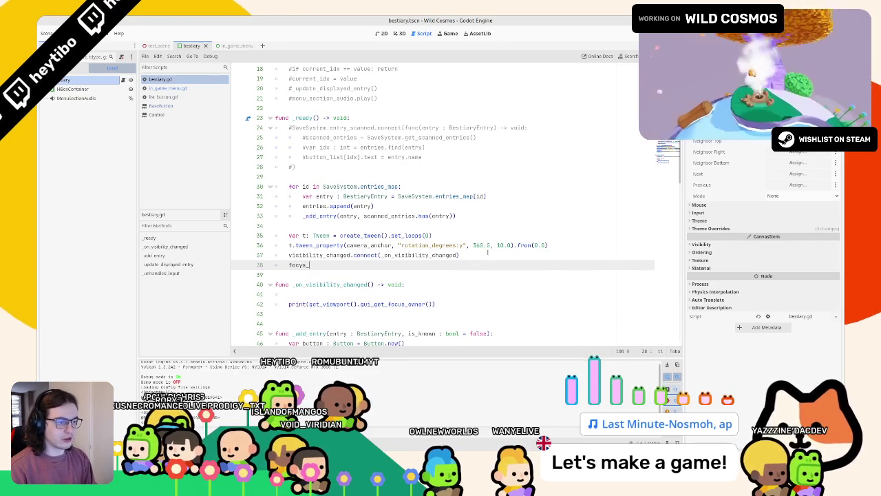
type("us_")
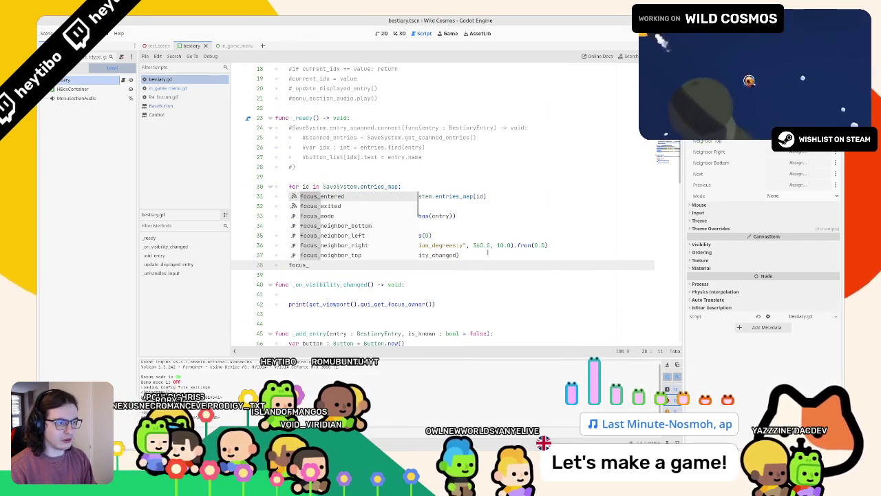
type("ch")
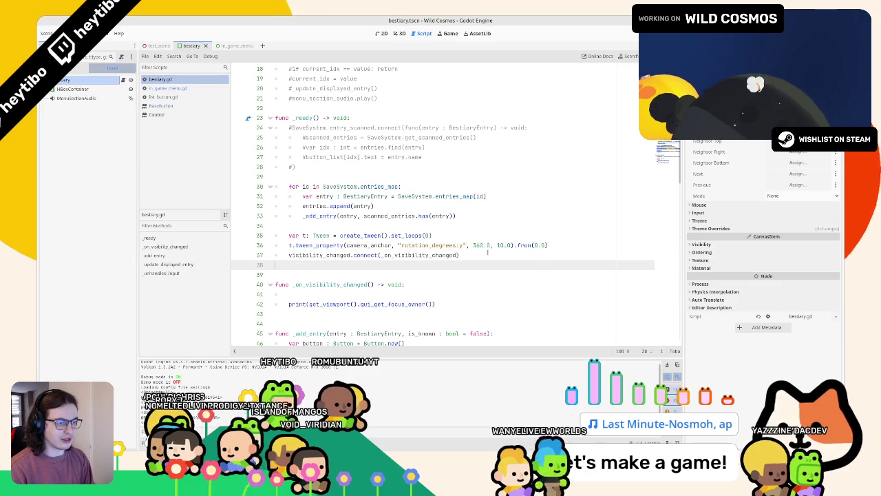
type("get_vie")
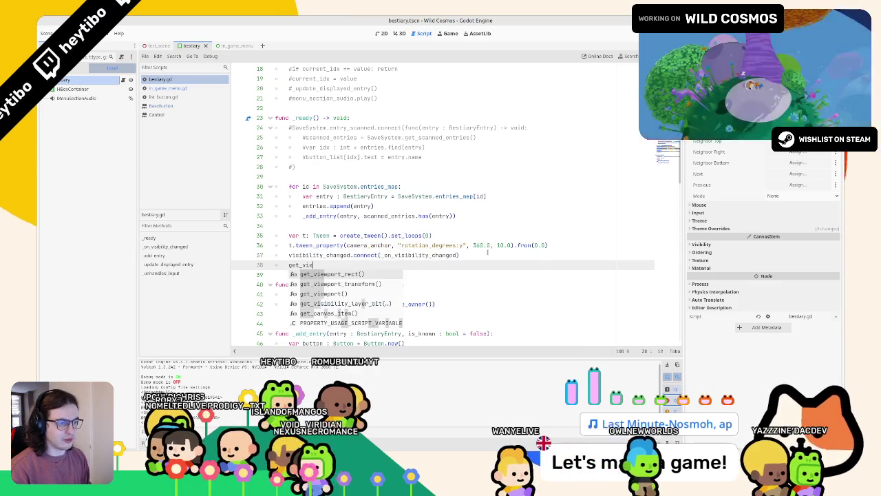
type("wport")
key("Return")
type(".focus")
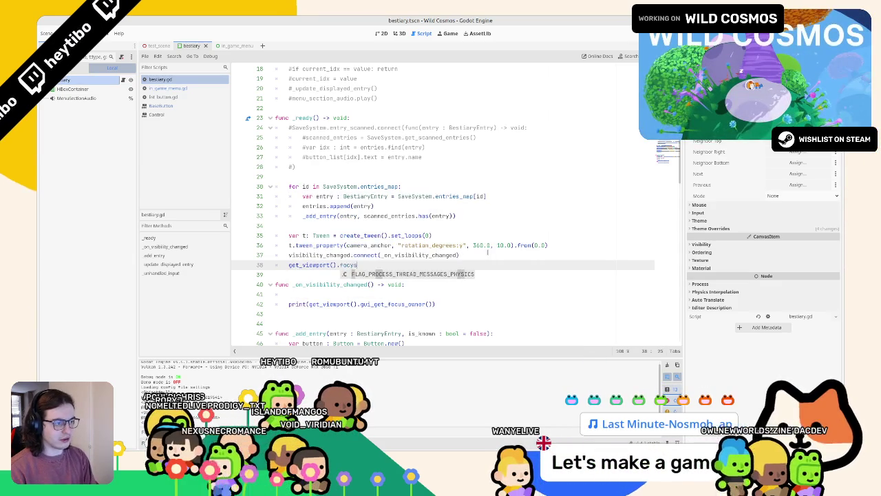
key("BackSpace")
key("Return")
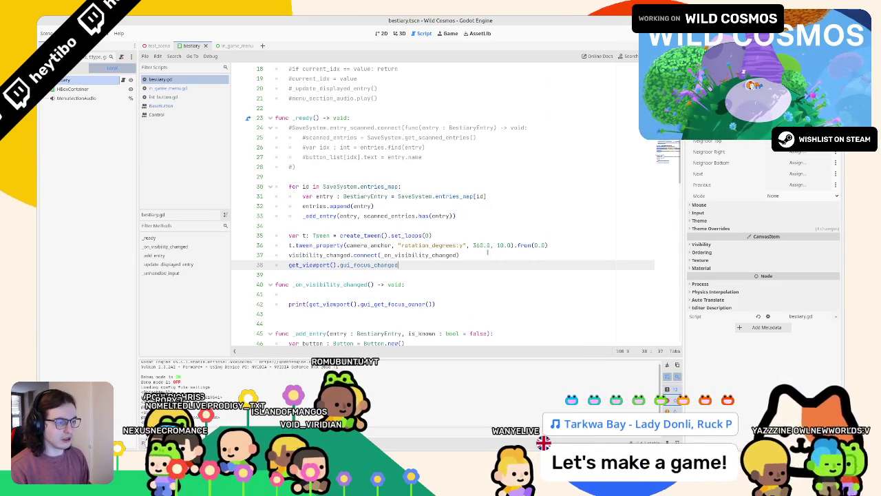
type(".connect(func(")
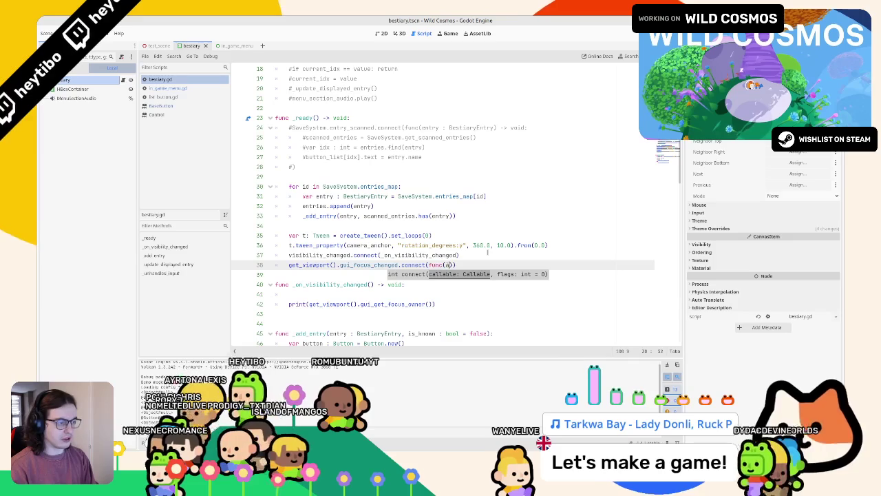
type("):")
key("Return")
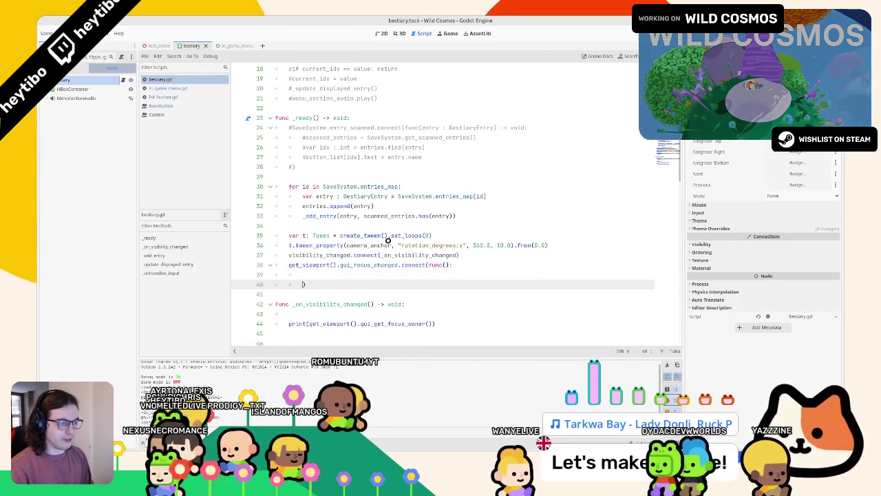
Step: Check the gui_focus_changed docs, then give the lambda a node: Control parameter that prints node
left_click(365, 266, "ctrl")
middle_click(201, 124)
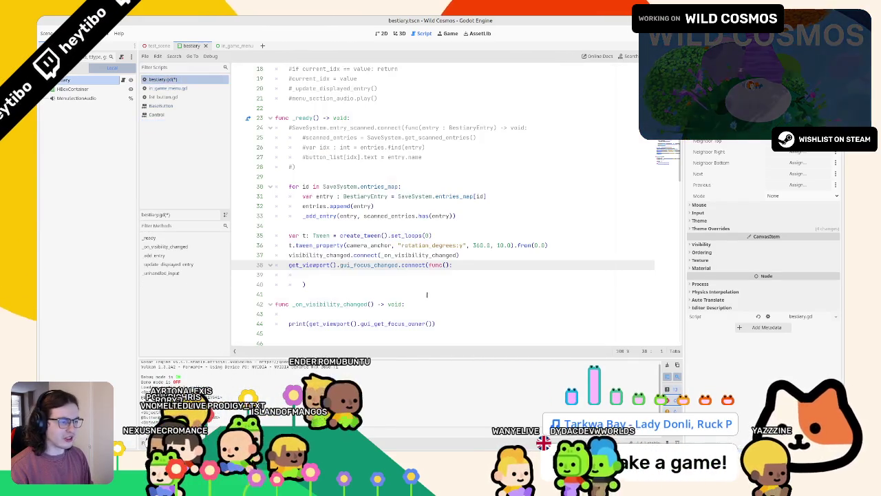
type("node: ")
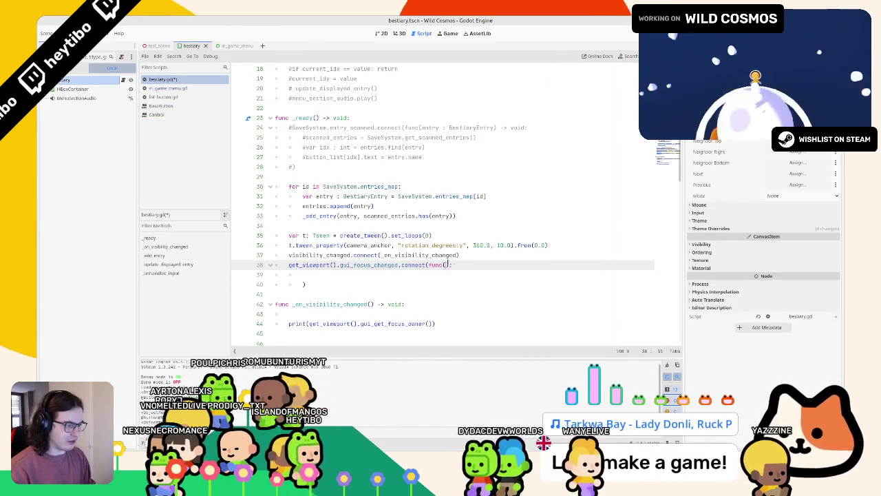
type("Contr")
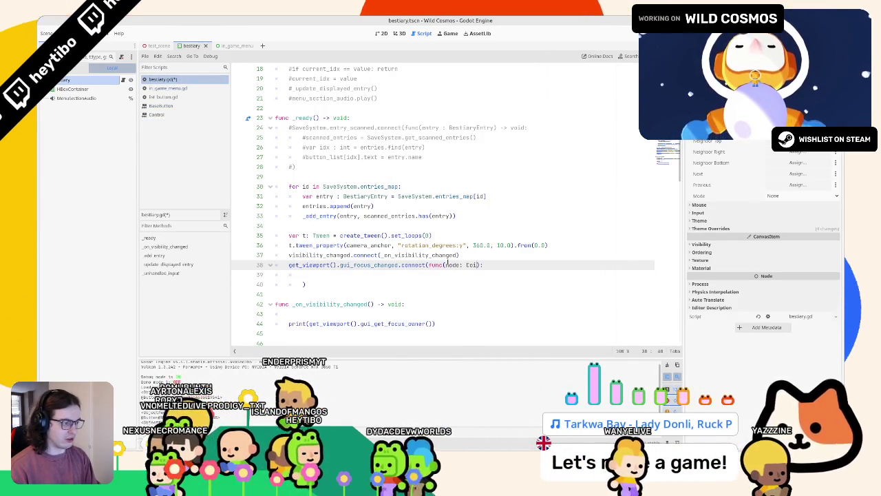
type("ol")
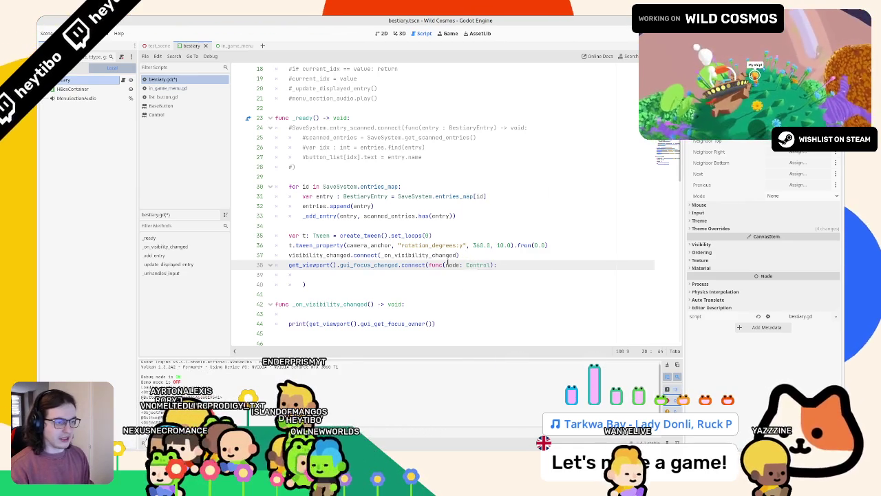
key("Return")
key("Down")
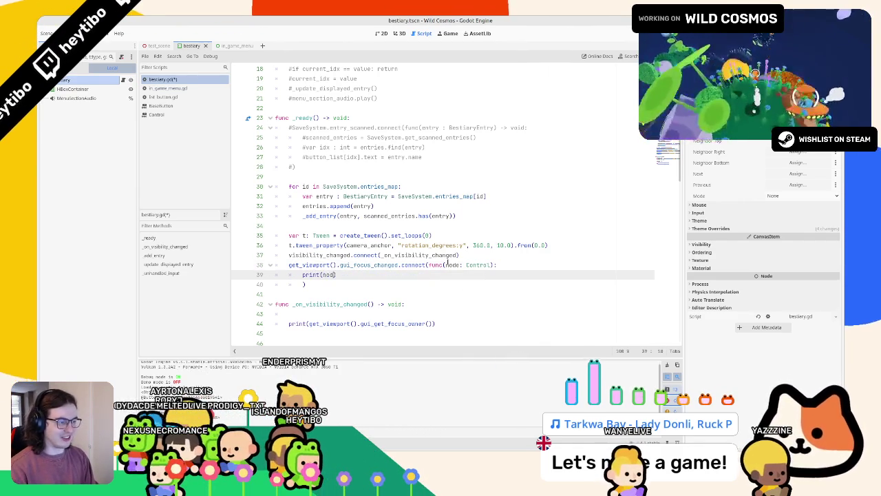
type("e")
key("Return")
key("Return")
type("print(get_viewport().gui_get_focus_owner())")
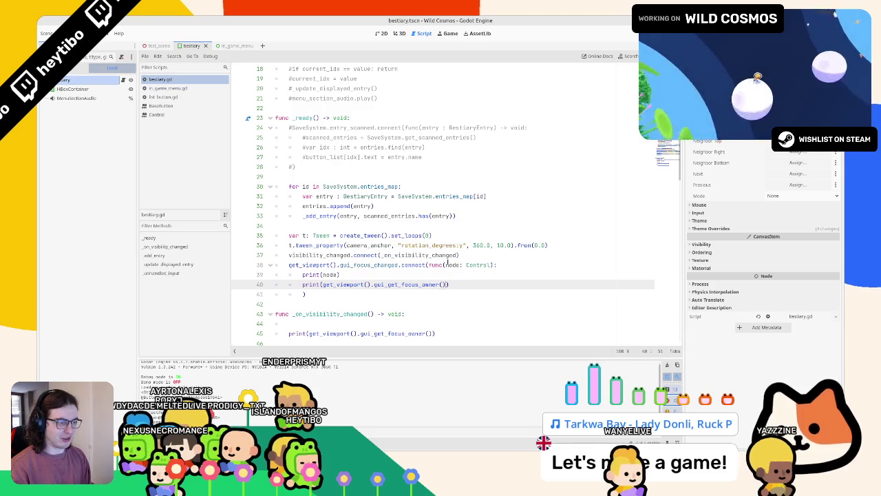
Step: Stop the running game and comment out the old focus-owner print line with Ctrl+K
key("F5")
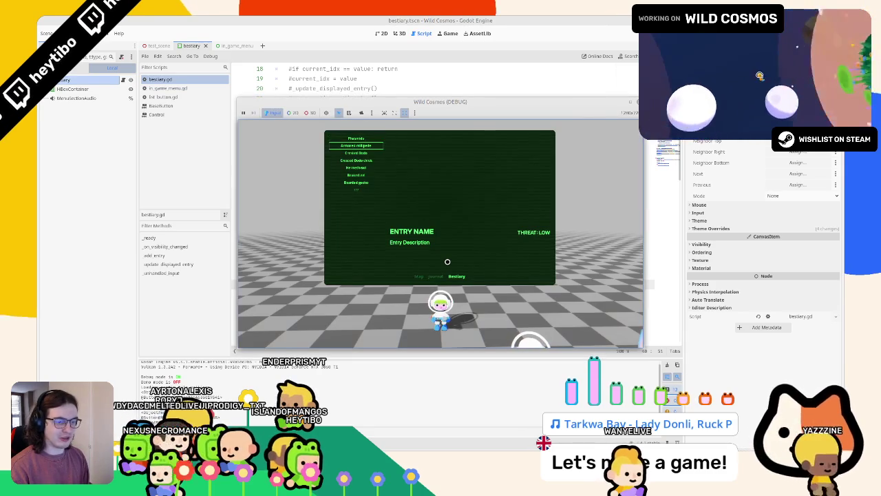
key("F5")
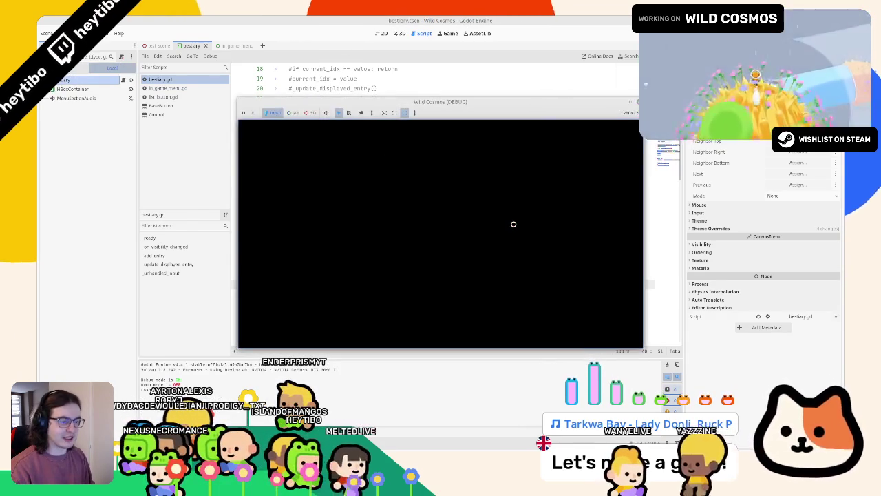
key("F8")
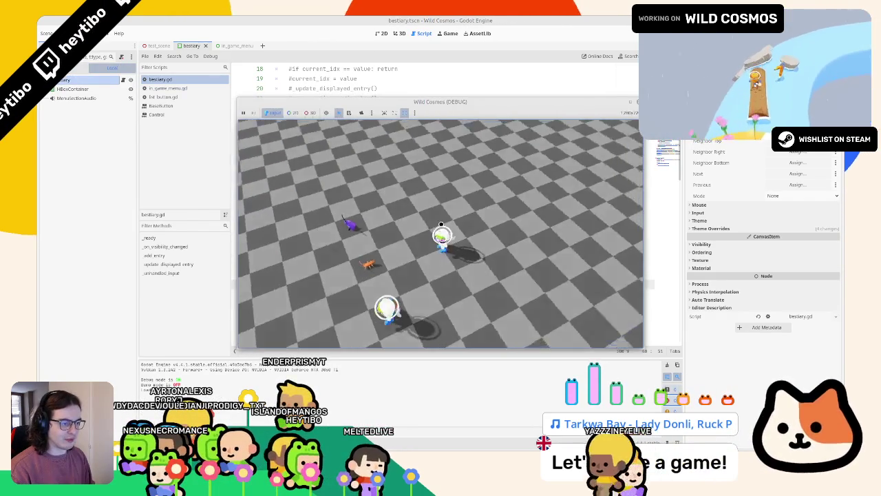
key("F8")
scroll(333, 292, "down", 1)
left_click(333, 292)
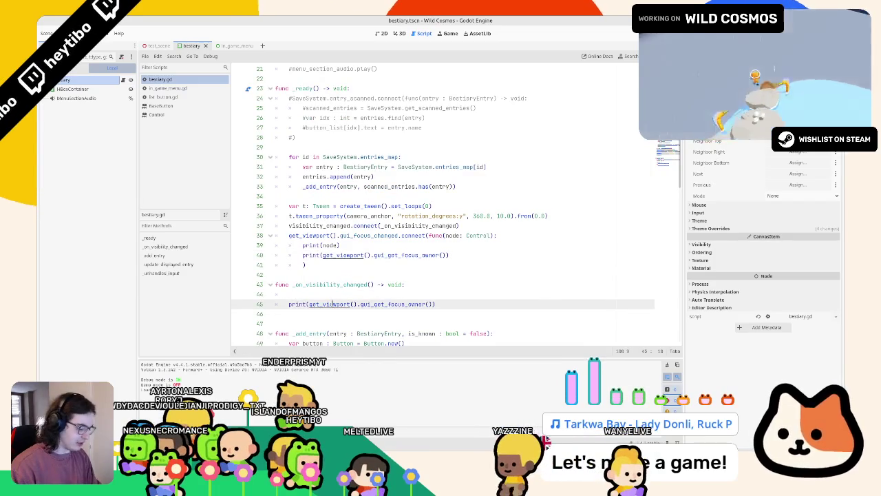
key("ctrl+k")
Step: Run the game, open the Bestiary page and step through its entries to test focus
key("F5")
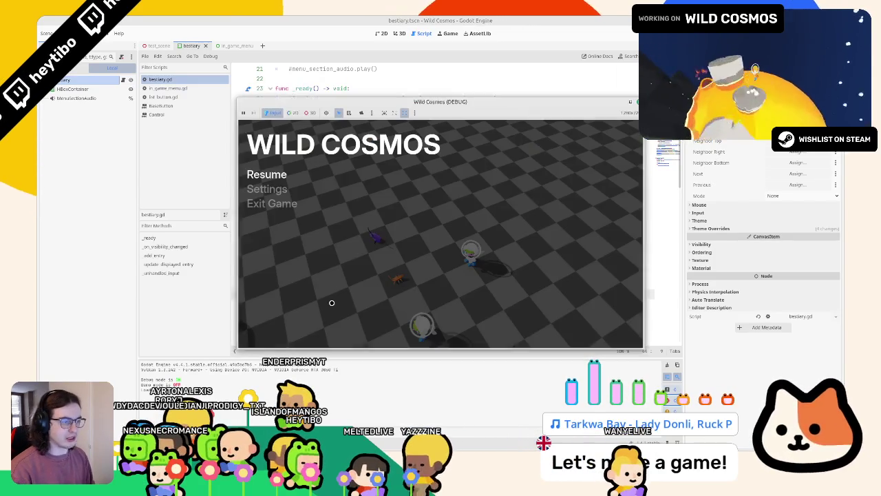
key("Tab")
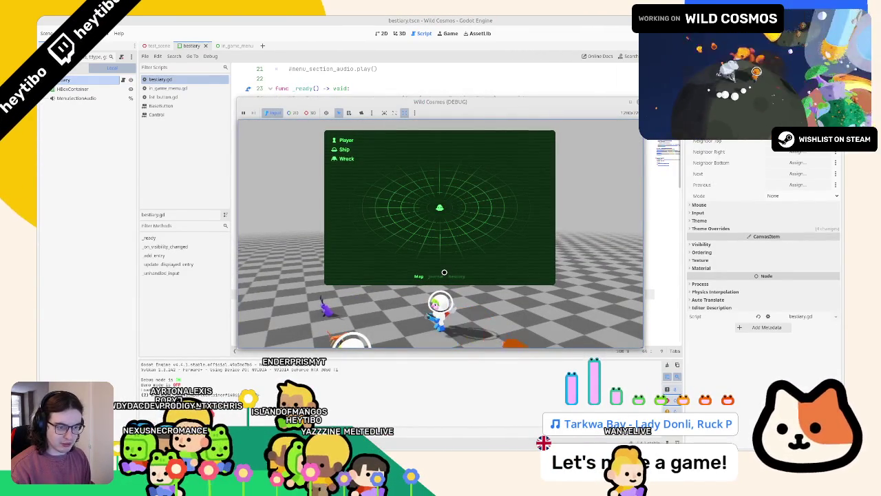
left_click(444, 272)
key("e")
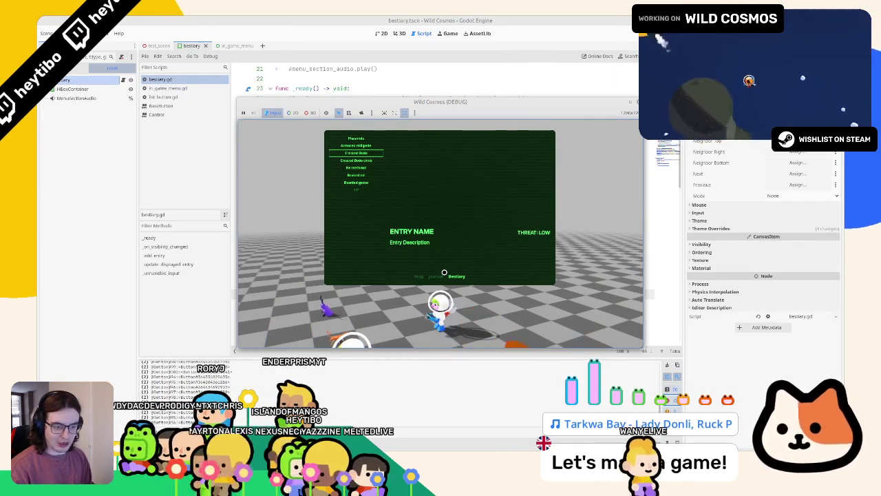
key("Down")
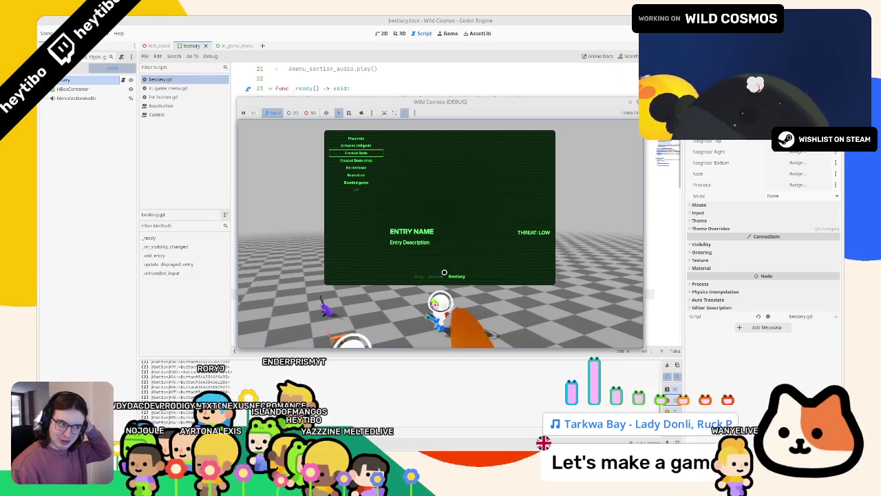
key("Up")
key("Up")
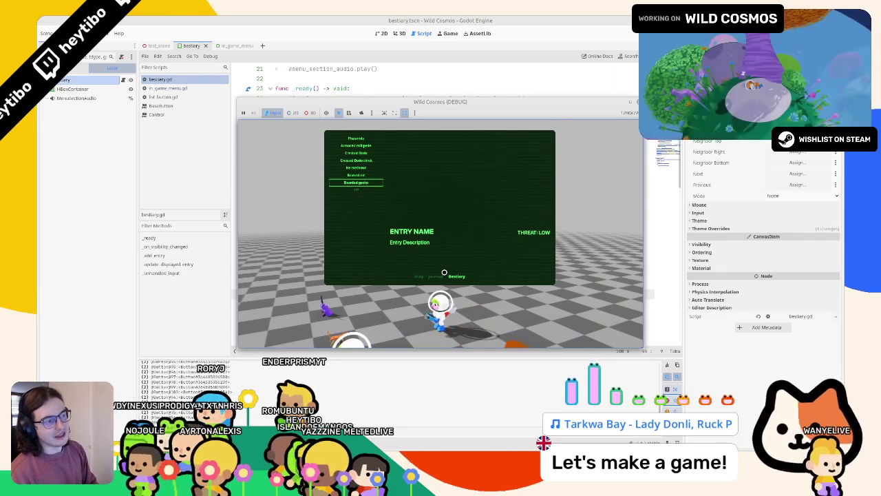
key("Down")
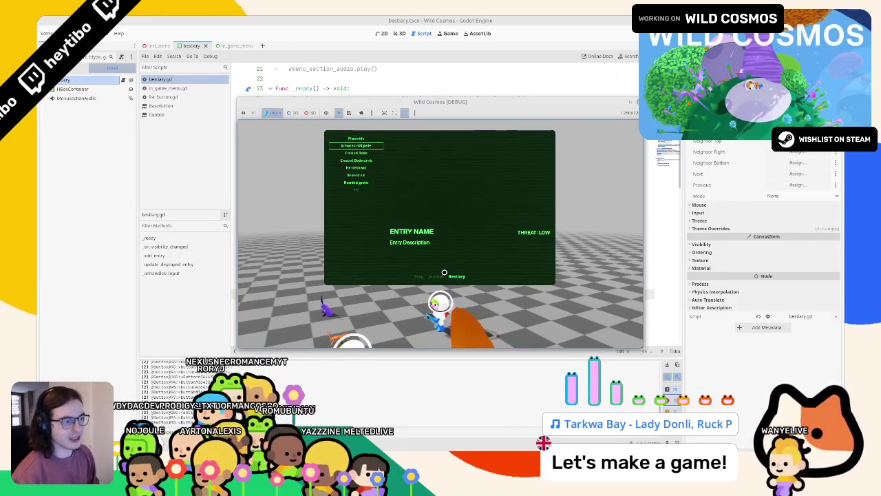
key("Down")
key("Down")
key("Down")
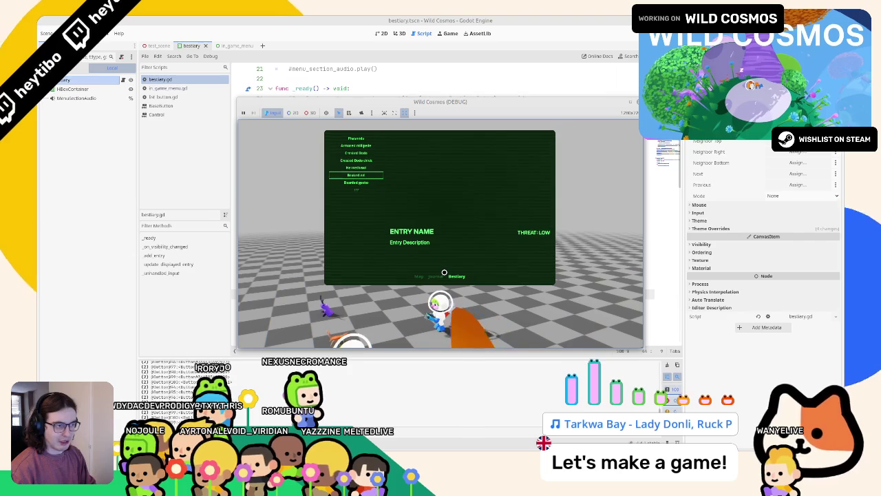
key("Down")
key("Down")
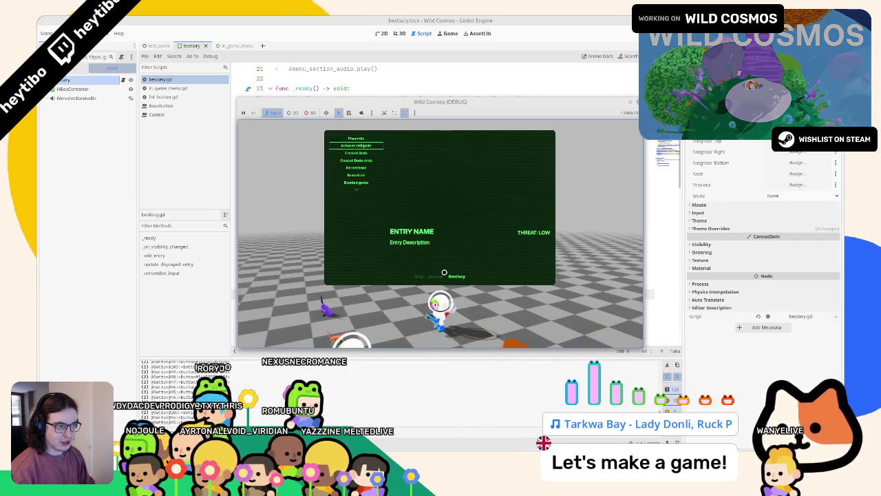
key("Down")
key("Down")
key("Down")
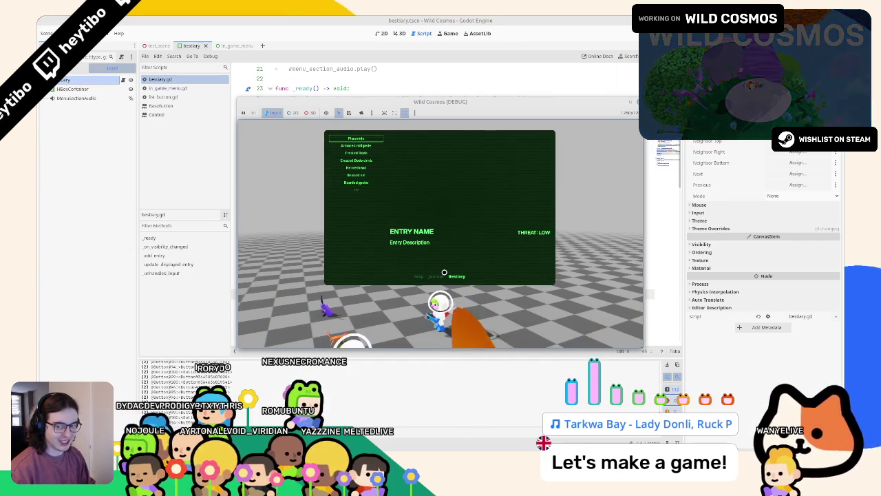
key("F8")
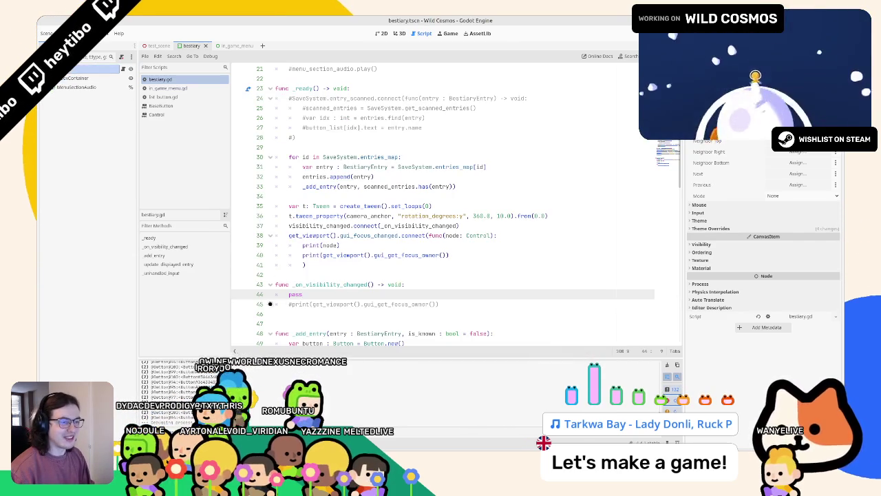
Step: Replace the pass placeholder by uncommenting the print(get_viewport().gui_get_focus_owner()) line
double_click(317, 294)
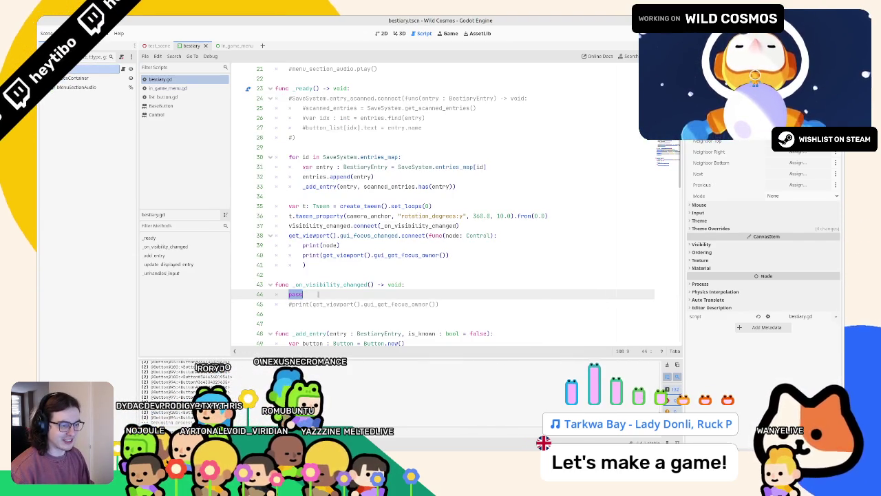
left_click(328, 303)
key("ctrl+k")
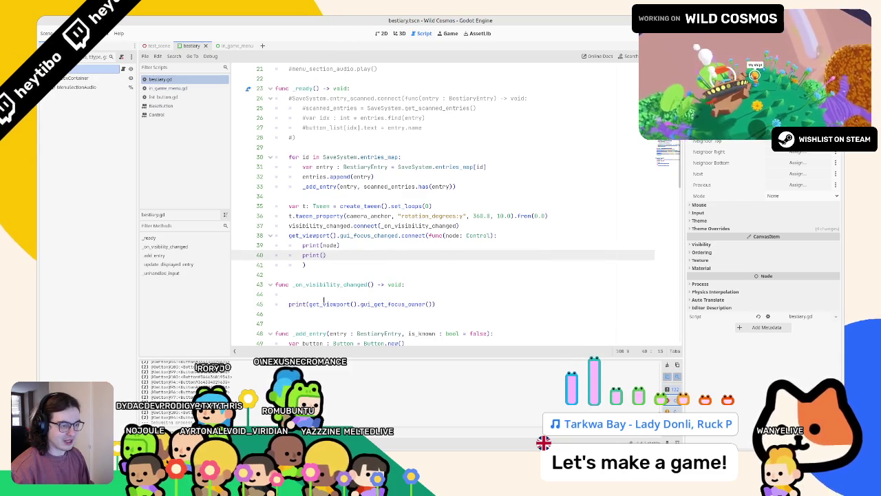
Step: Look up get_viewport and gui_get_focus_owner in the built-in documentation
left_click(333, 305, "ctrl")
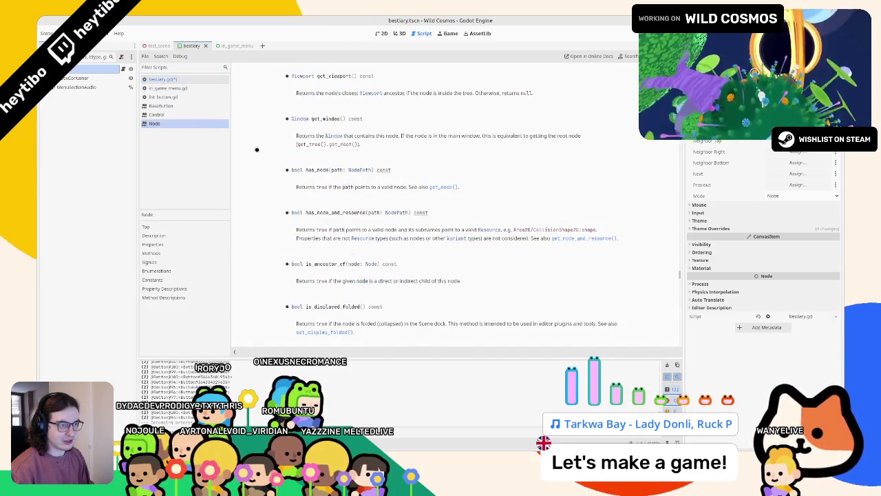
middle_click(152, 120)
left_click(399, 303, "ctrl")
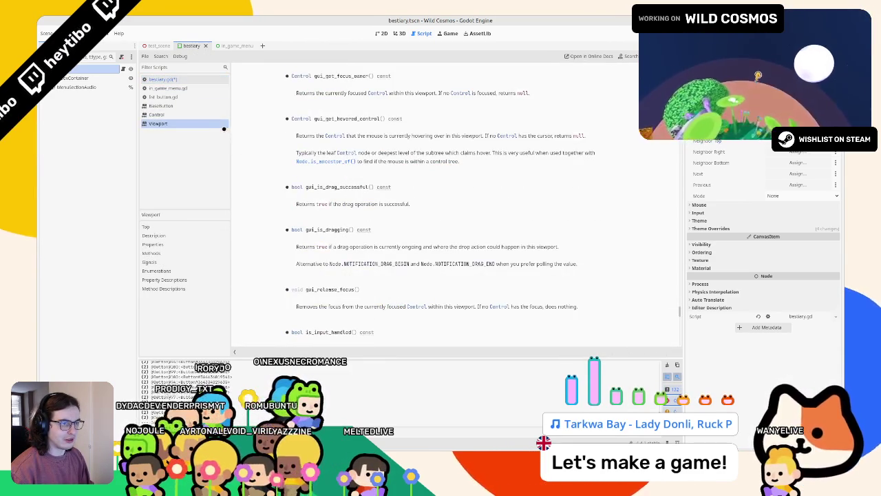
middle_click(158, 123)
Step: Replace the focus-owner call with find_next_valid_focus followed by call_deferred via autocomplete
left_click_drag(309, 304, 425, 304)
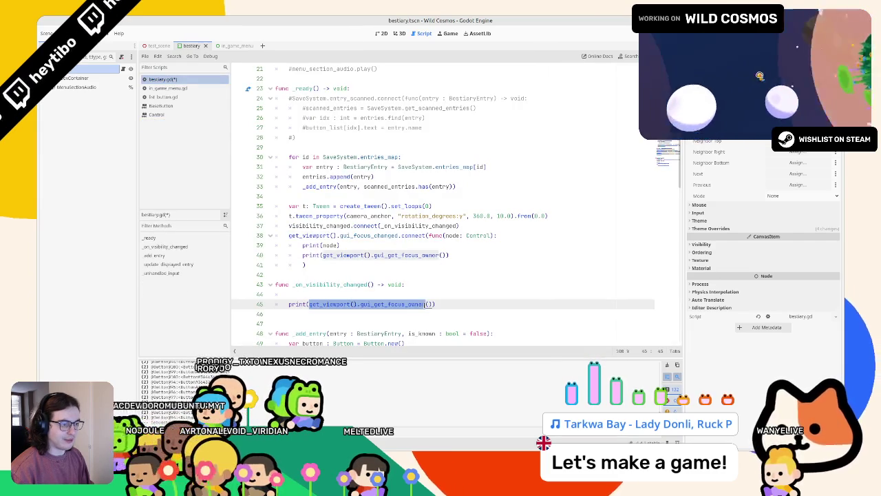
key("BackSpace")
type("find_")
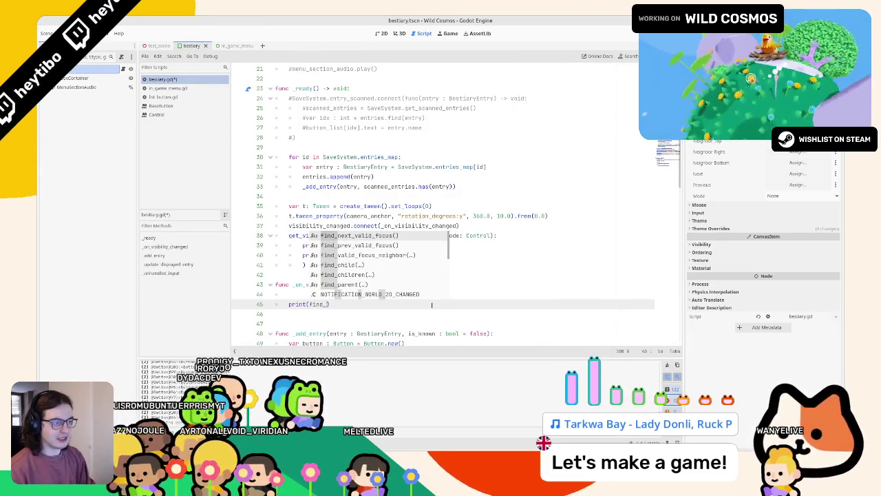
key("Return")
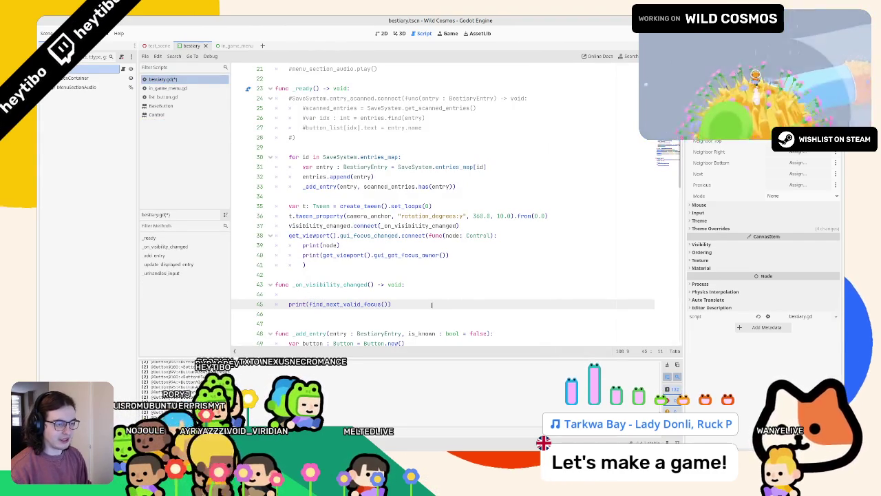
type(".")
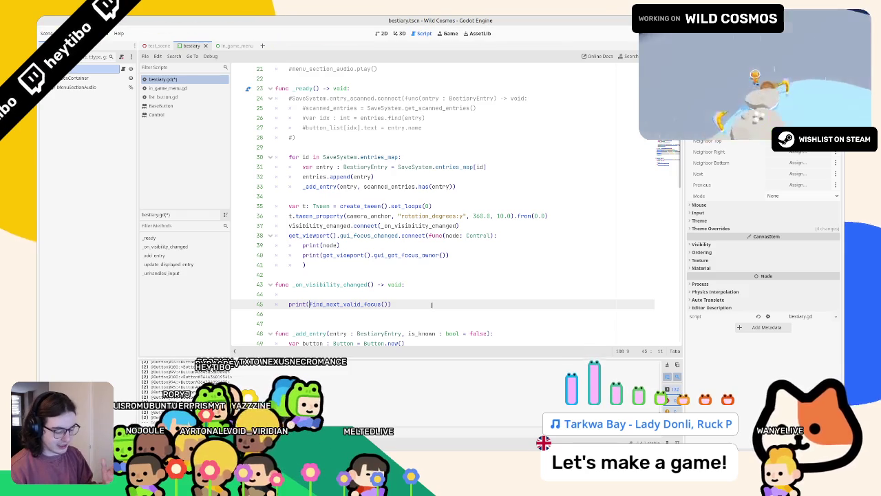
type(".call")
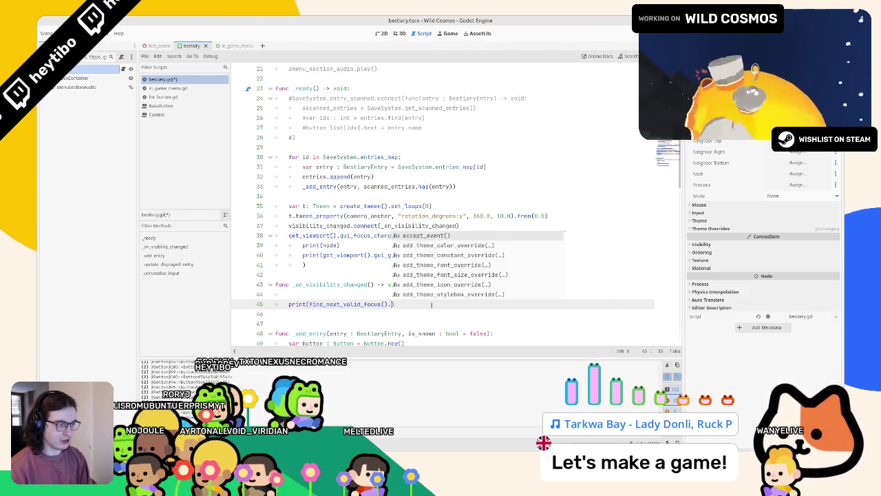
key("Down")
key("Down")
key("Down")
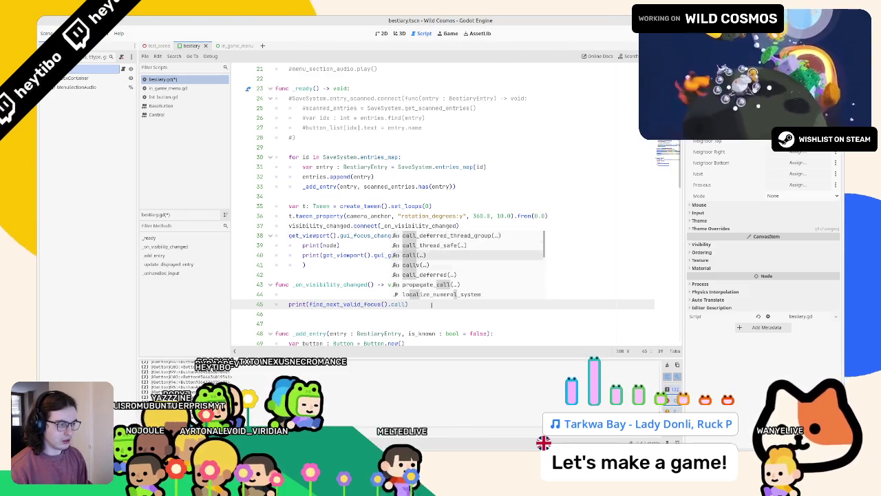
key("Return")
Step: Undo the faulty call_deferred additions, retrying the completion once more
left_click(386, 304)
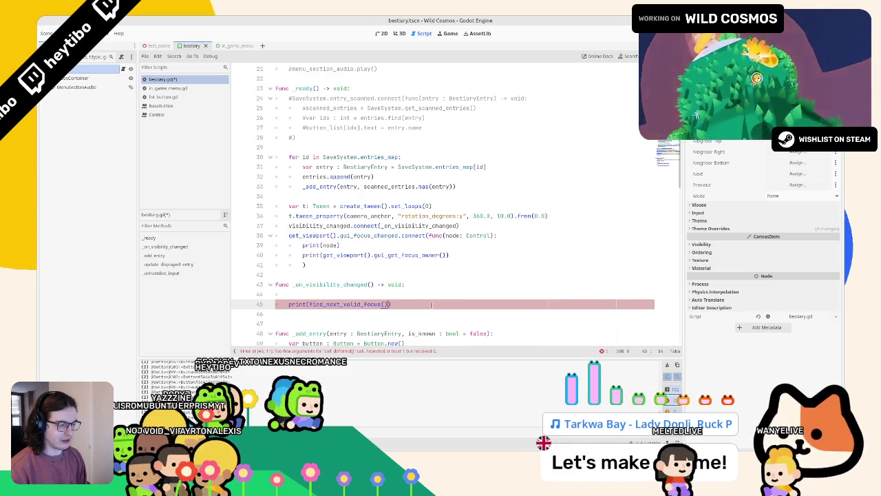
key("ctrl+z")
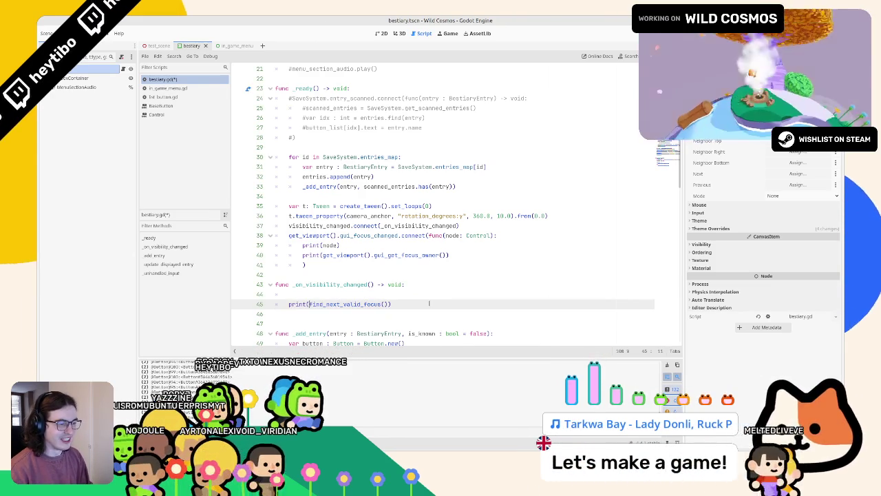
key("ctrl+z")
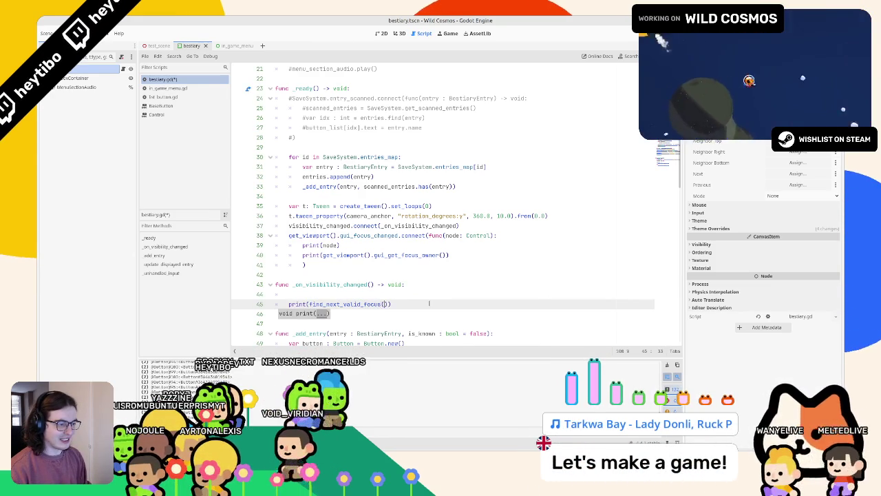
type(".cal")
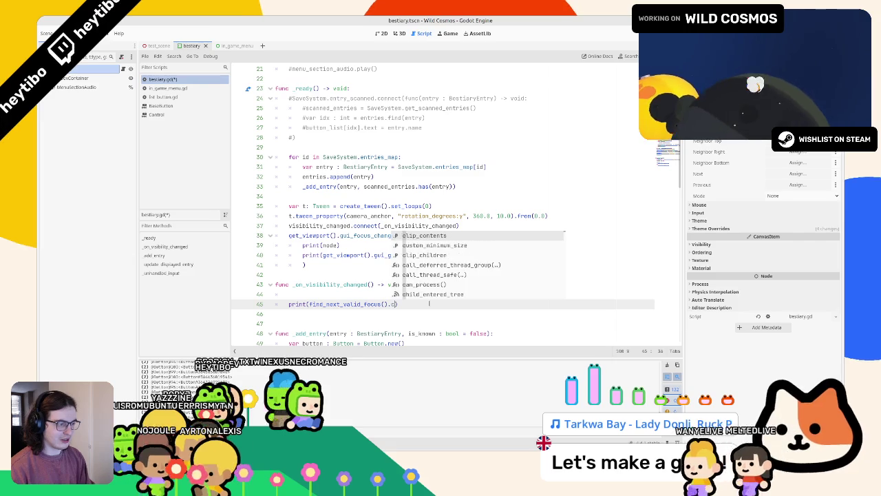
left_click(405, 274)
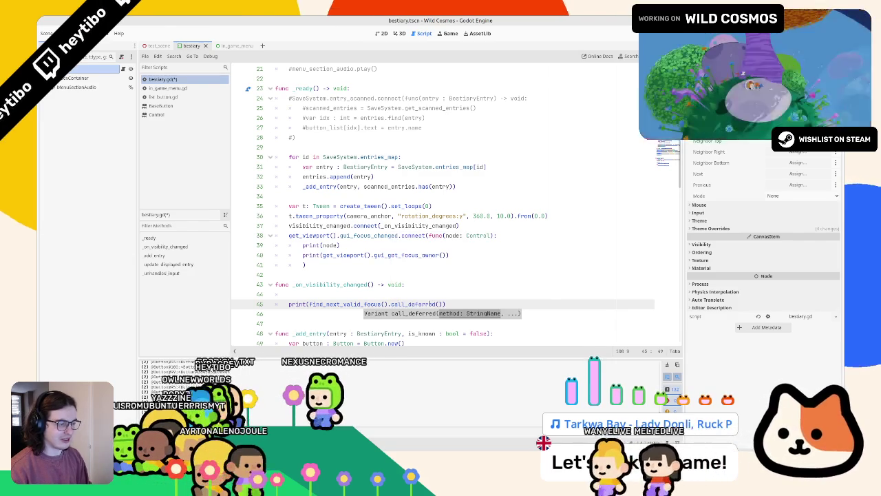
scroll(405, 275, "down", 1)
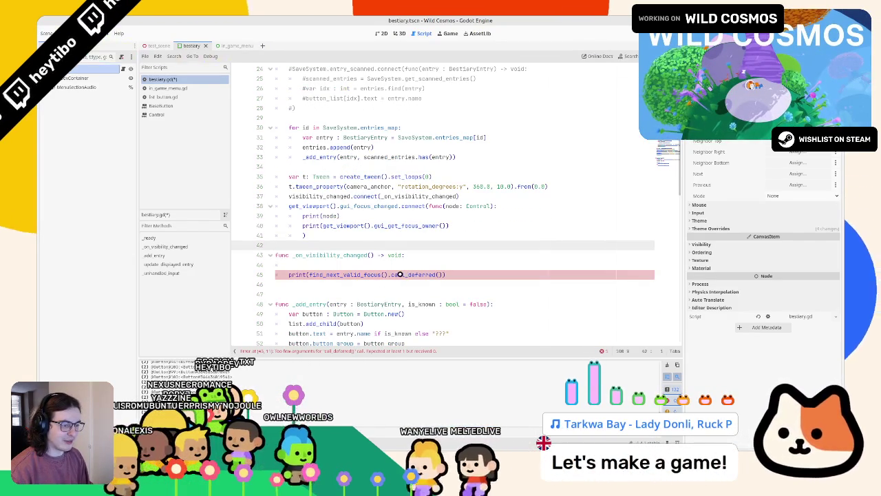
key("ctrl+z")
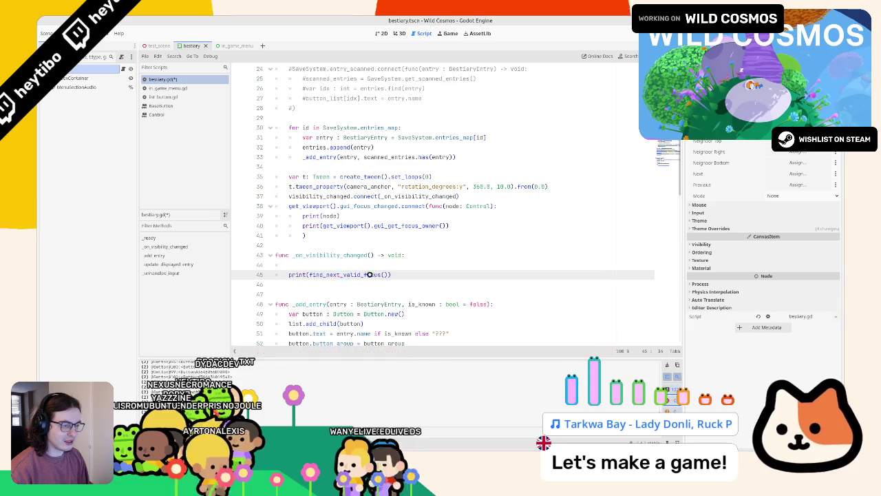
Step: Rewrite the argument as self.find_next_valid_focus.call_deferred() and open the call_deferred docs
left_click_drag(309, 275, 385, 274)
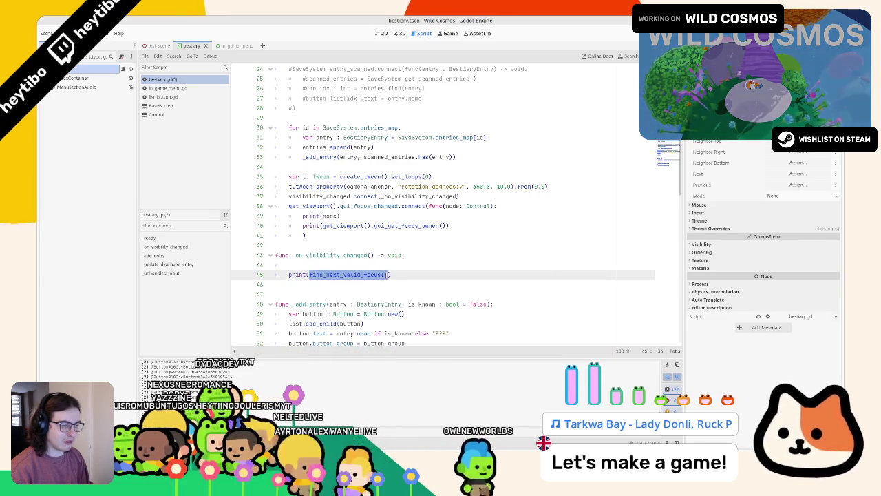
type("self.")
type("find_next_valid_focus()")
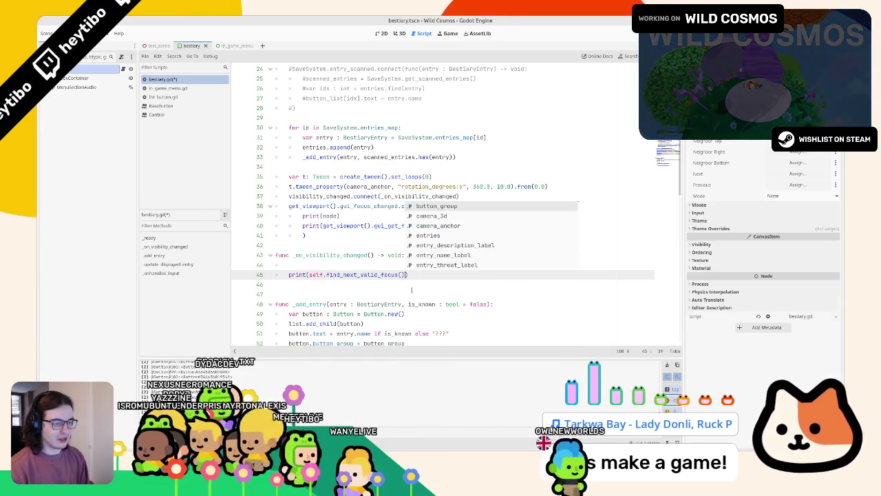
key("Escape")
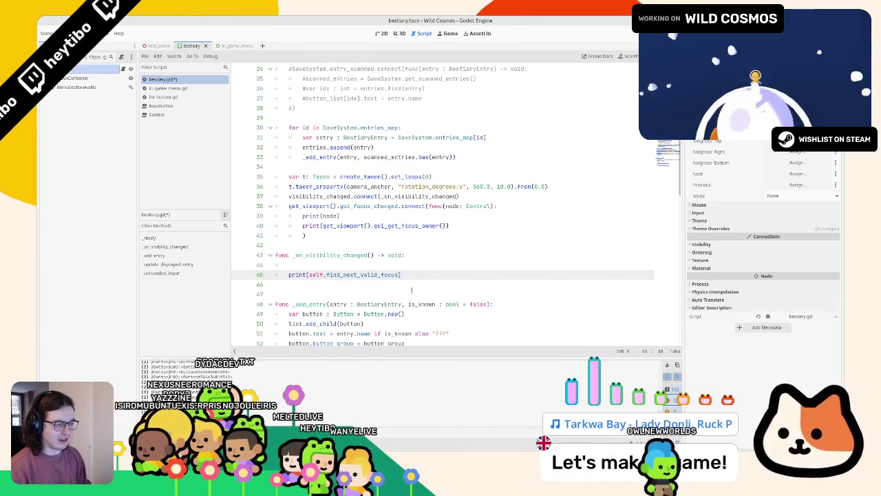
type(".call_d")
key("Return")
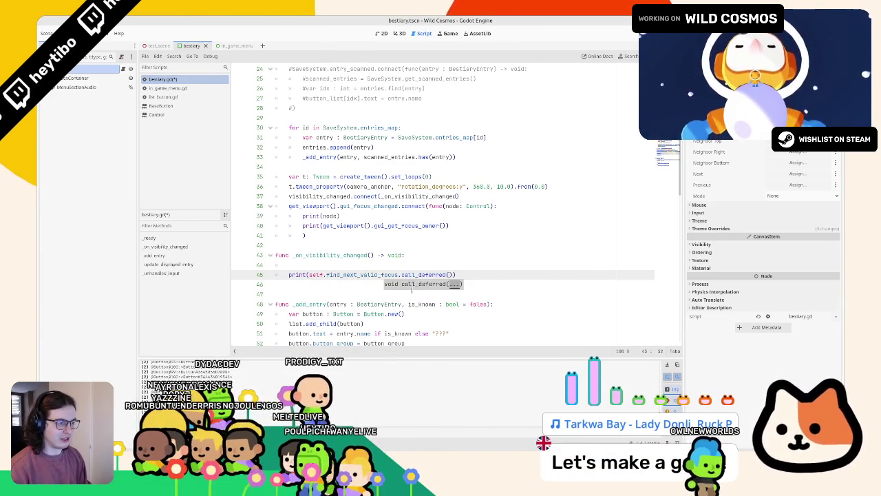
key("Escape")
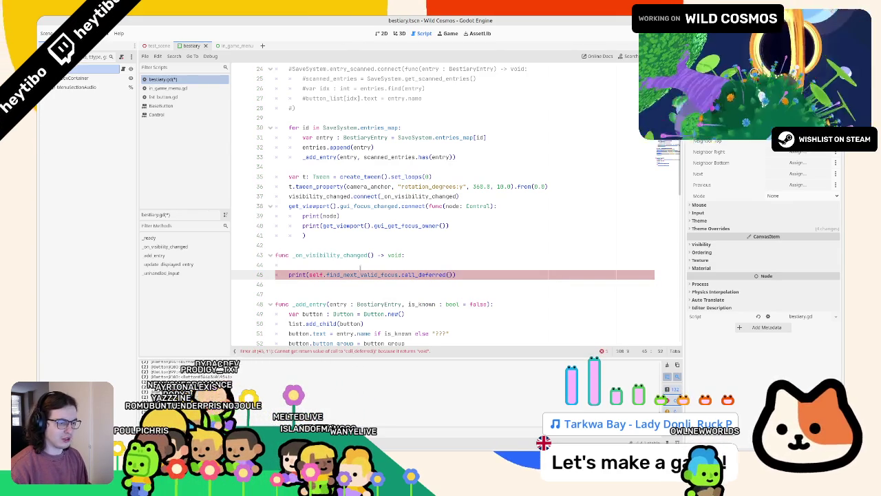
mouse_move(379, 276)
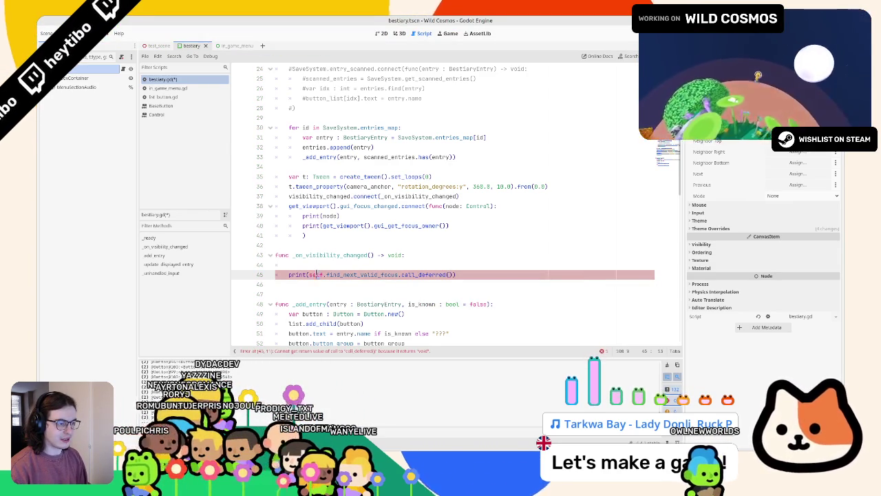
left_click(422, 273, "ctrl")
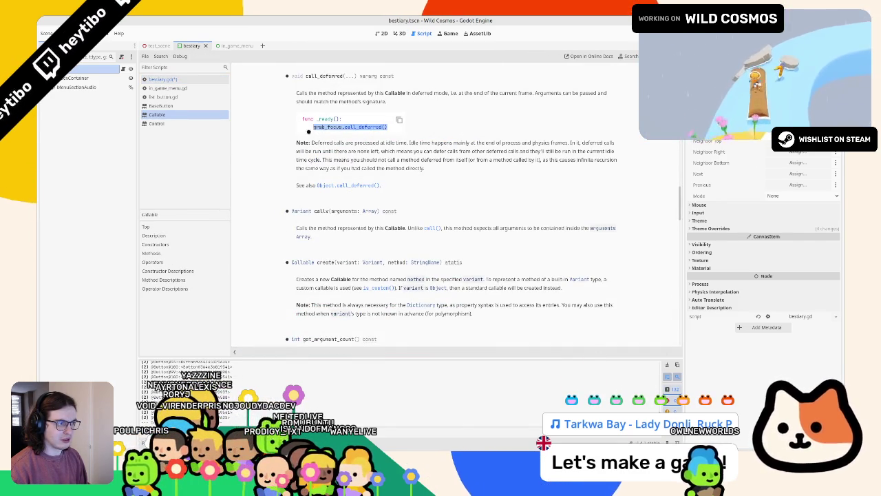
Step: Compare the Callable call_deferred docs against the print line in bestiary.gd
left_click(179, 81)
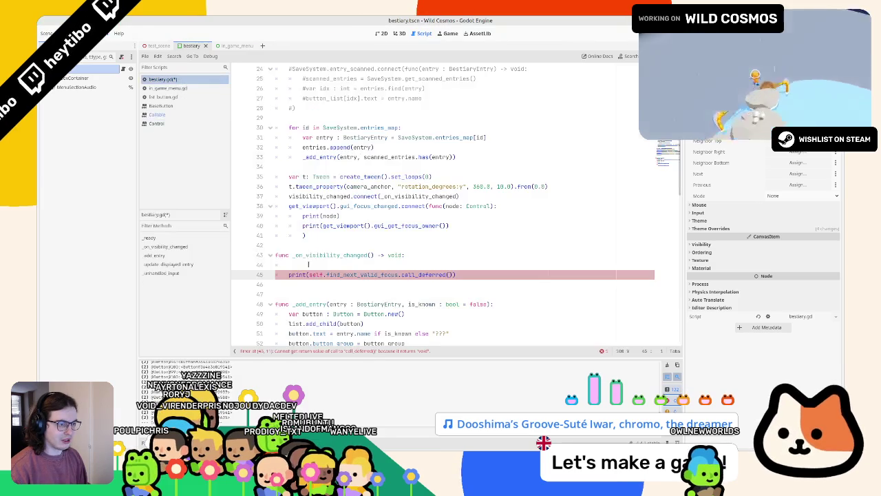
left_click(313, 267)
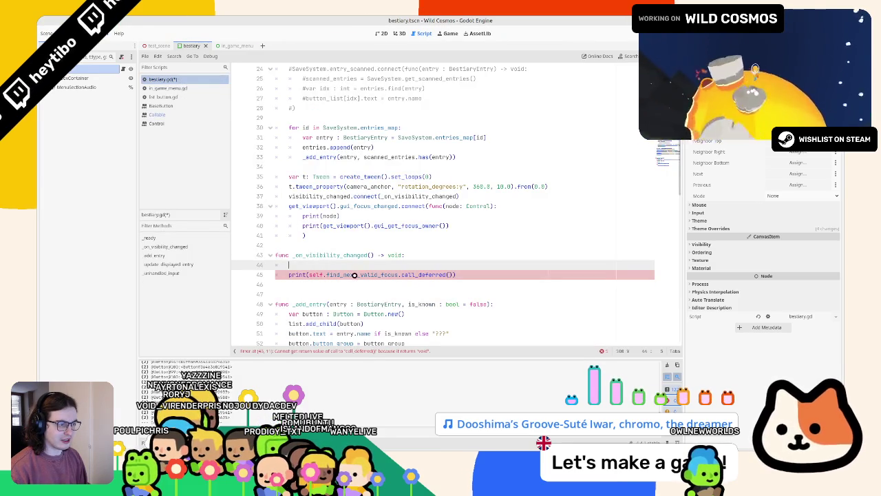
left_click(416, 275, "ctrl")
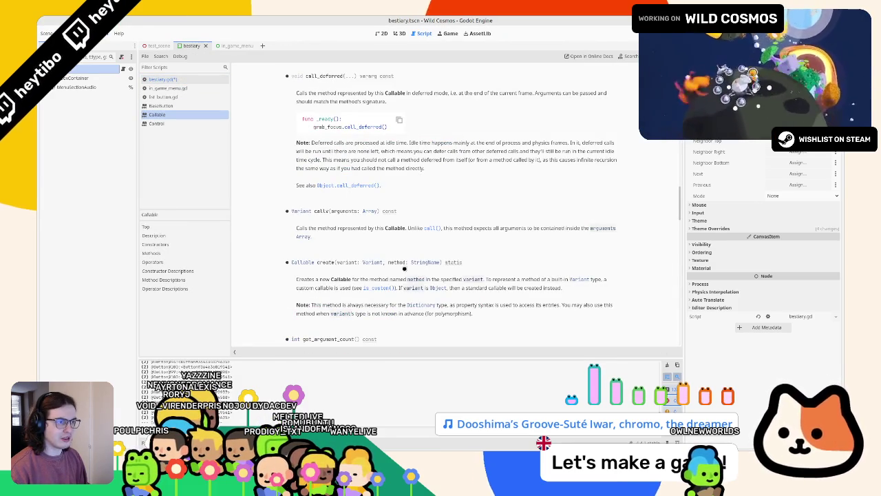
left_click(181, 81)
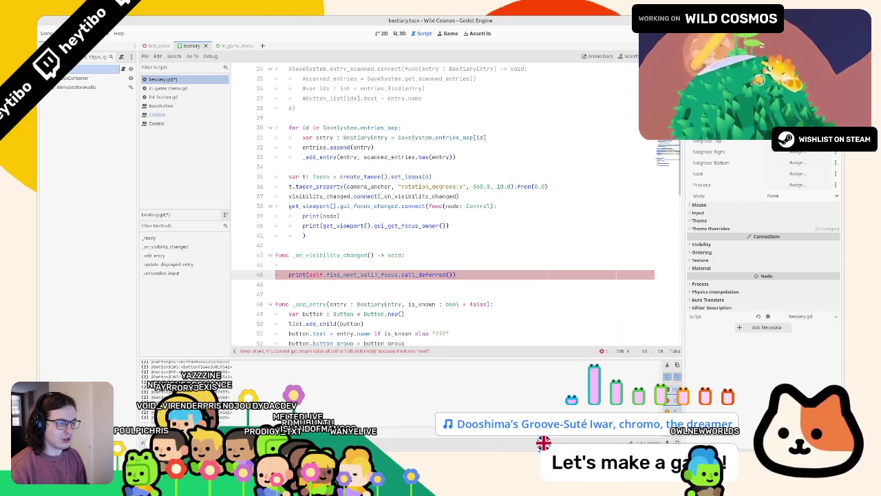
Step: Remove .call_deferred from the print line and delete the blank line above it
double_click(432, 274)
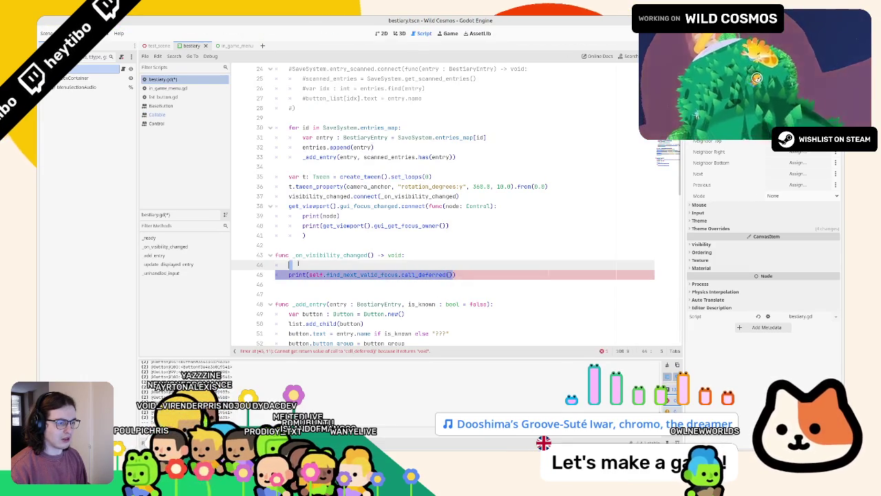
left_click_drag(400, 274, 360, 274)
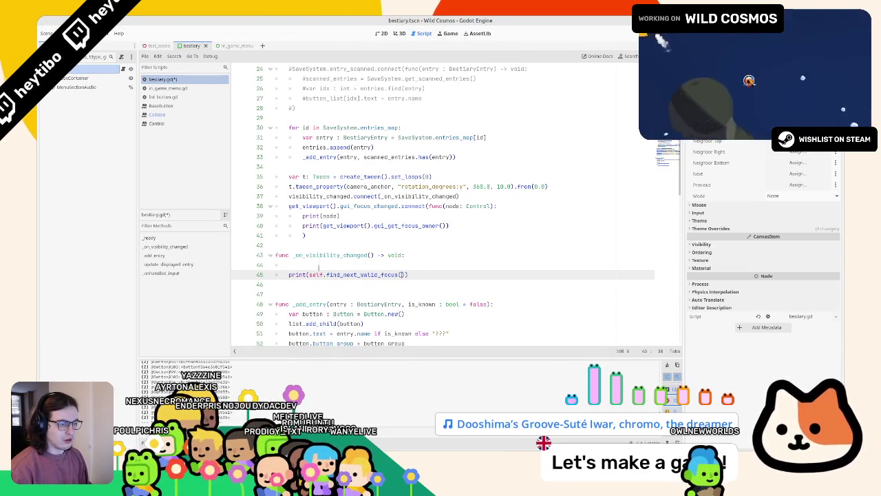
left_click(329, 267)
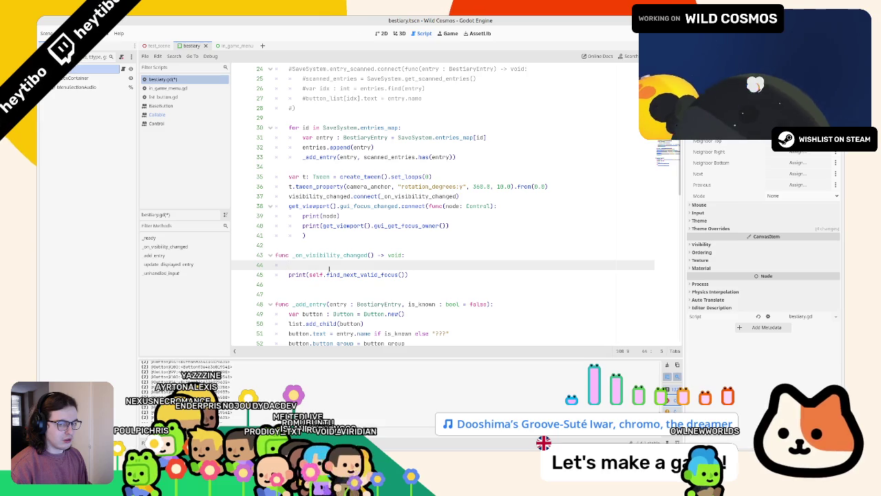
type("await")
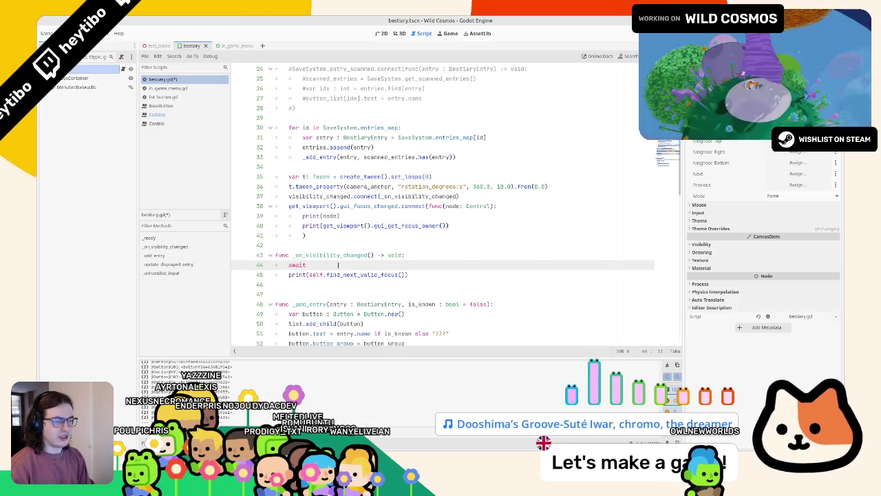
key("ctrl+z")
key("ctrl+z")
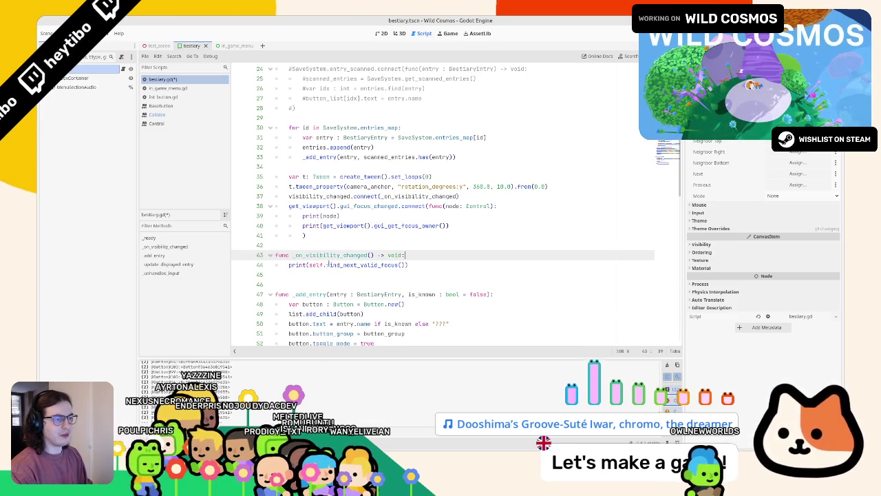
left_click(458, 196)
Step: Pass CONNECT_DEFERRED to the visibility_changed connect call, then test the bestiary in a run
type(",")
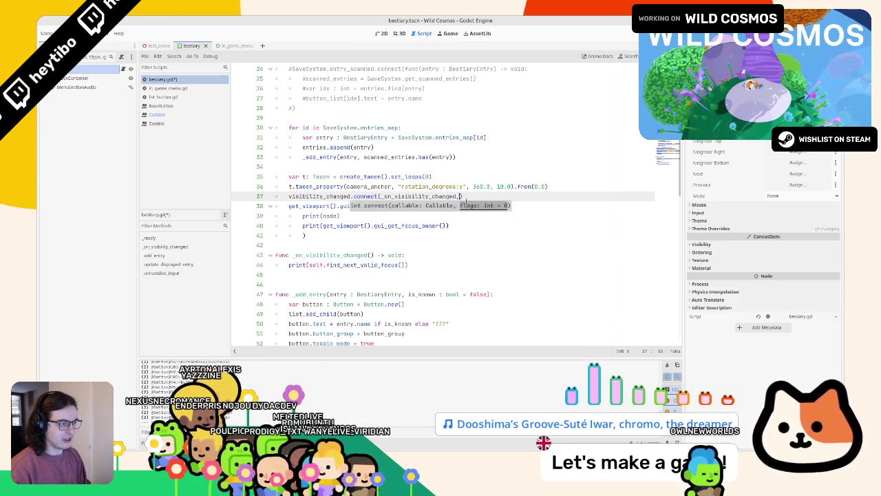
type("effered")
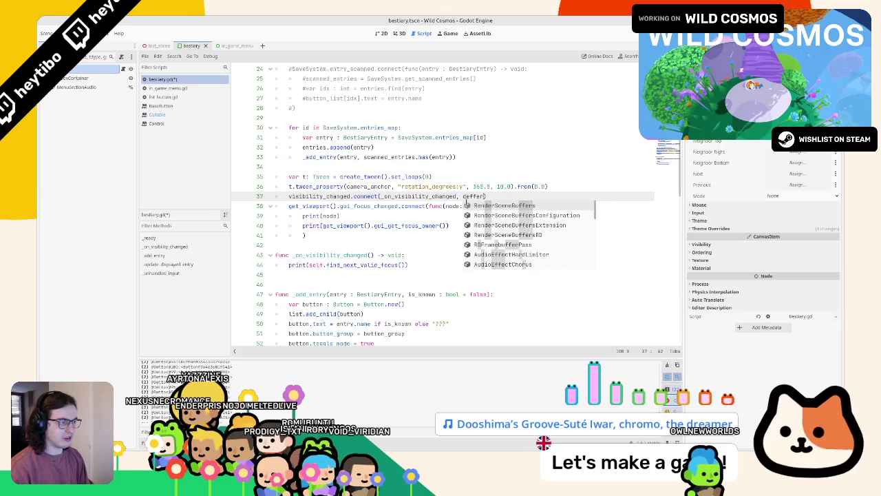
type("CONNE")
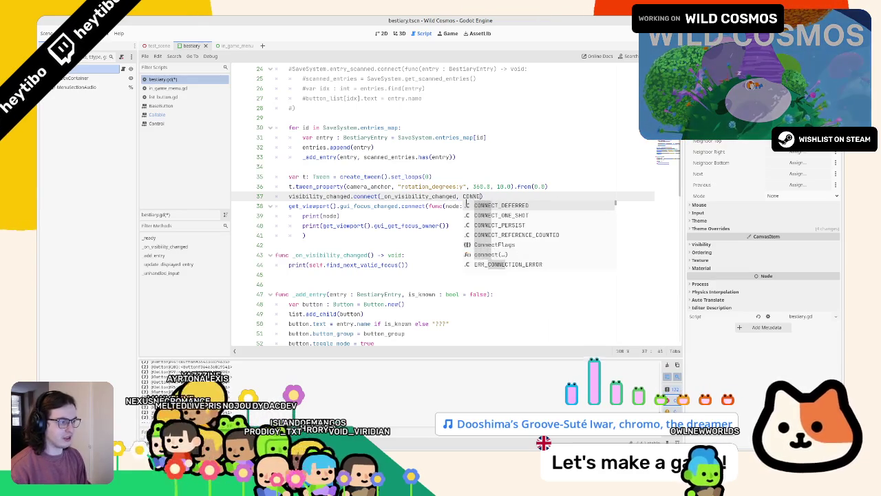
key("Return")
key("F6")
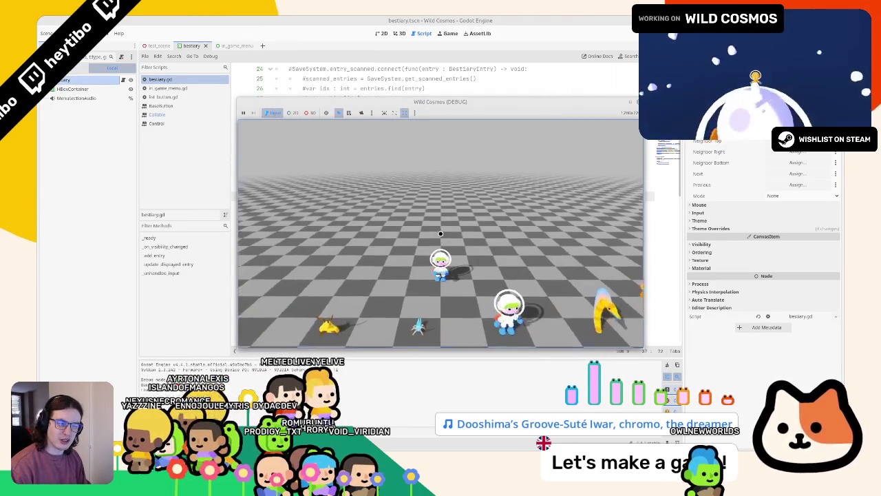
key("Tab")
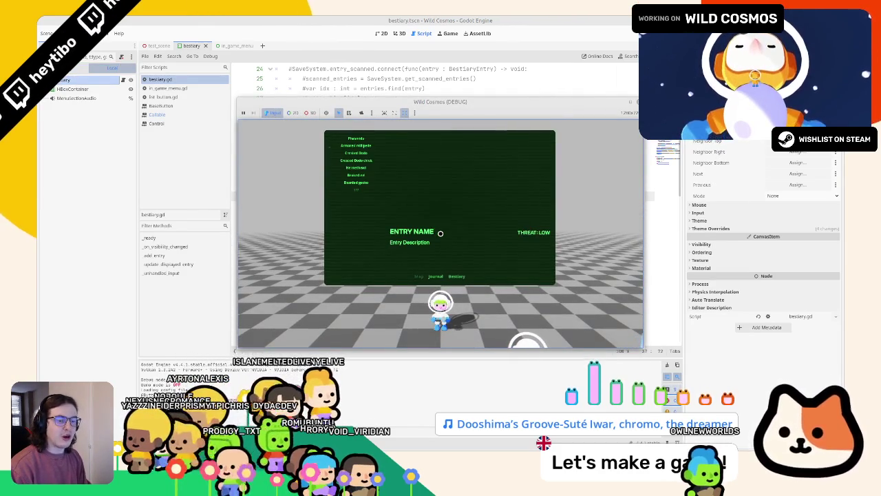
key("F8")
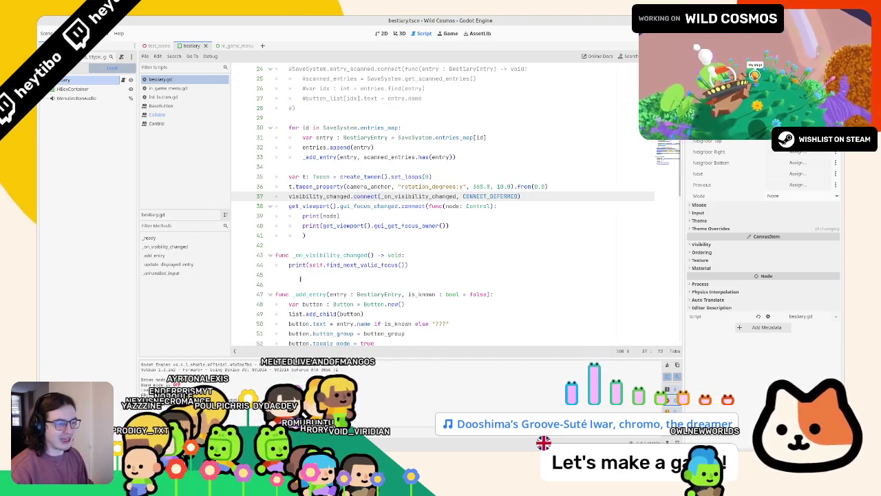
Step: Replace the print statement with 'var focusable_button: Button = self.find'
double_click(315, 265)
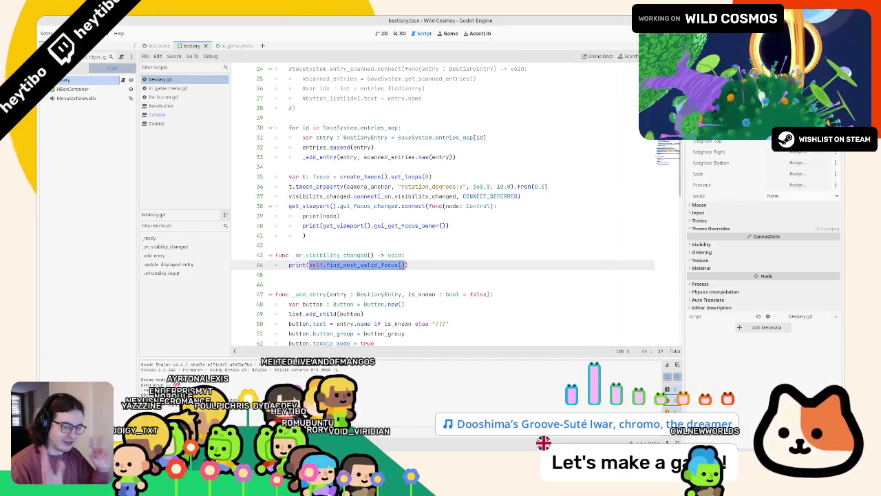
left_click(289, 264)
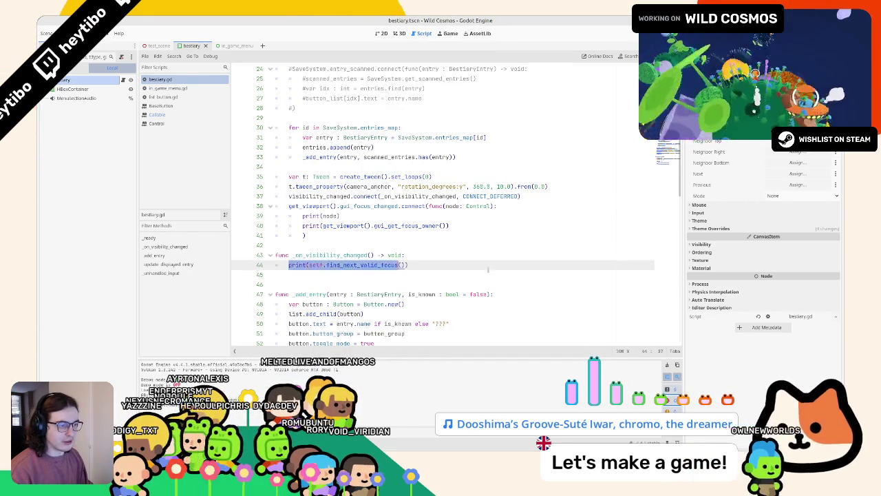
left_click_drag(488, 269, 498, 265)
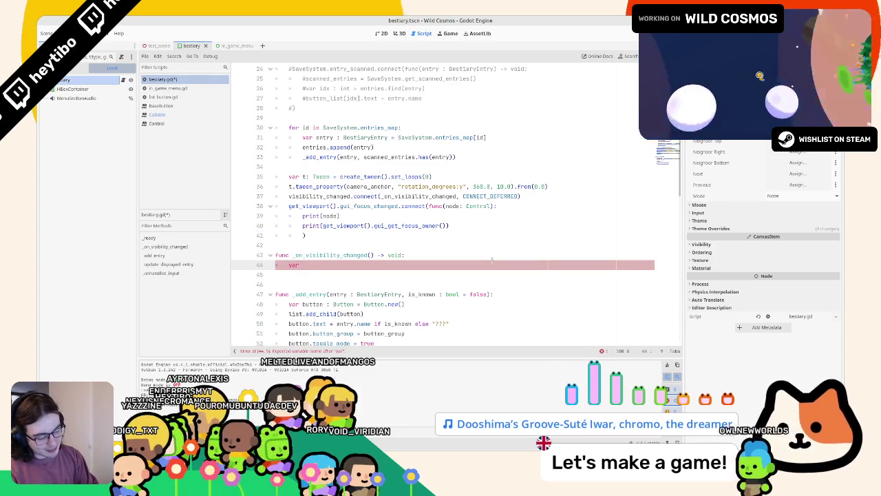
type("focusab")
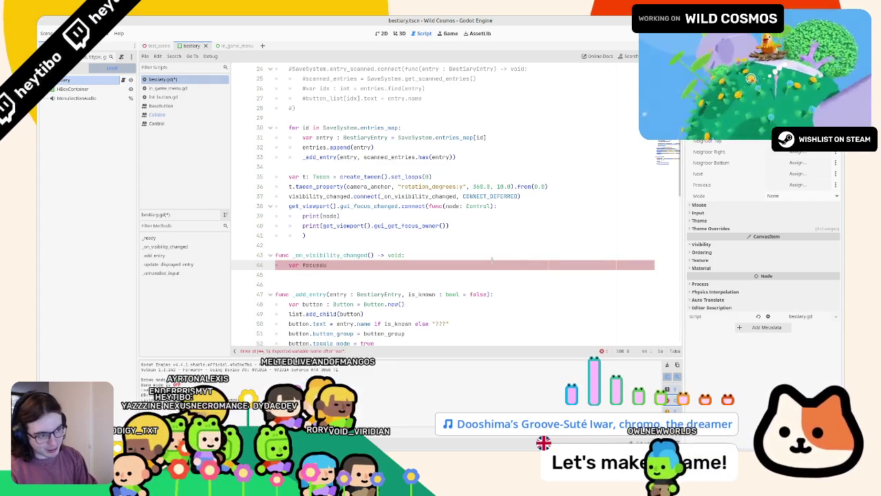
type("le_button: ")
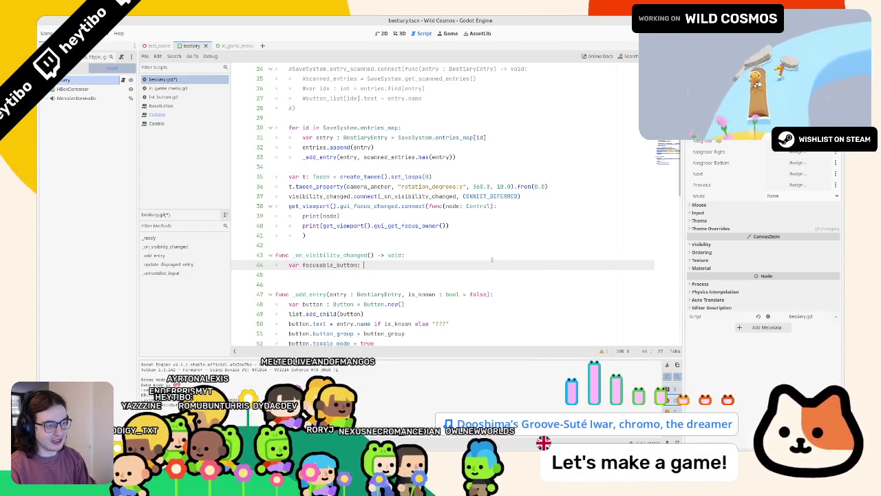
type("bu")
type("tton = self.find")
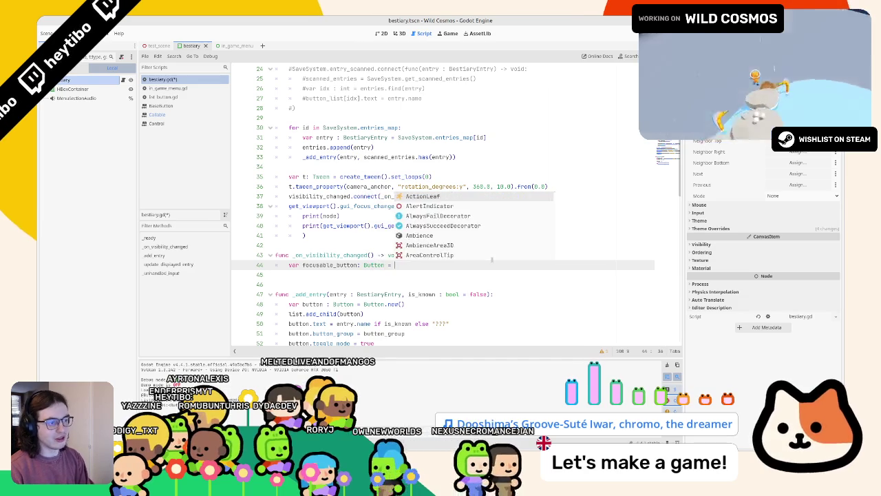
Step: Cast find_next_valid_focus() to Button, add 'if focusable_button == null: return', and save
key("Return")
key("Return")
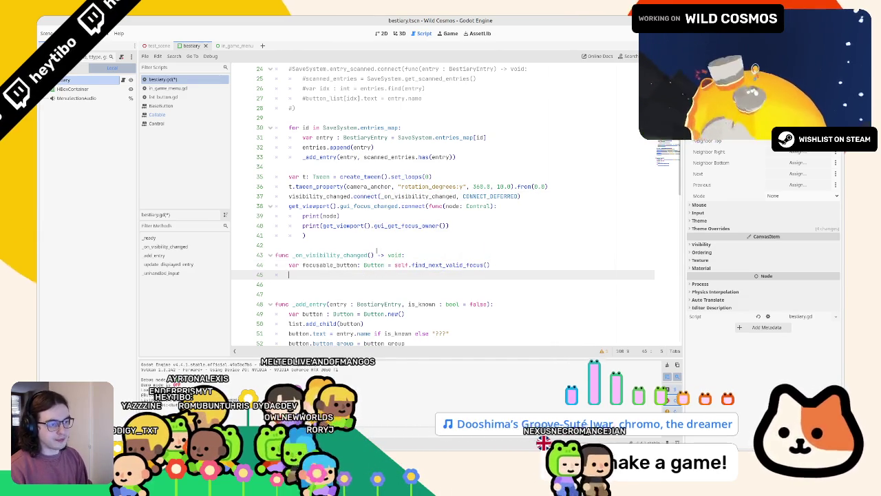
double_click(330, 265)
left_click(364, 264)
type("as")
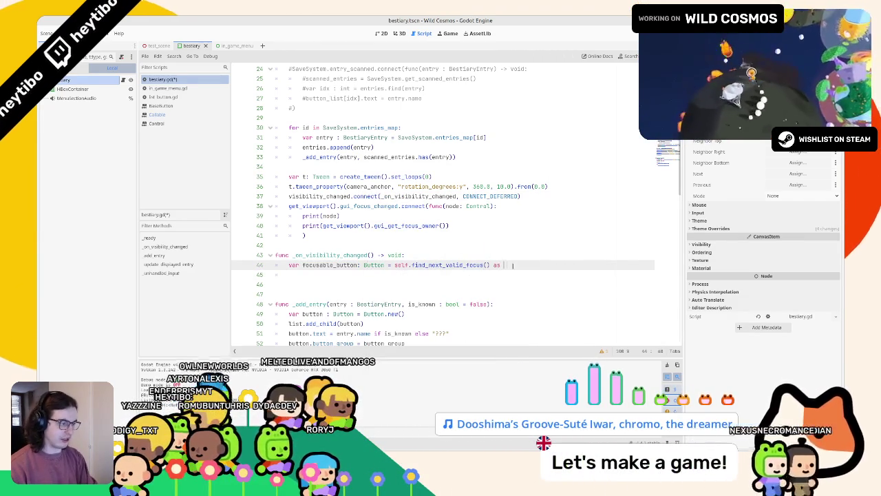
type("Bu")
key("Return")
key("Return")
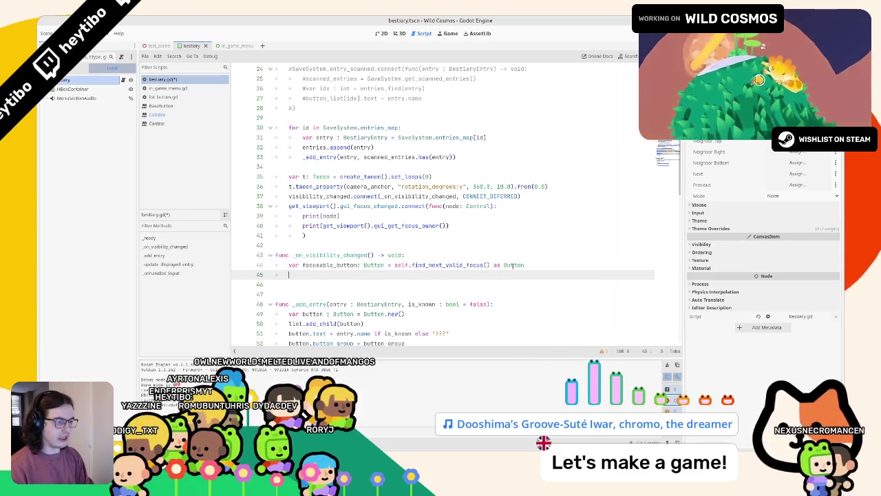
key("BackSpace")
type("if focu")
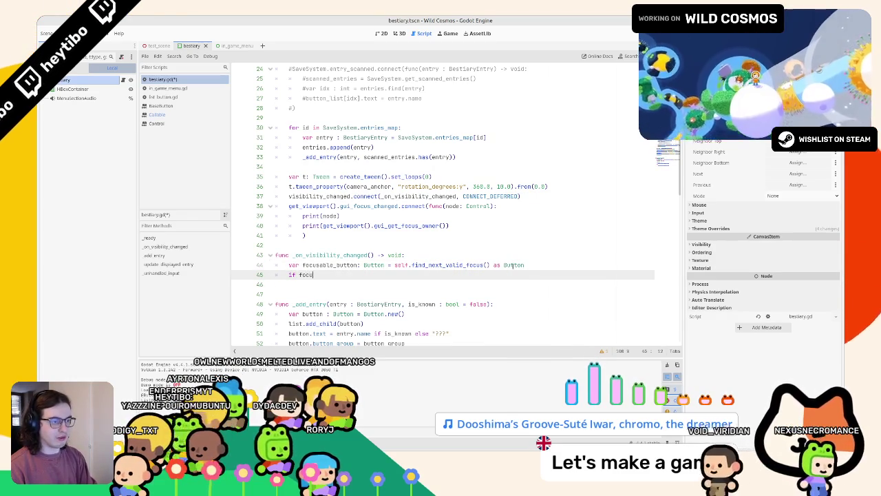
type("sable_button == nu")
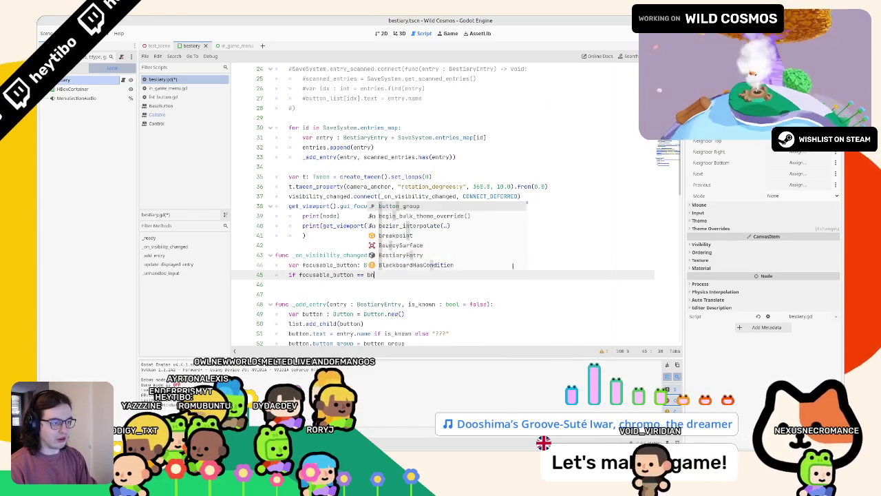
type("ll: return")
key("Return")
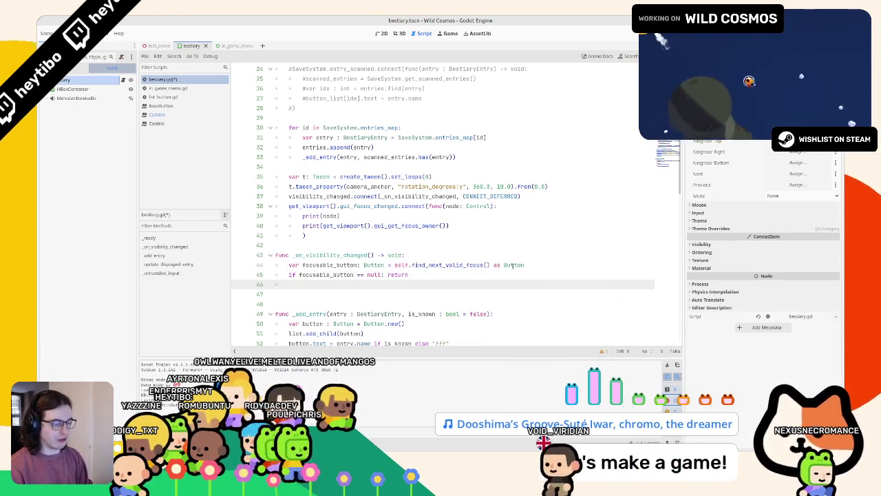
key("ctrl+s")
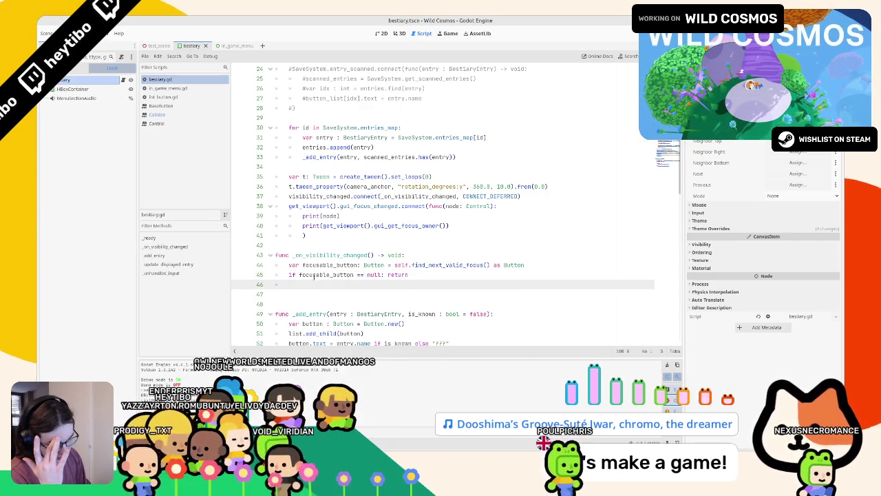
Step: Add a focusable_button.get_parent() check against list, verifying list's declaration
double_click(314, 274)
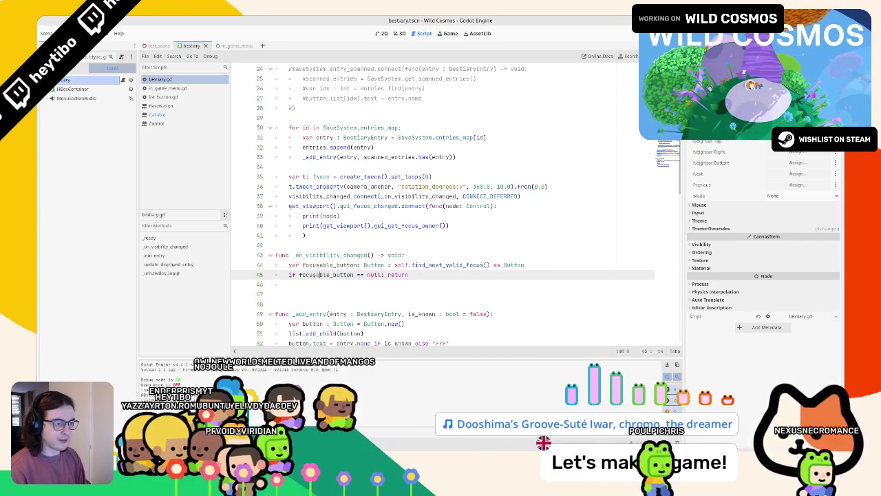
left_click(316, 284)
type(".p")
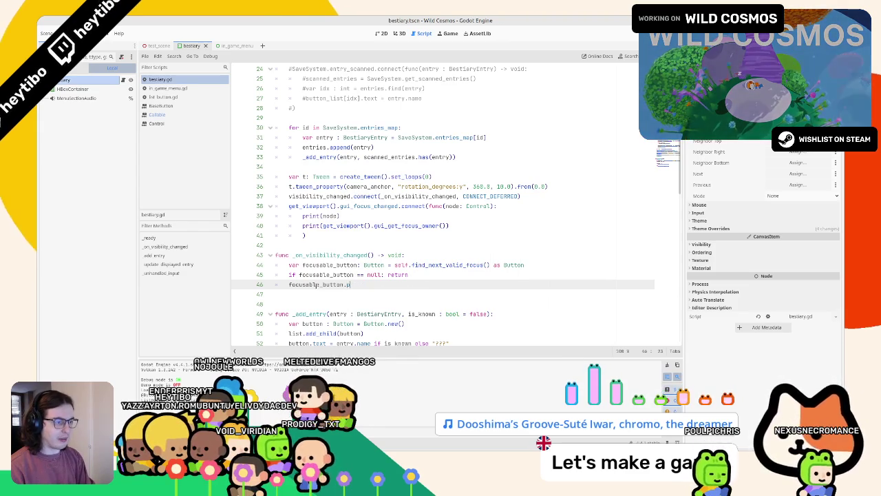
key("BackSpace")
type("get_p")
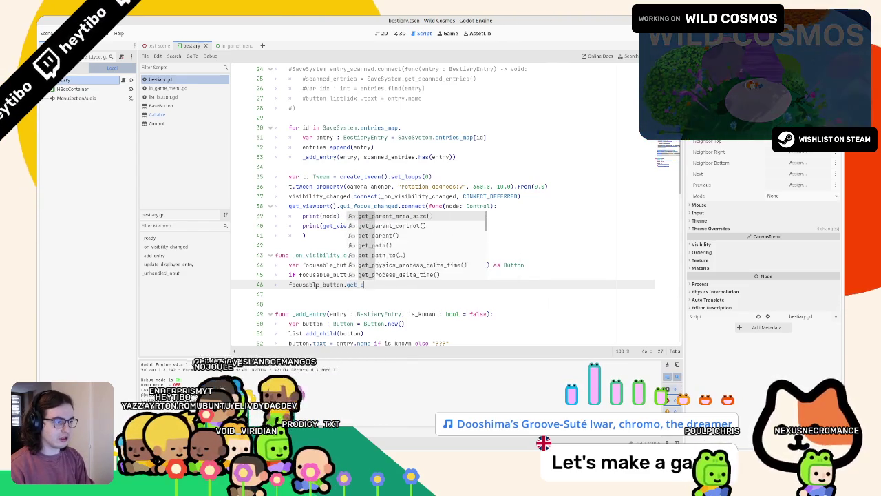
type("arent() == ")
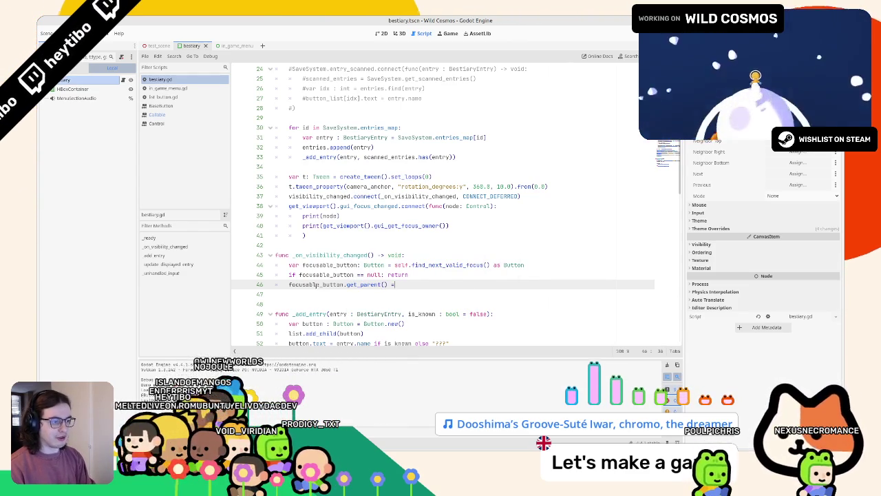
type("list")
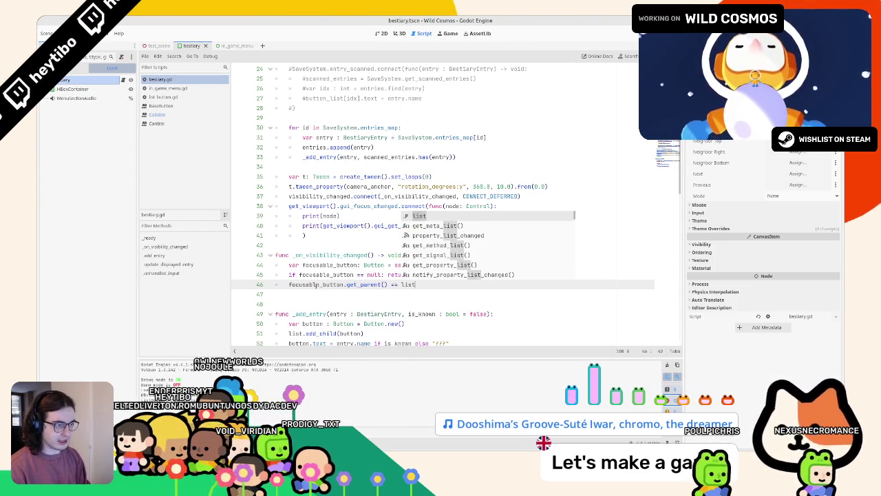
scroll(387, 243, "up", 8)
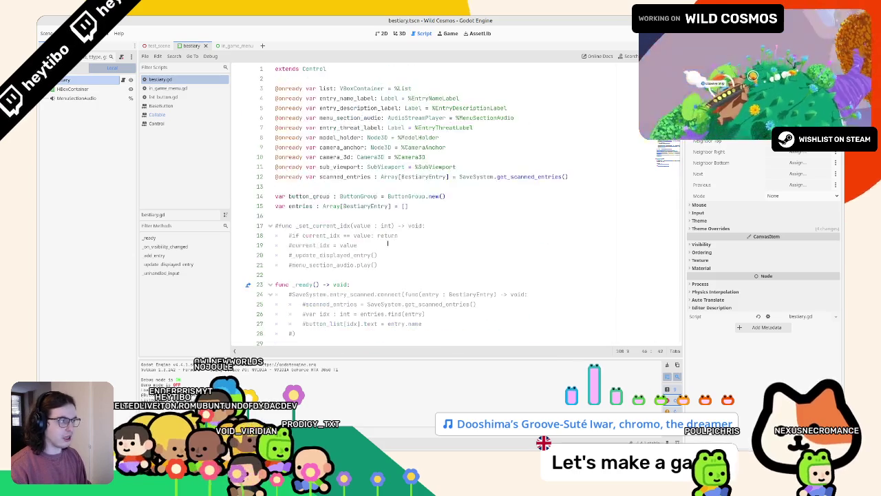
left_click(319, 88)
scroll(325, 112, "down", 8)
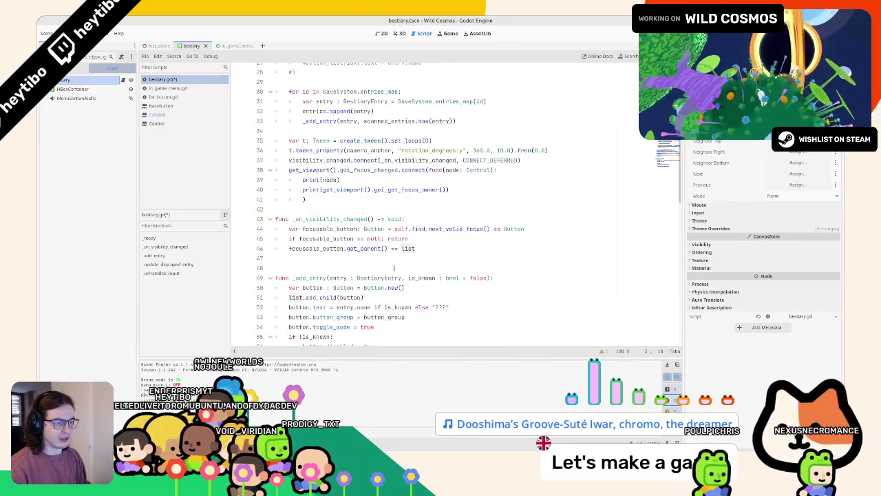
left_click(422, 277)
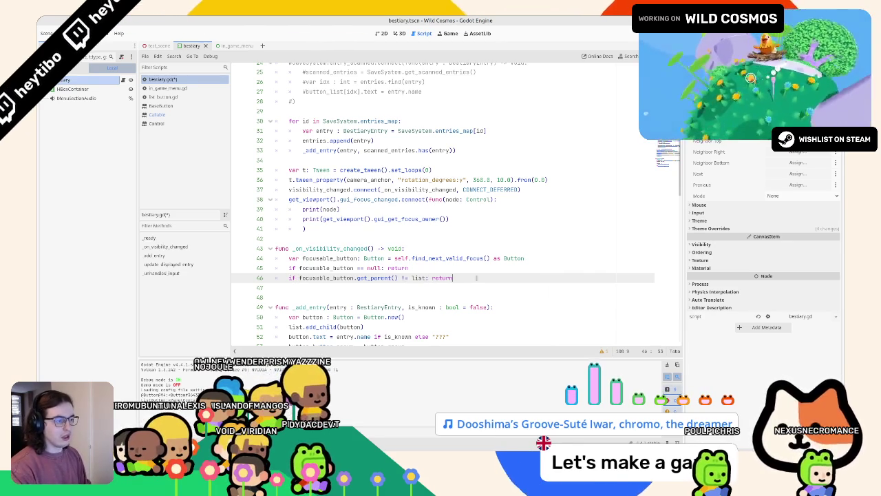
Step: Start a print line below the parent check and launch the game with F5
key("Return")
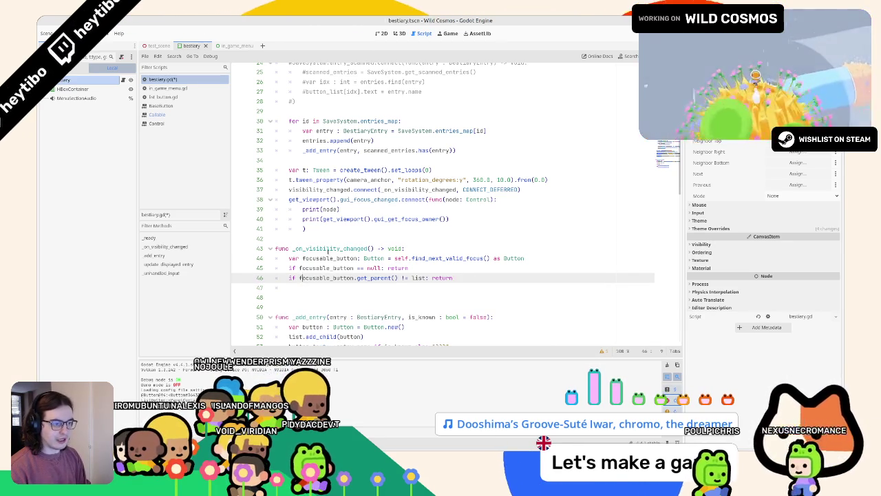
left_click(321, 295)
key("BackSpace")
type("print(focusable_button")
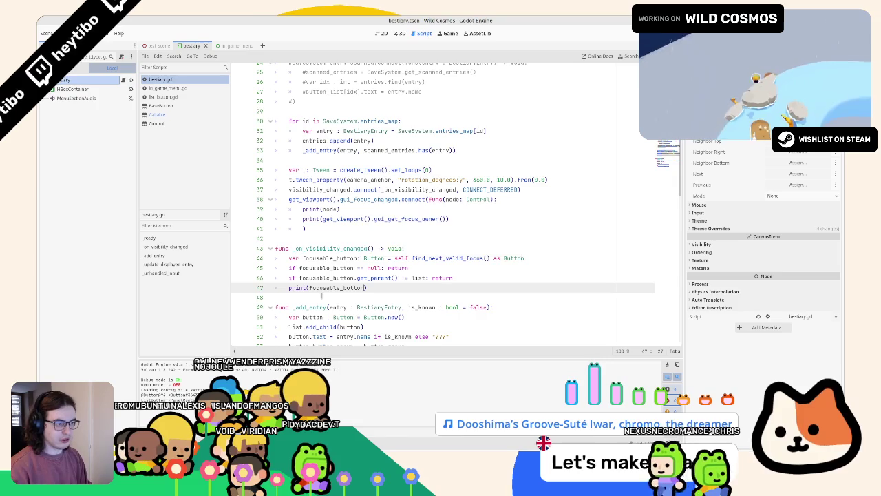
key("F5")
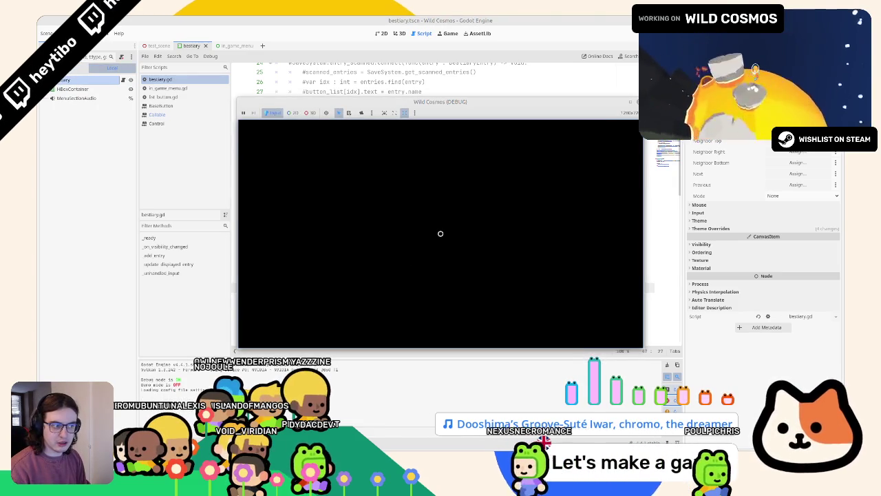
Step: Check which bestiary entry gets focus, then delete the gui_focus_changed debug lambda
key("Down")
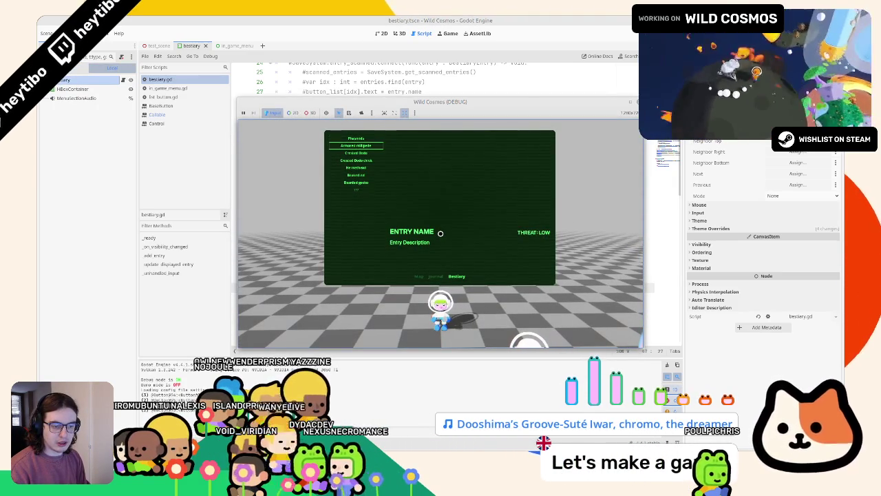
key("F8")
mouse_move(320, 238)
left_mouse_down()
mouse_move(316, 227)
mouse_move(404, 197)
left_mouse_up()
key("BackSpace")
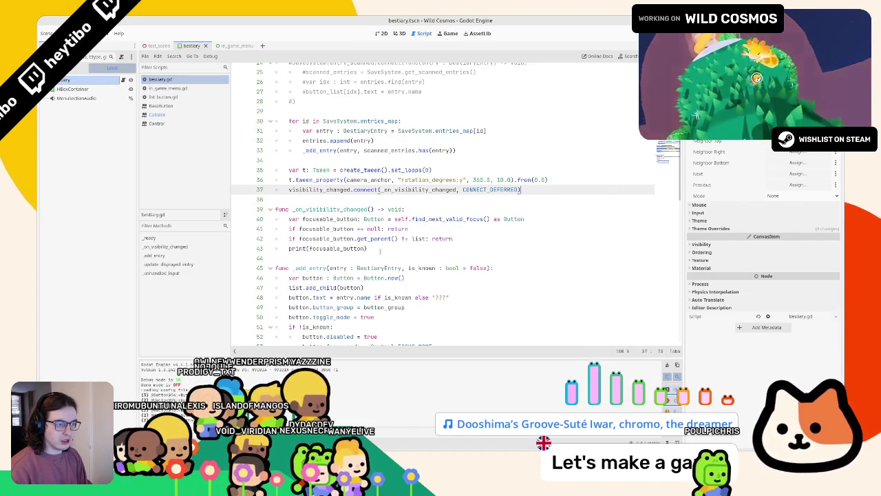
Step: Replace print(focusable_button) with focusable_button.set_pressed_no_signal(true)
left_click(342, 248)
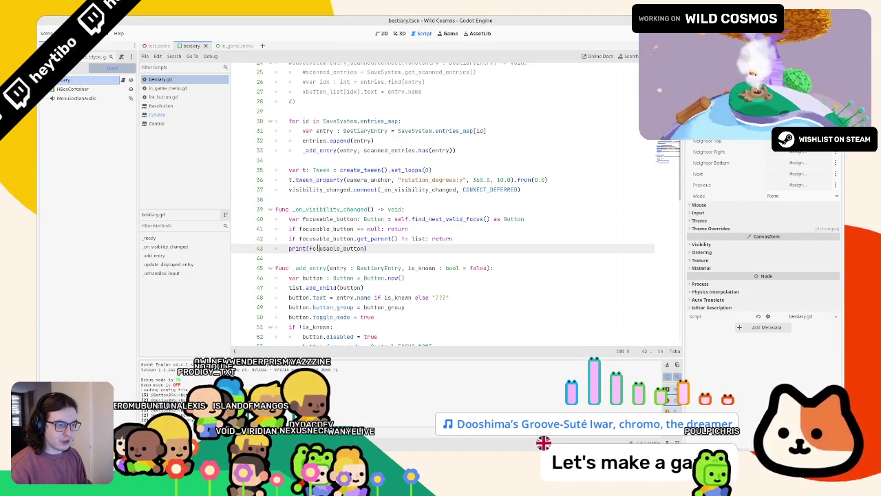
key("Home")
key("shift+End")
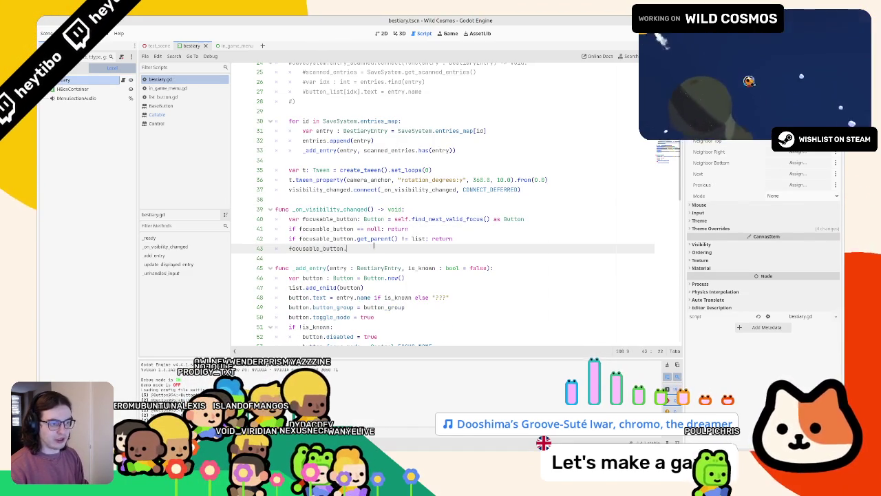
type("click")
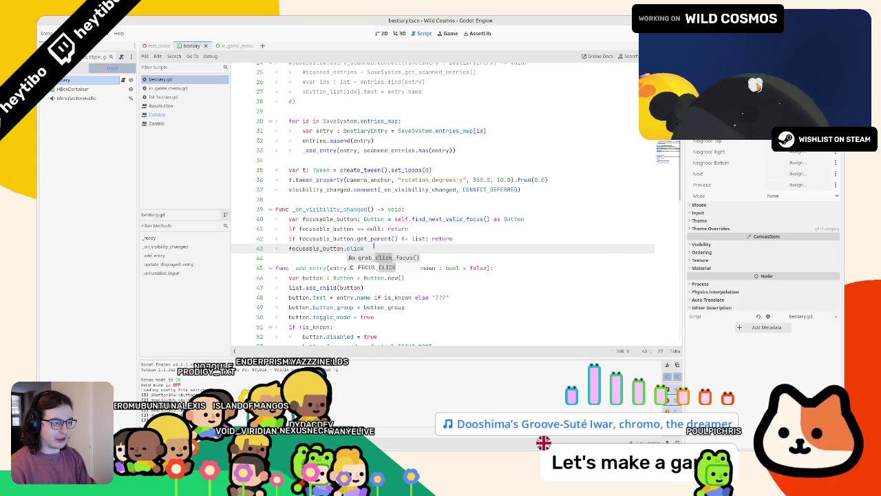
key("BackSpace")
key("BackSpace")
key("BackSpace")
key("BackSpace")
key("BackSpace")
type("pr")
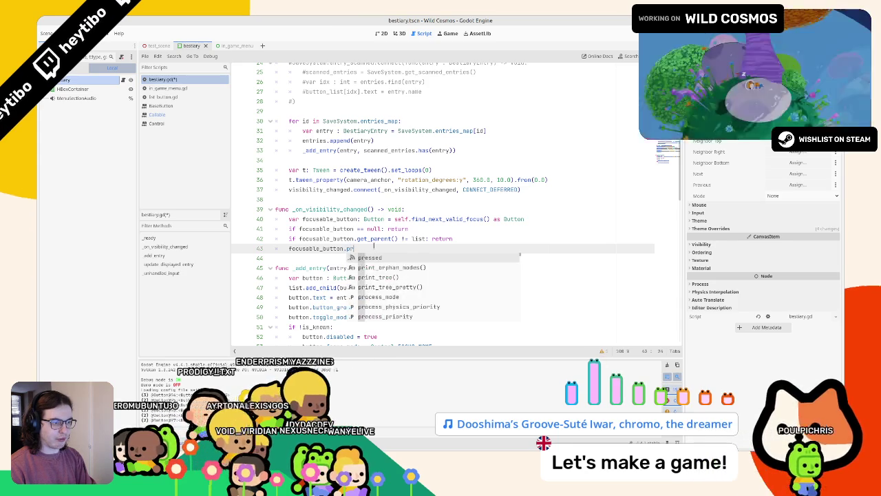
key("BackSpace")
key("BackSpace")
key("BackSpace")
type("set_press")
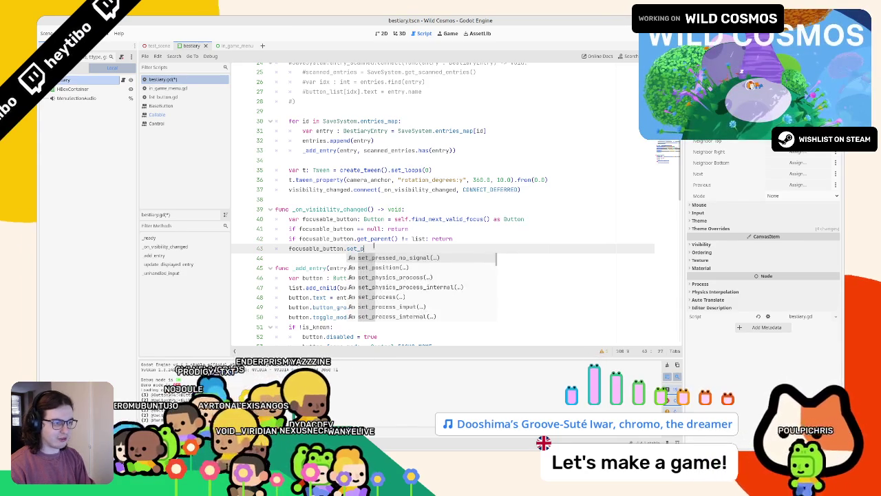
key("Return")
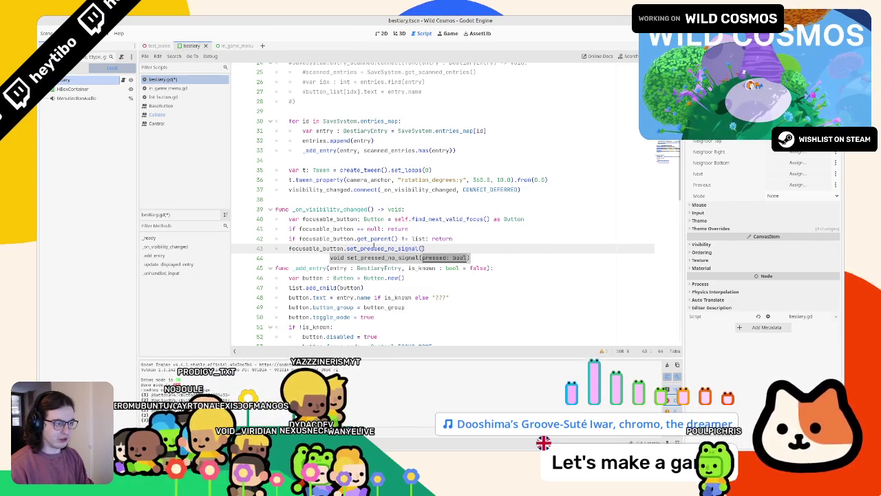
type("true")
Step: Run the game and flip between the Journal and Bestiary pages to test the pressed button
key("F5")
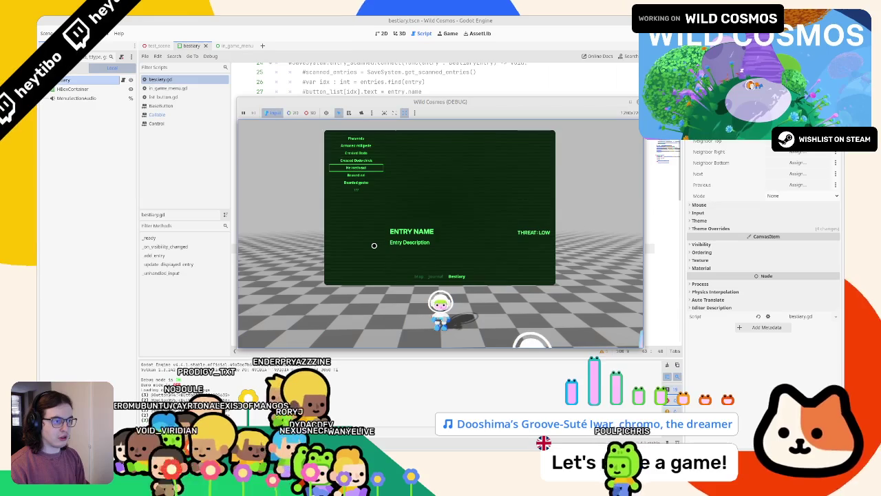
key("Left")
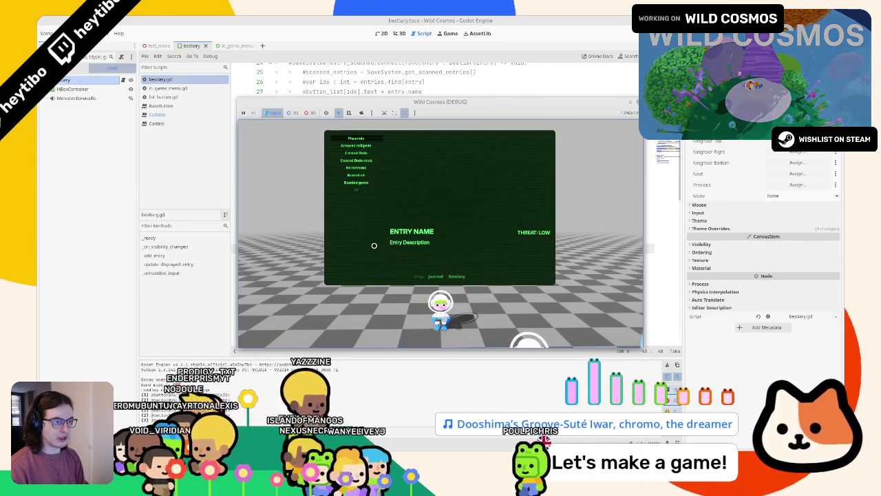
key("Right")
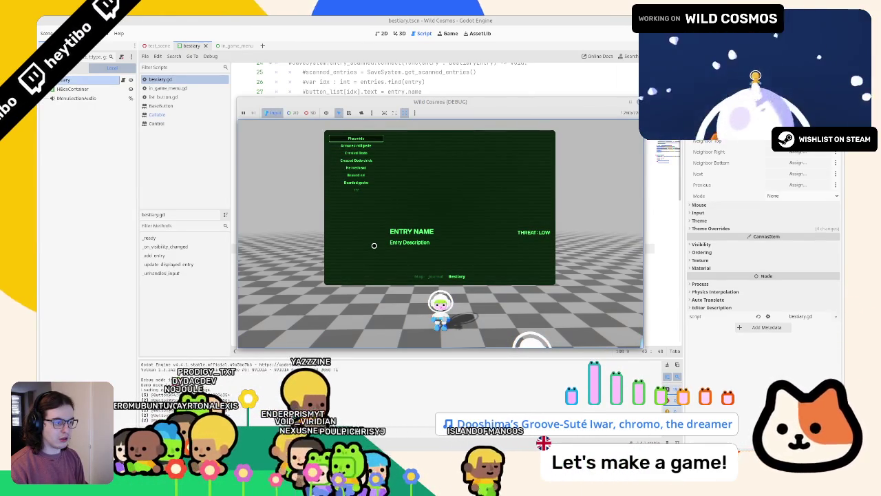
key("F8")
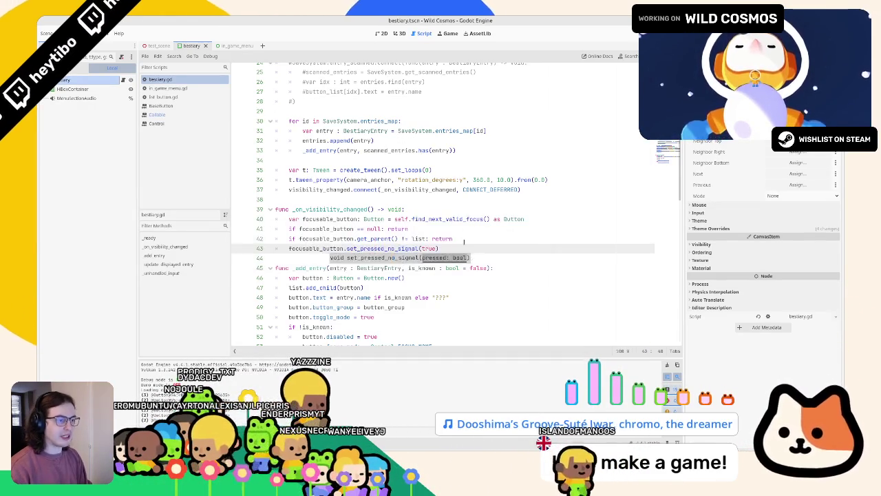
left_click(499, 219)
key("Up")
Step: Add an 'if !visible: return' guard atop _on_visibility_changed, then test flipping the Map, Bestiary and Journal pages in-game
key("Return")
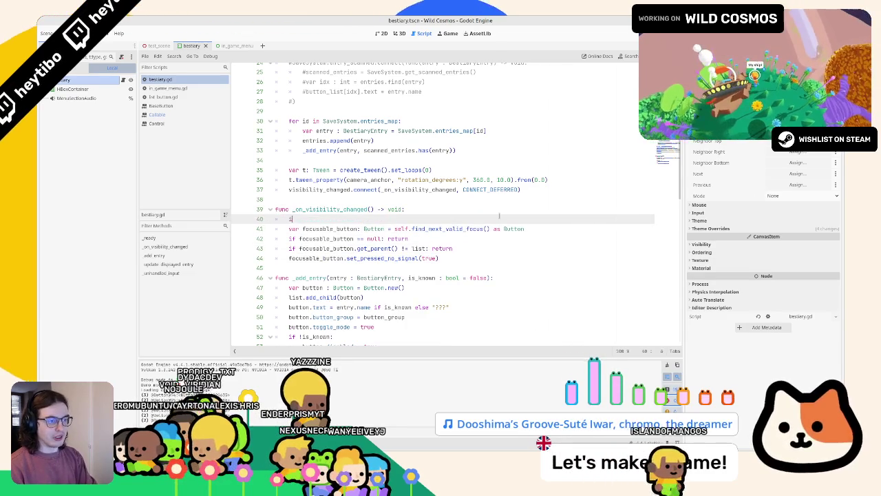
type("if !visi")
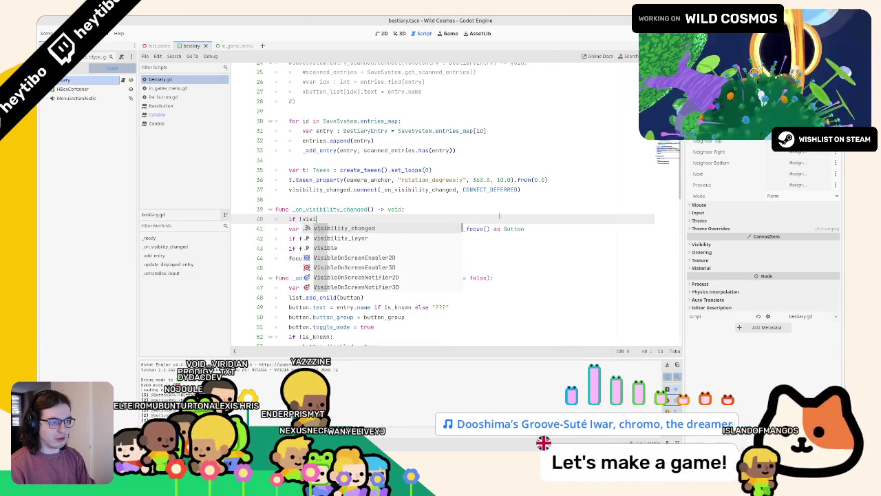
type("ble: return")
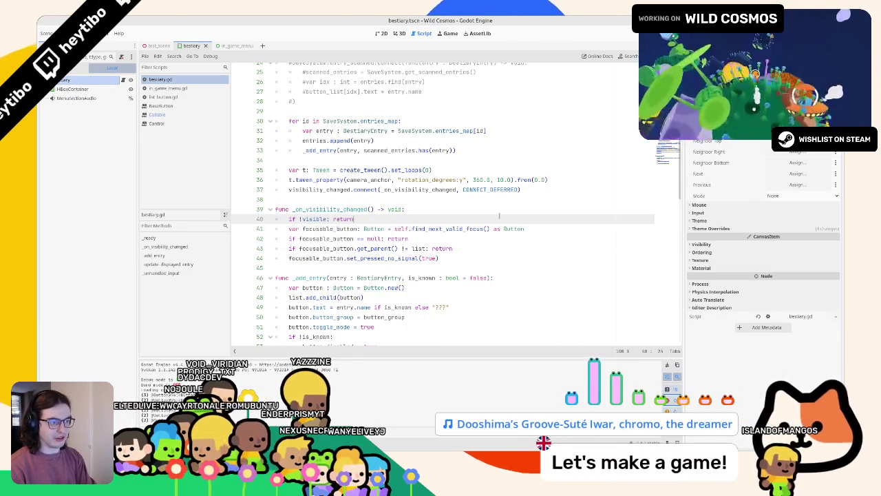
key("F5")
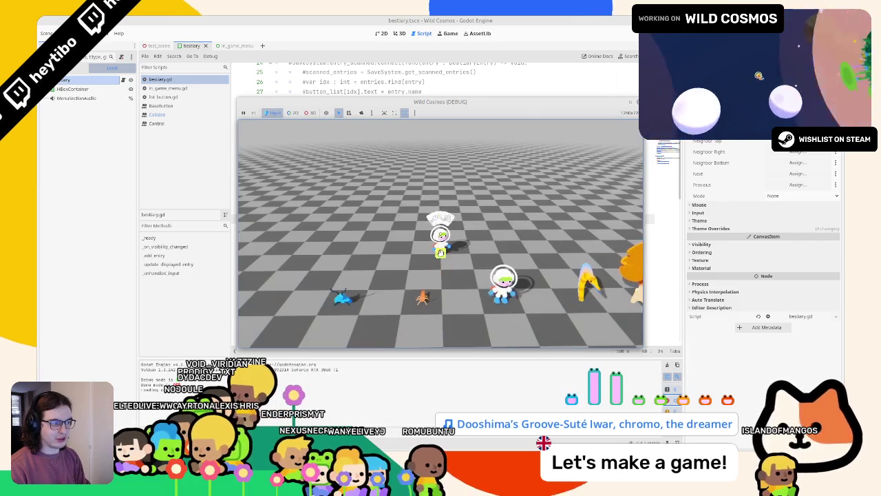
key("Tab")
key("e")
key("q")
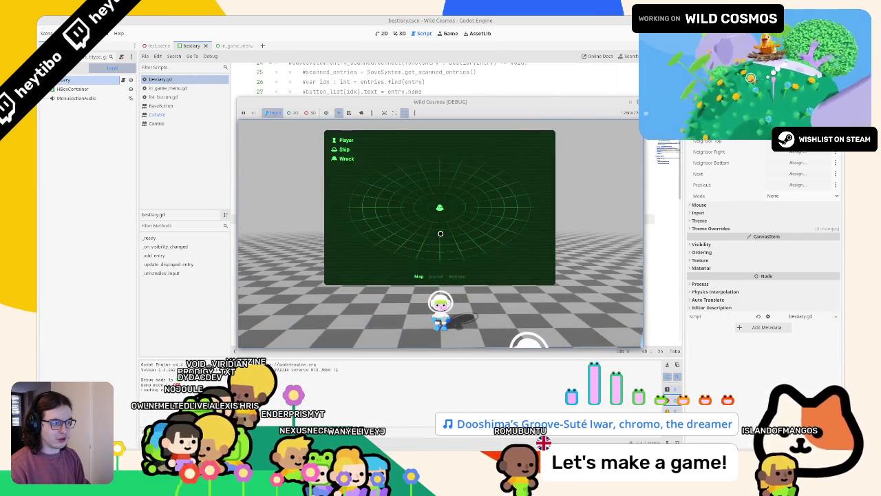
key("e")
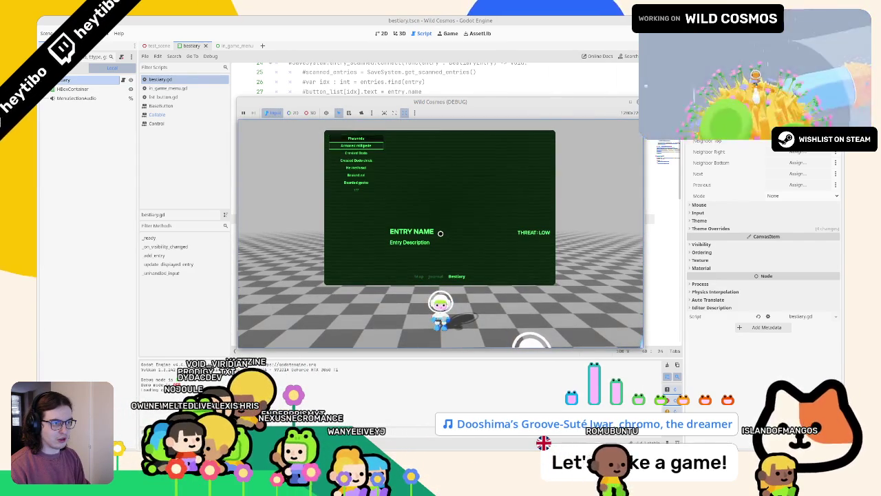
key("q")
key("e")
Step: Duplicate the set_pressed_no_signal line as focusable_button.grab_focus(), then relaunch and move down the bestiary entries
left_click(440, 257)
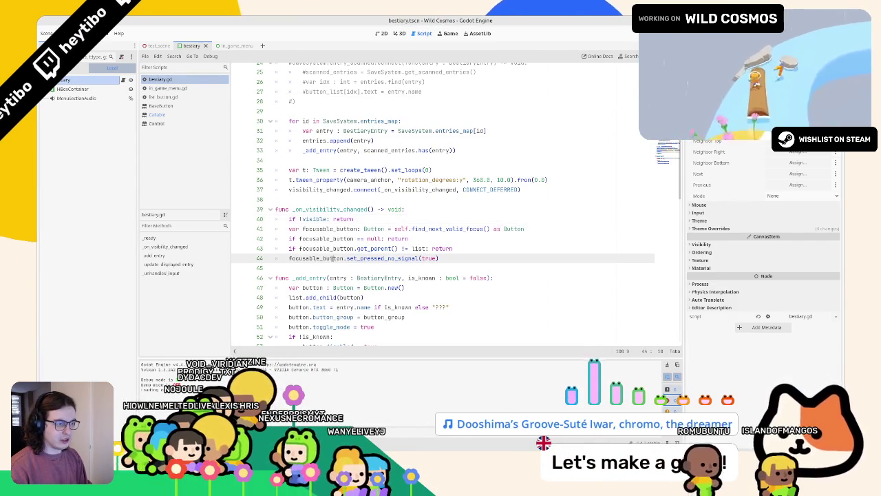
key("ctrl+shift+d")
left_click_drag(418, 257, 431, 248)
left_click(480, 252)
type("q(true)")
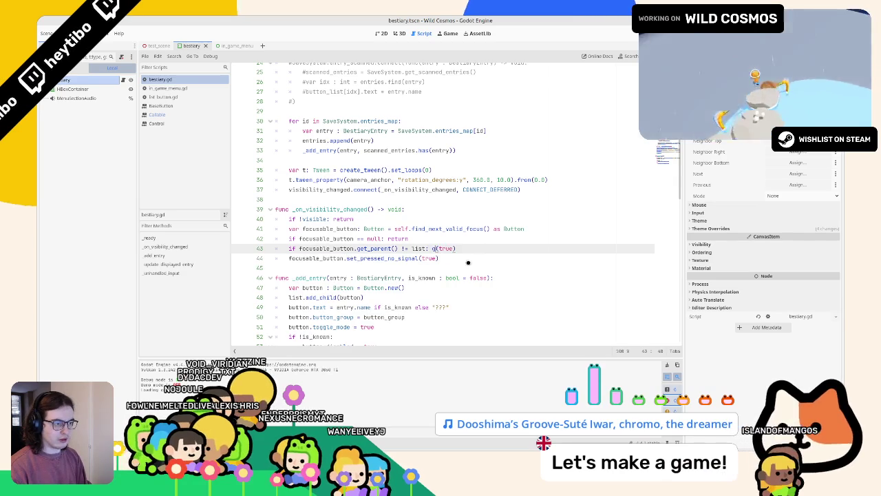
mouse_move(346, 257)
left_mouse_down()
mouse_move(385, 248)
mouse_move(471, 259)
left_mouse_up()
type("grab_focus()")
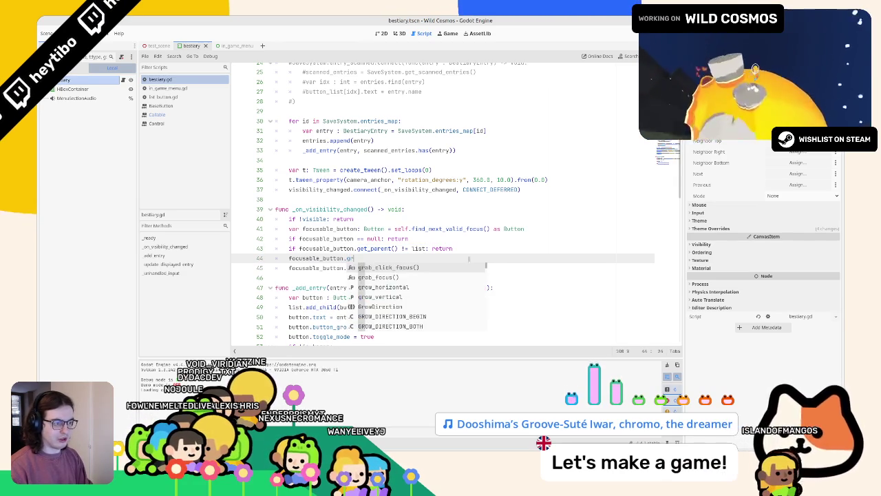
key("F5")
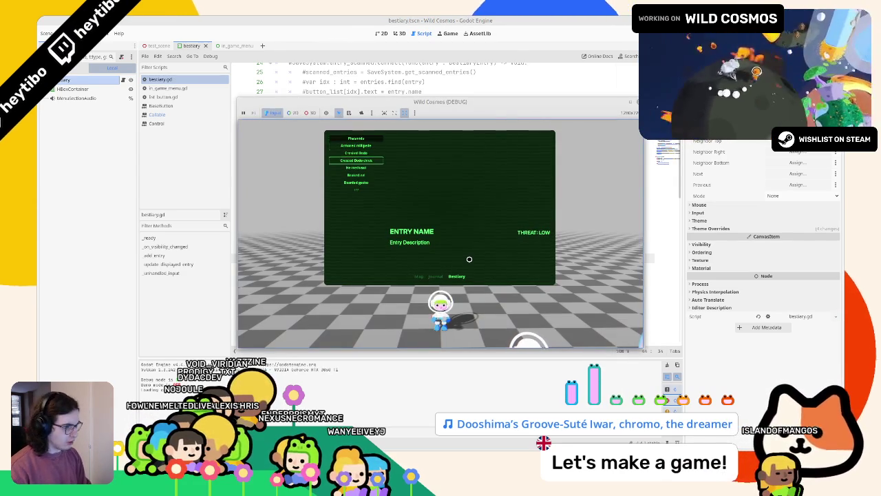
key("Down")
key("Down")
key("Down")
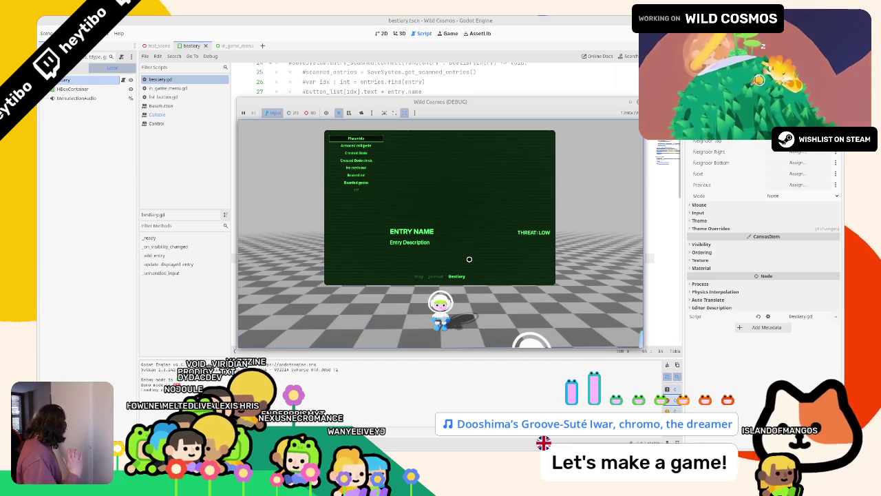
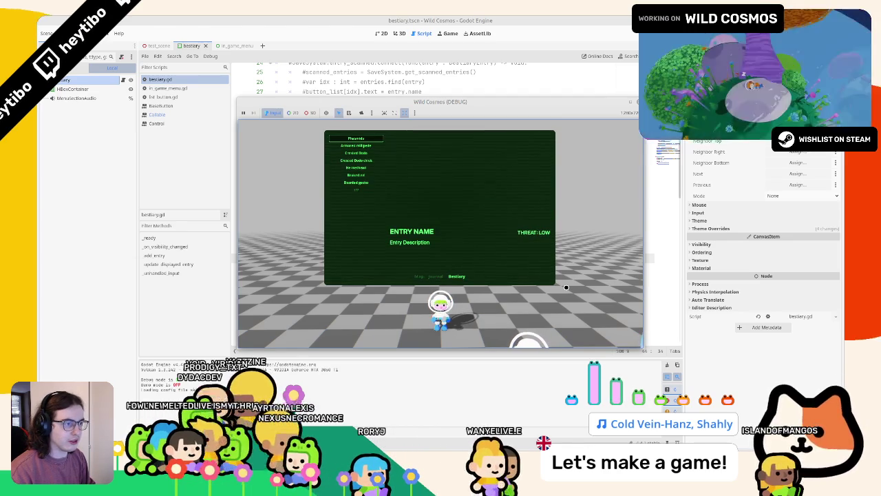
Step: Move down the bestiary entries, maximize the game window, and flip to Journal and back
key("Down")
key("Down")
key("Down")
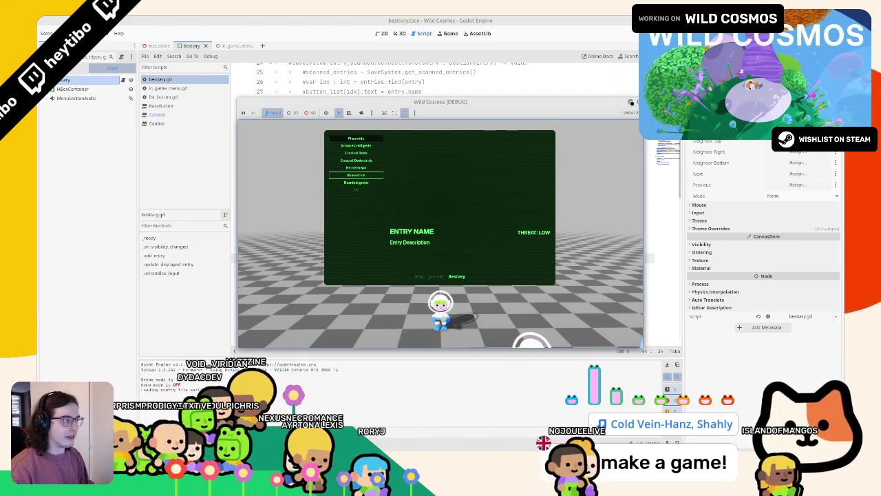
key("super+Up")
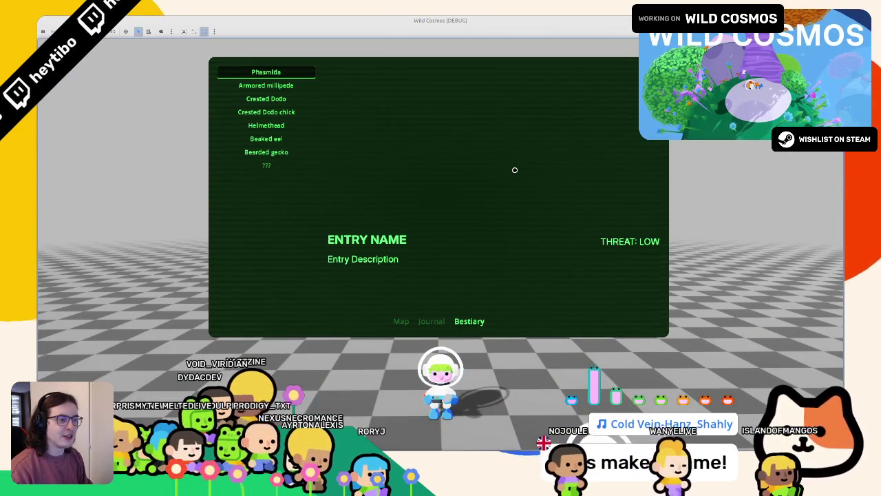
key("q")
key("e")
Step: Cycle between the Map and Bestiary pages, step down the entries, then close the game
key("e")
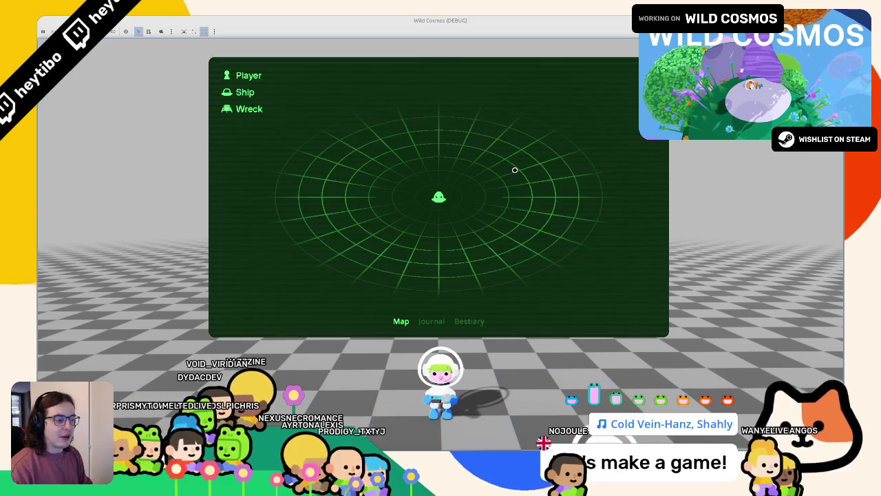
key("q")
key("e")
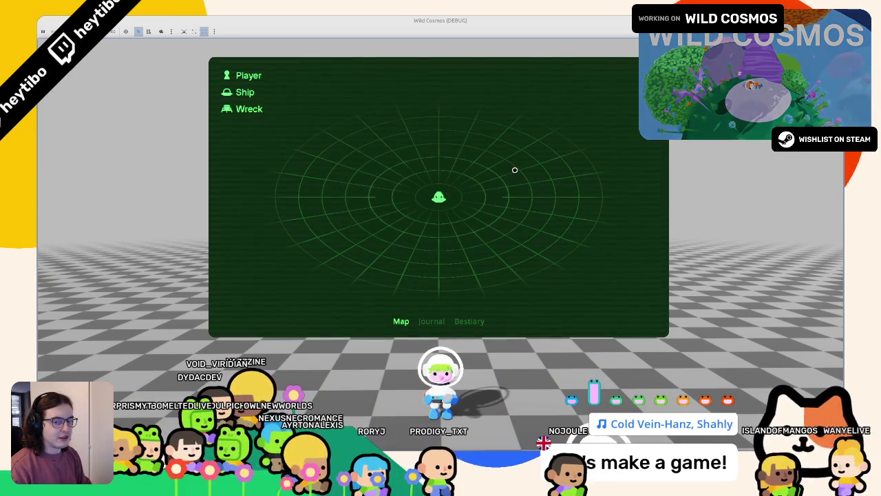
key("q")
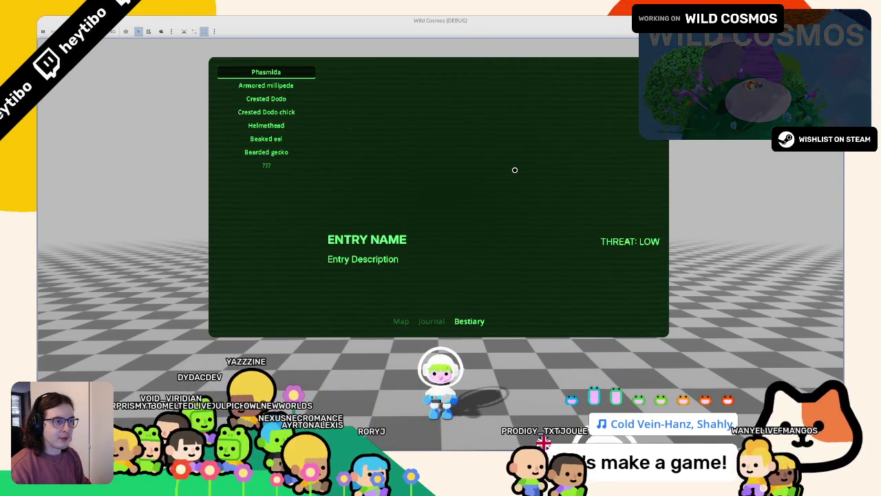
key("s")
key("s")
key("s")
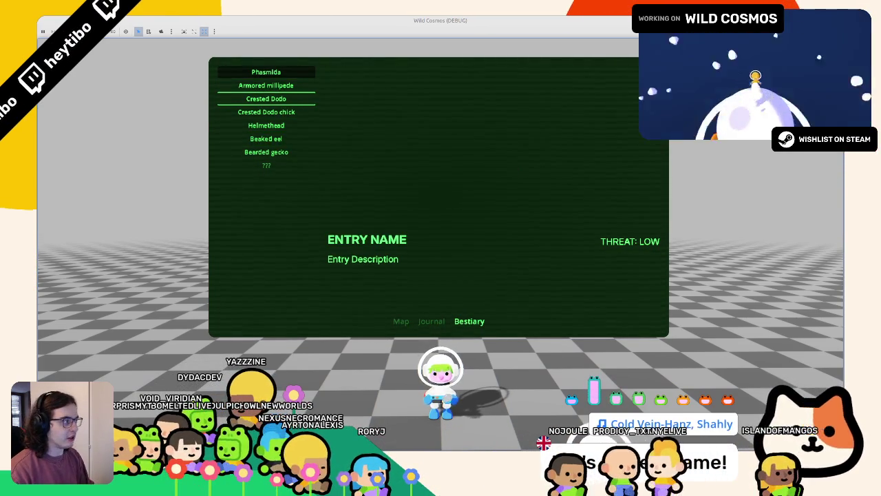
key("F8")
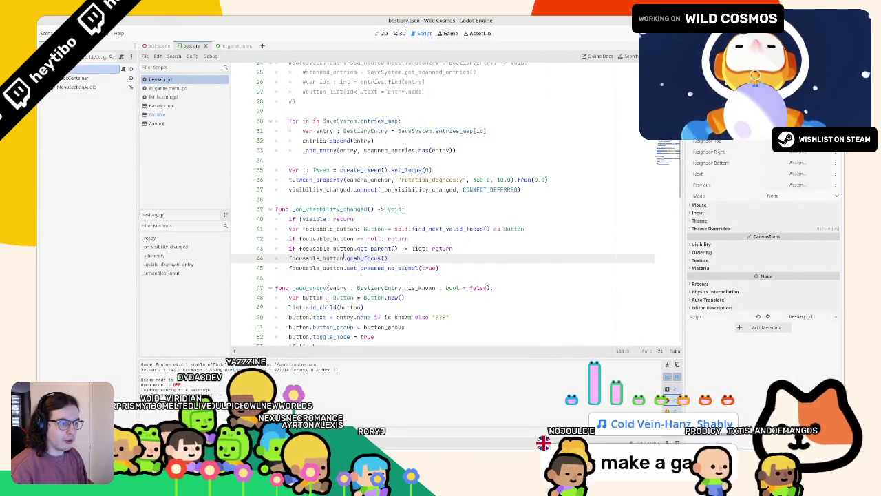
left_click(353, 257)
left_click(507, 287)
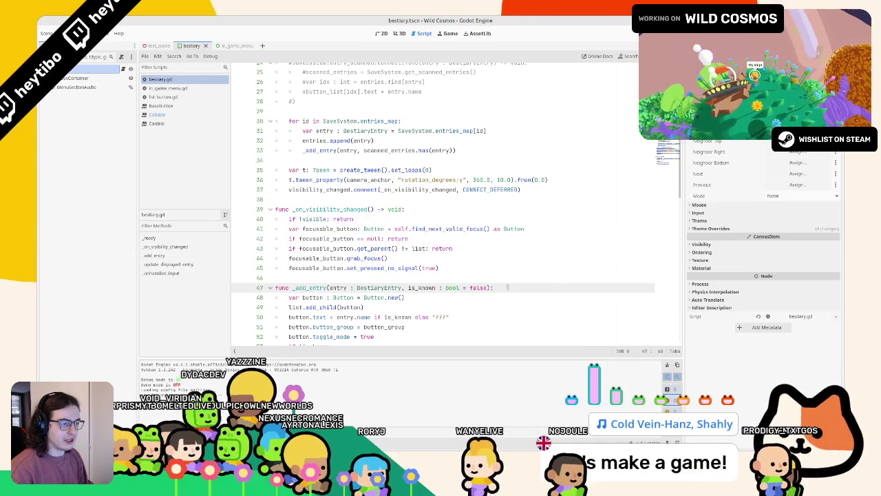
left_click(441, 249)
key("F5")
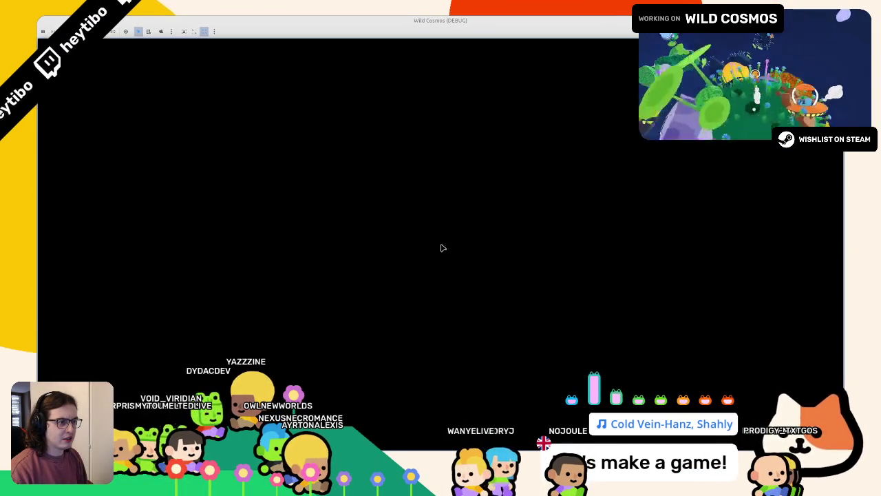
key("Tab")
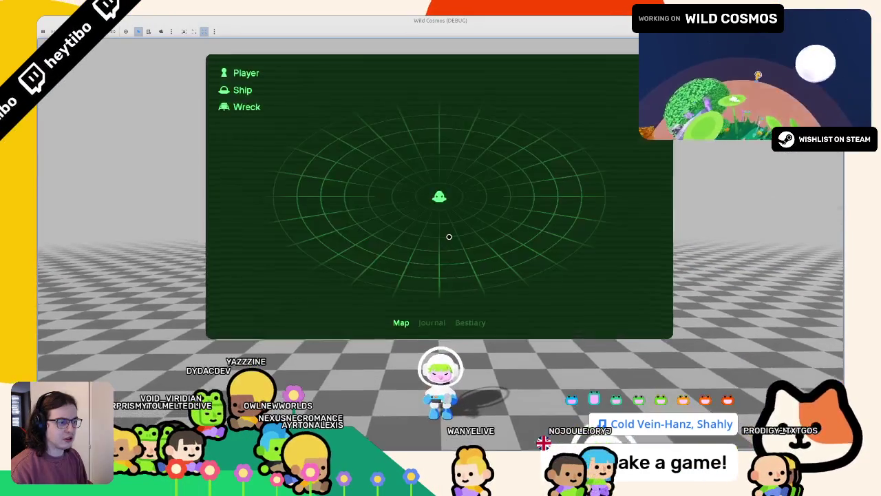
key("e")
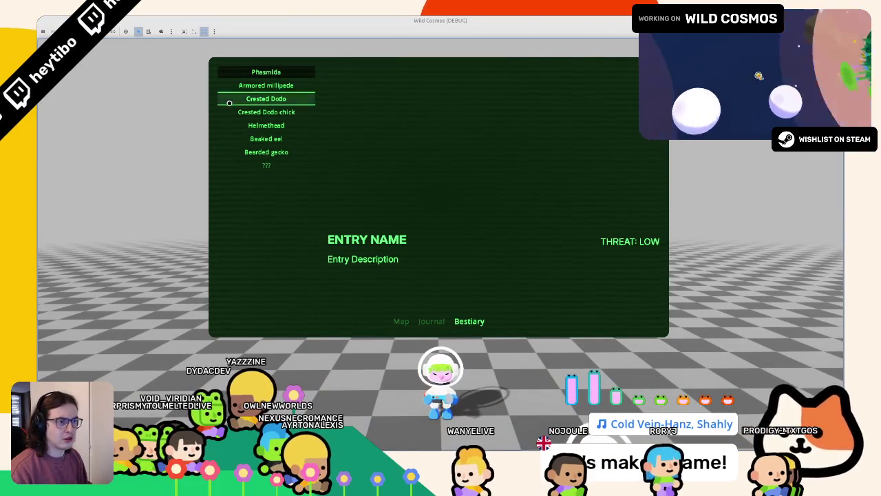
key("Down")
key("Down")
key("F8")
Step: Replace the set_pressed_no_signal call on line 45 with 'is_pressed = true'
double_click(416, 268)
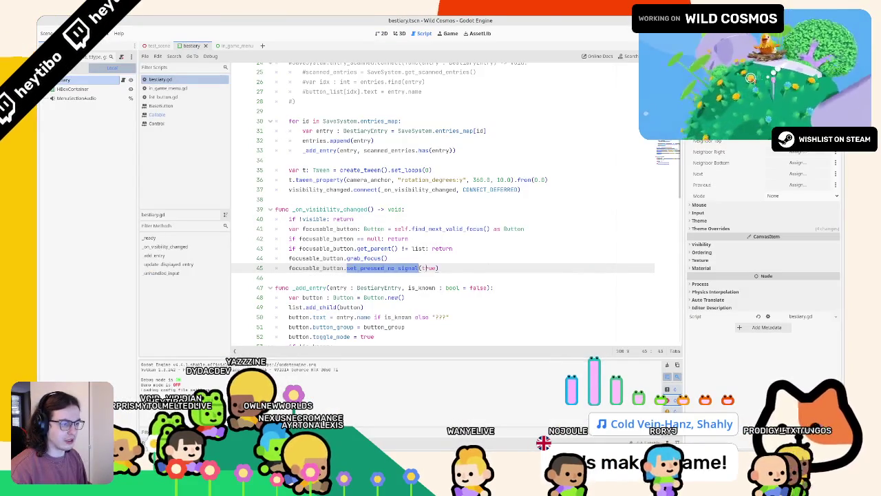
type("et_presed")
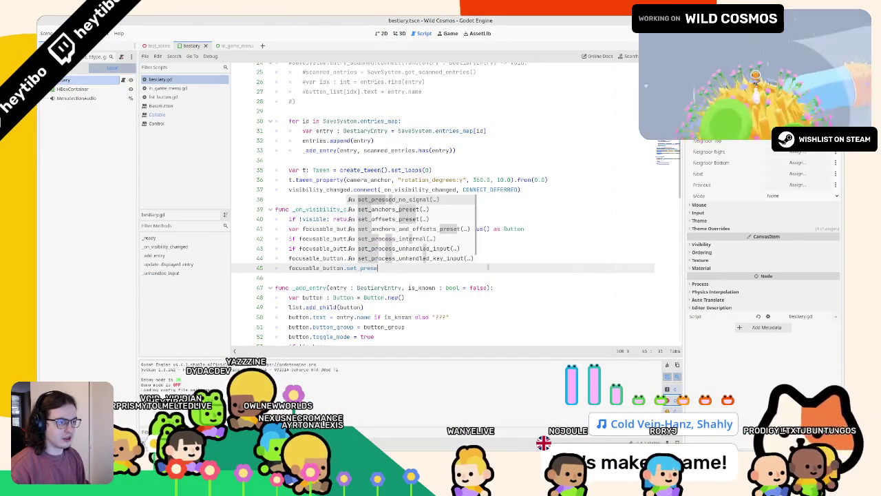
key("BackSpace")
key("BackSpace")
type("sed")
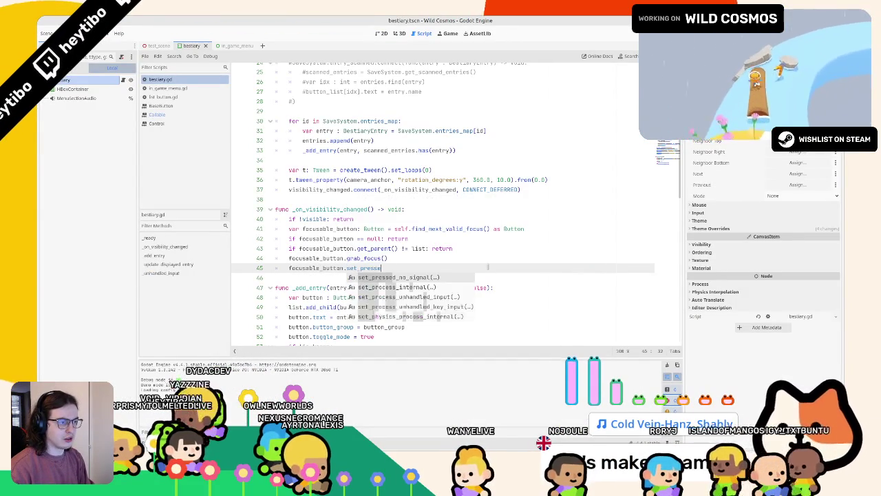
key("ctrl+BackSpace")
type("pressed")
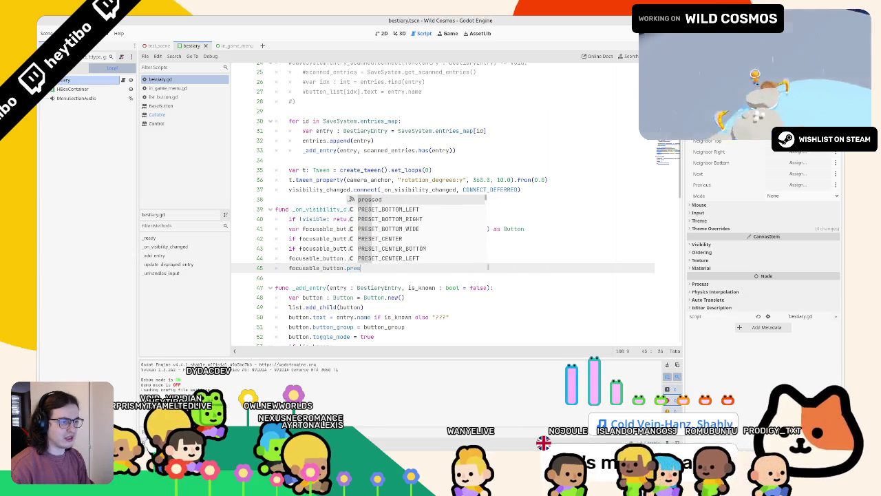
key("ctrl+BackSpace")
type("press")
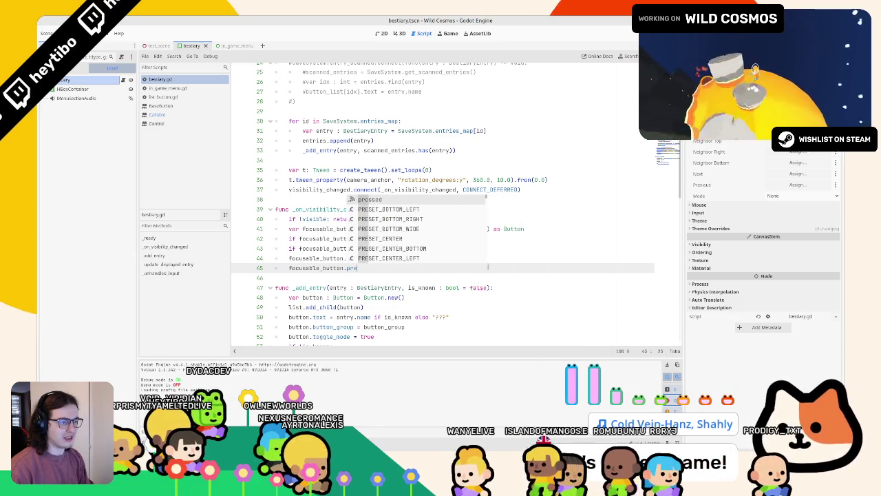
key("ctrl+BackSpace")
type("i")
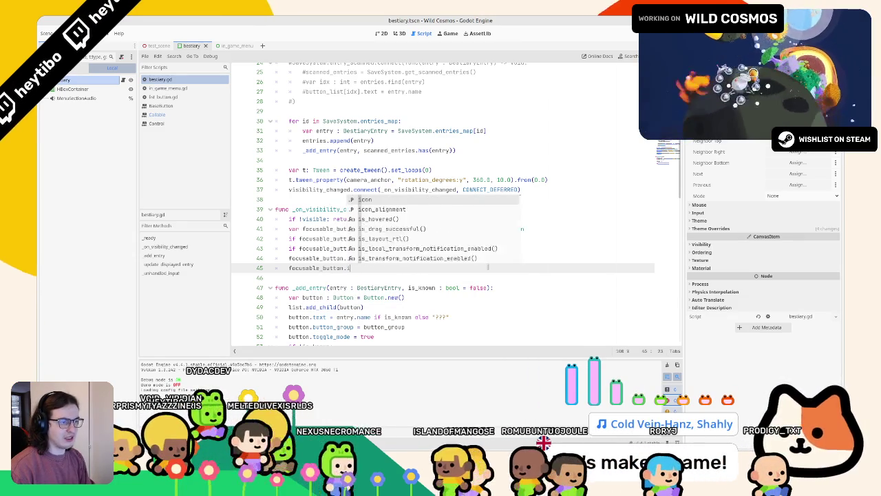
type("s_pressed")
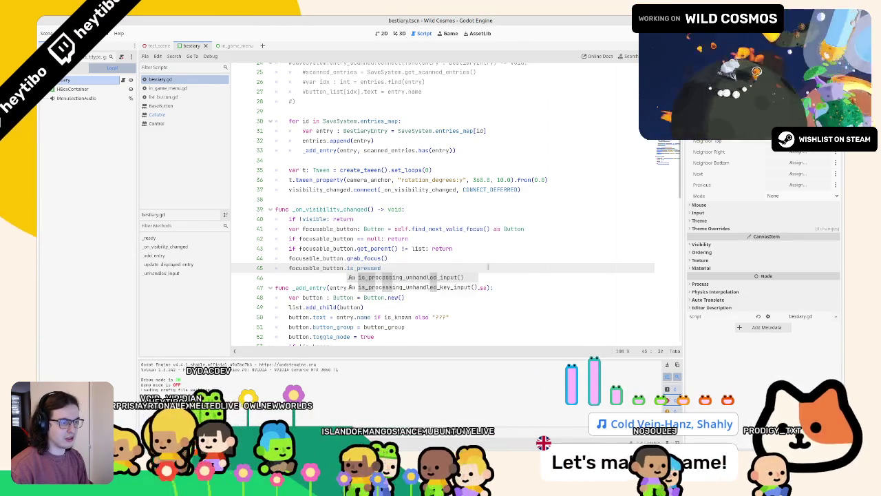
type(" = true")
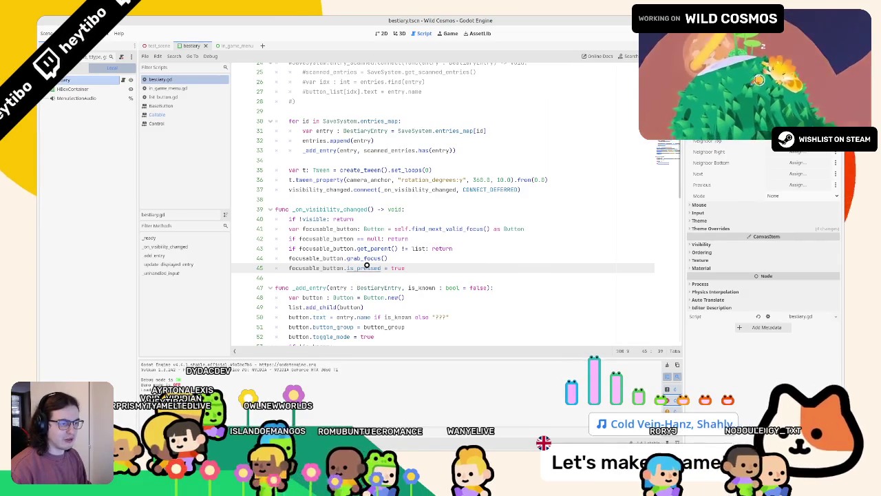
Step: Check BaseButton docs for is_pressed, then change it to button_pressed in bestiary.gd
left_click(367, 267, "ctrl")
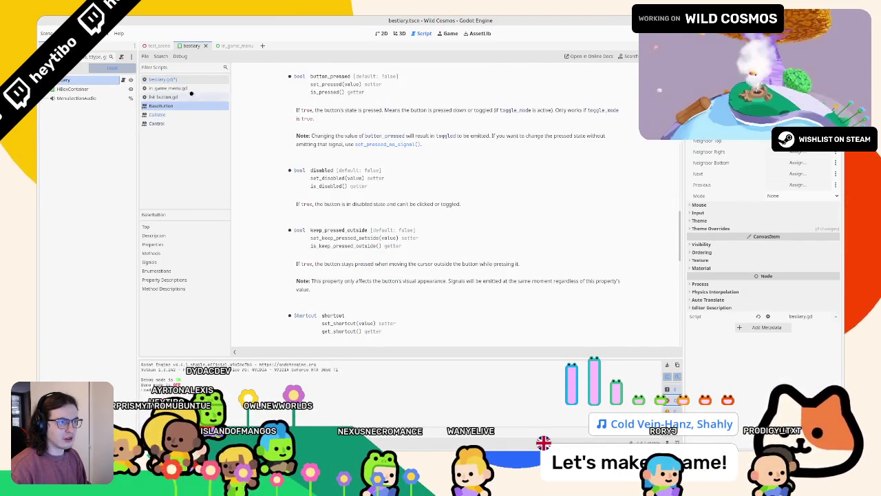
left_click(199, 79)
type("utton_pre")
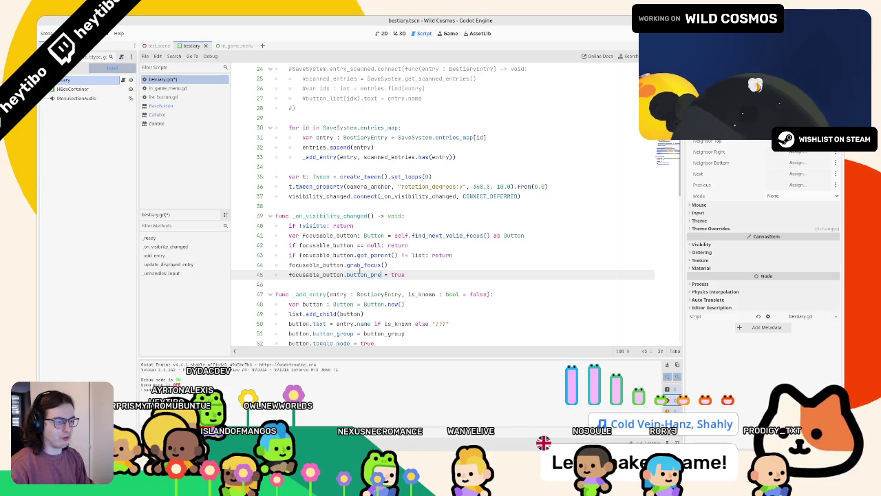
type("ssed")
Step: Run the game, move bestiary focus between Armored millipede and Helmethead, then restore and close the window
key("F5")
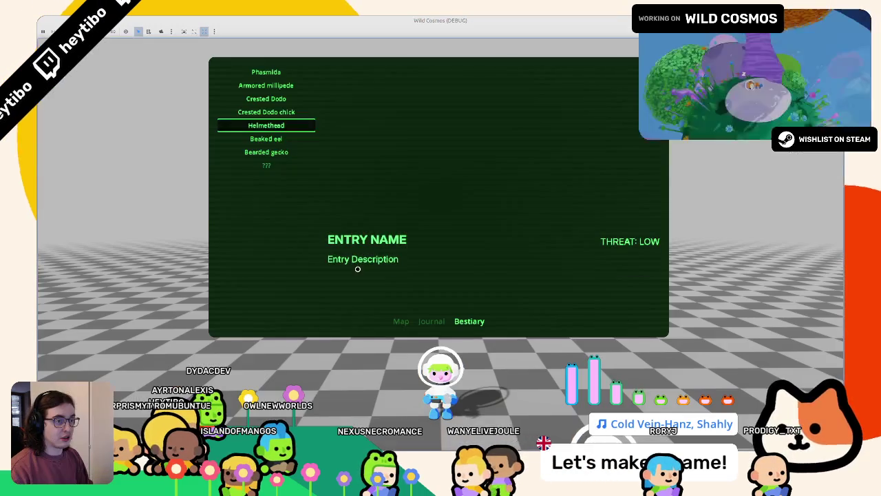
key("Up")
key("Up")
key("Up")
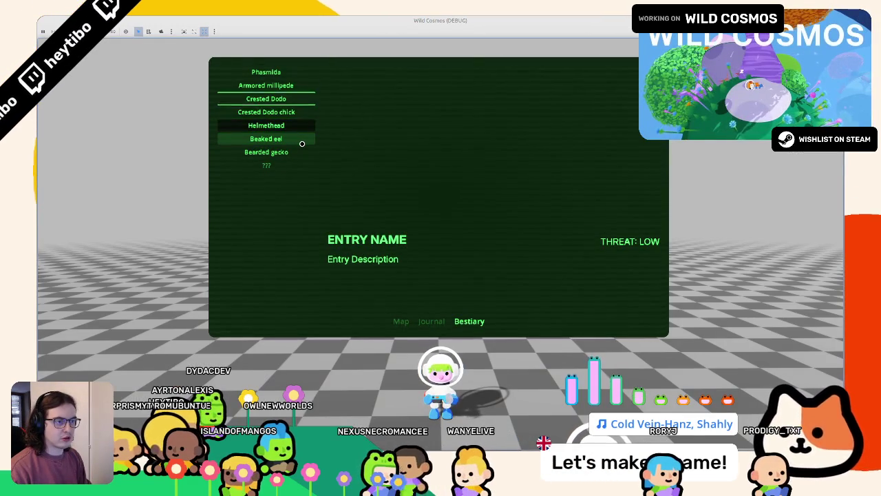
key("Down")
key("Down")
key("Down")
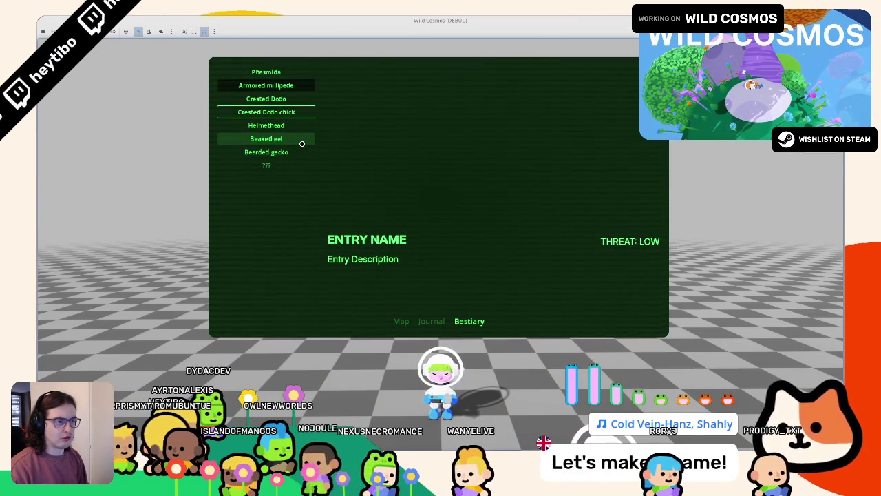
key("super+Down")
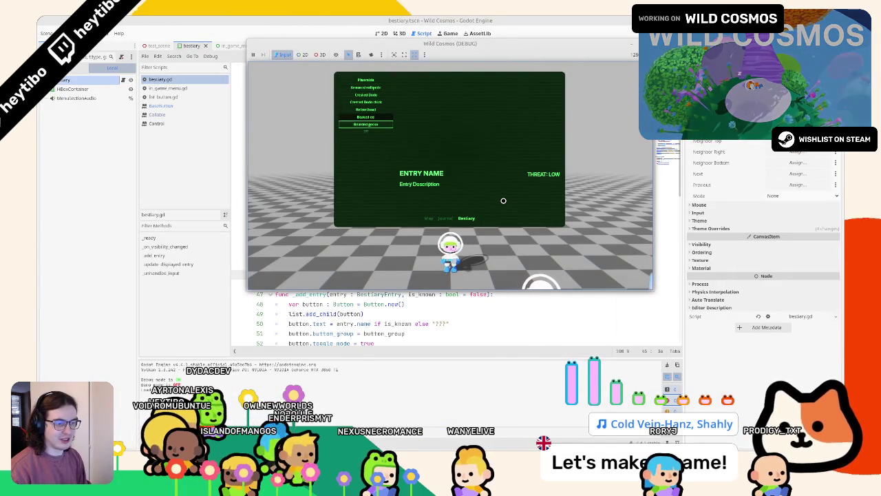
key("F8")
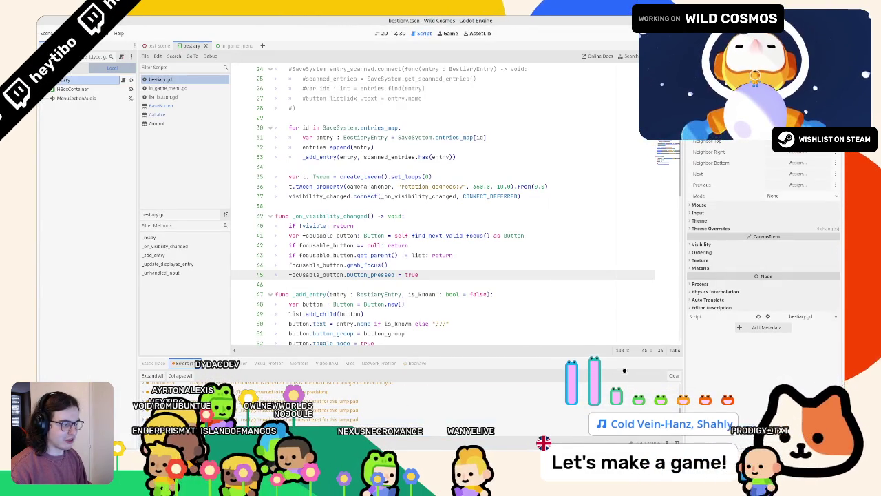
Step: Replace 'button_pressed = true' on line 45 with set_pressed_no_signal(true)
double_click(360, 275)
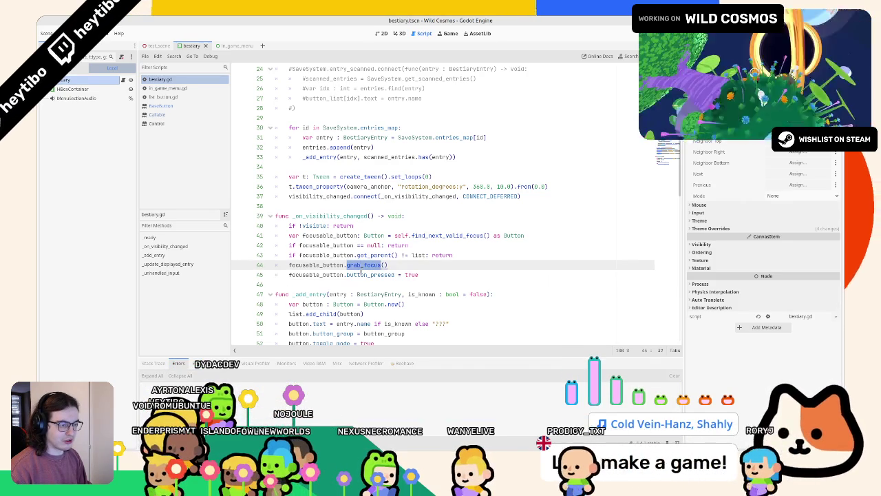
left_click(436, 275, "shift")
type("pre")
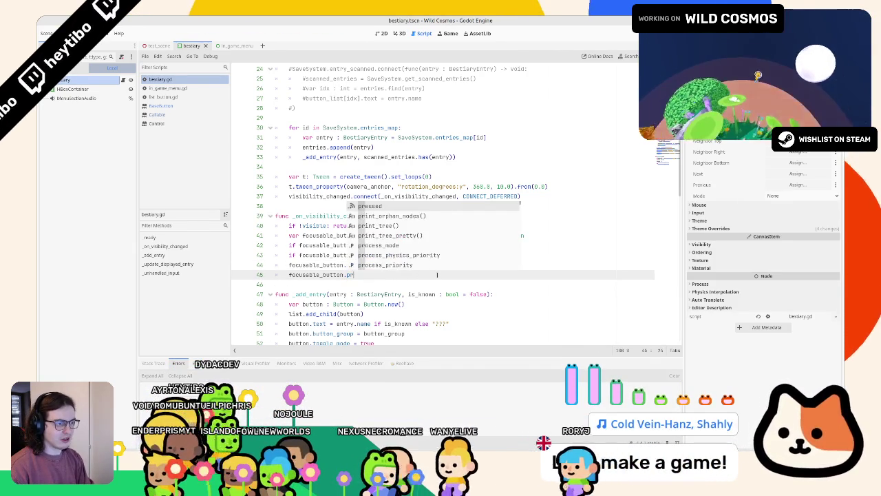
key("BackSpace")
key("BackSpace")
key("BackSpace")
type("set_pres")
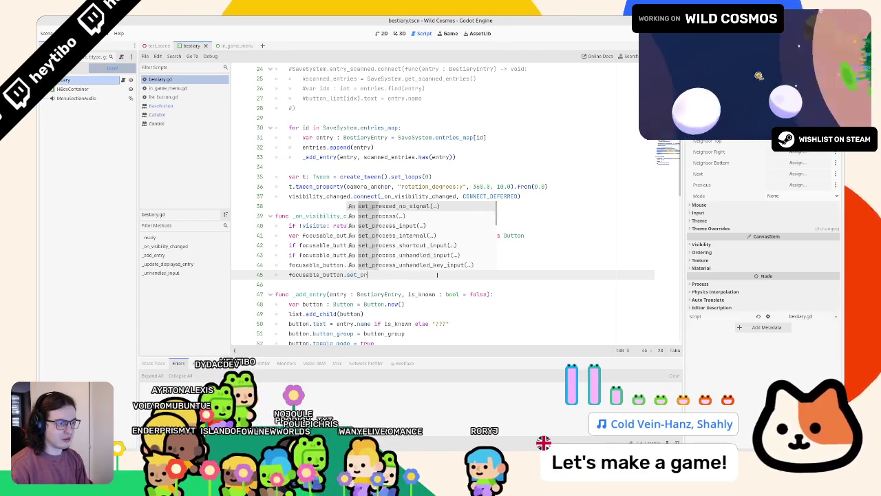
type("s")
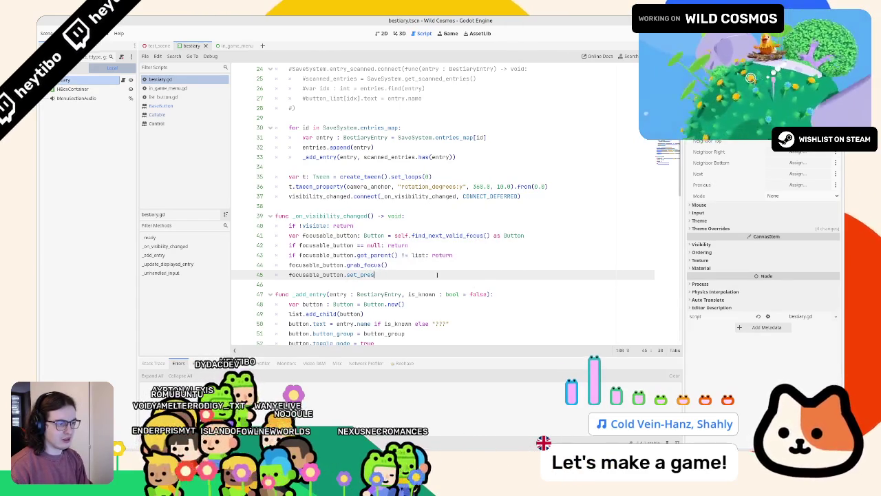
type("ed_no_s")
key("Return")
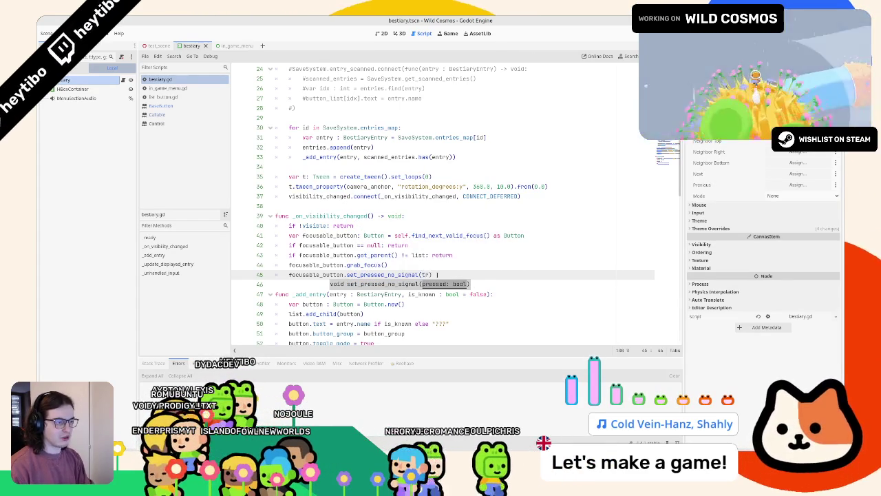
type("ue")
Step: Test-run the game with the set_pressed_no_signal change and close it
scroll(339, 137, "up", 8)
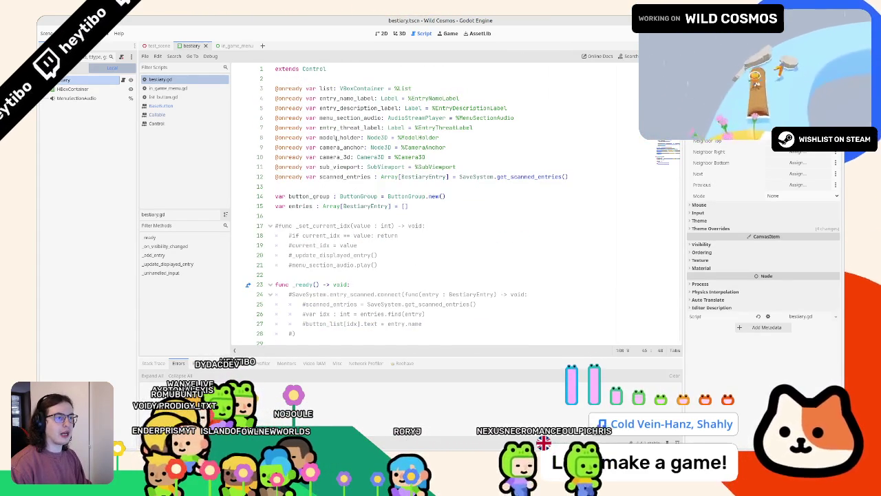
left_click(323, 196)
scroll(326, 203, "down", 6)
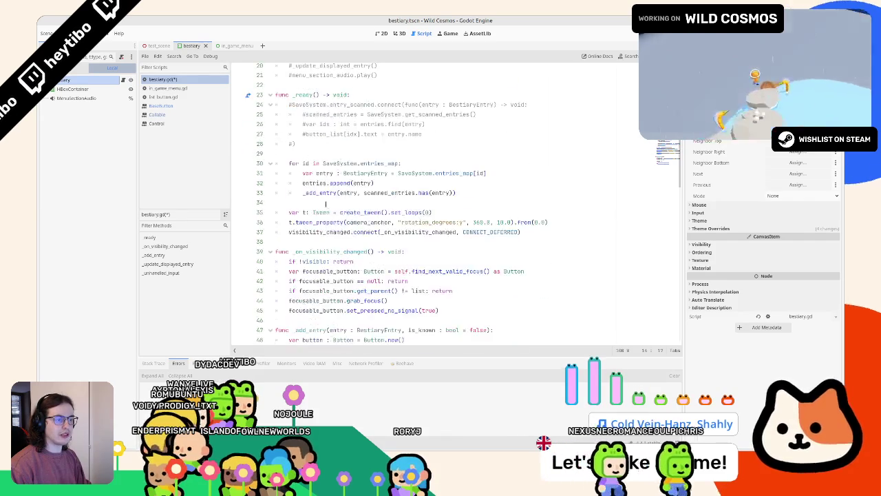
scroll(326, 204, "down", 4)
key("F5")
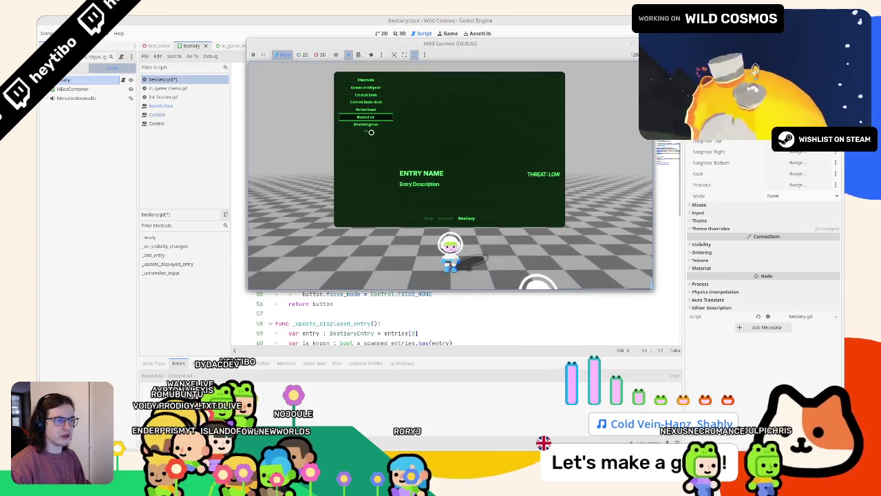
key("F8")
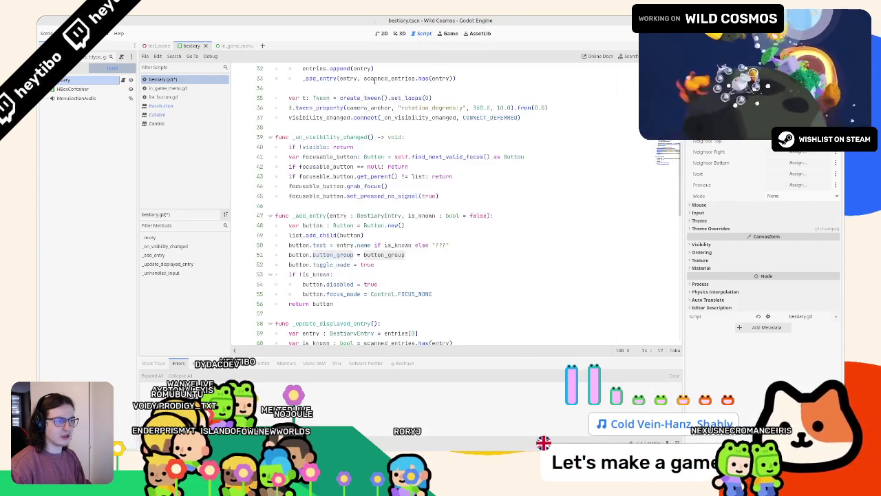
Step: Undo the true argument on line 45 and start typing toggle_mode
left_click(402, 215)
key("ctrl+z")
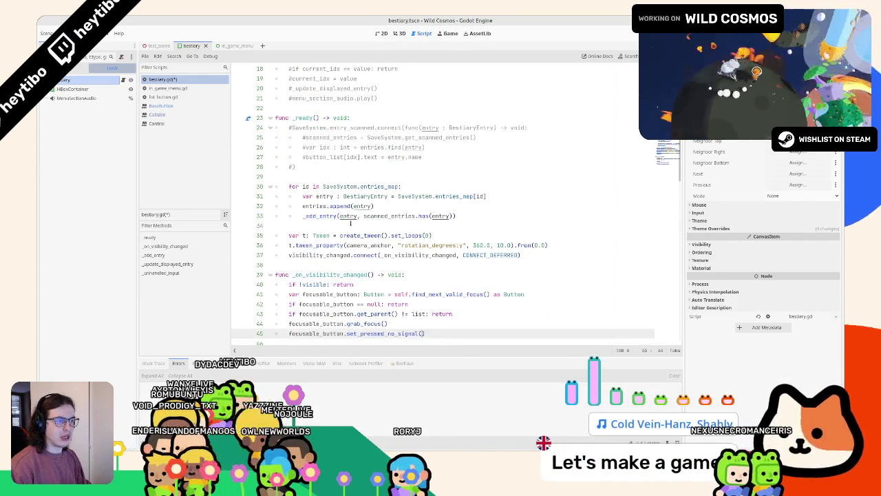
type("t")
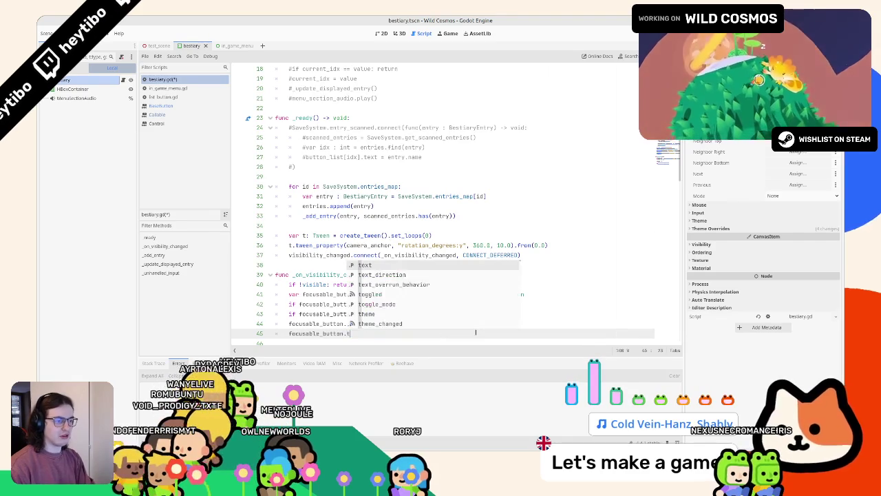
type("oggle_mode")
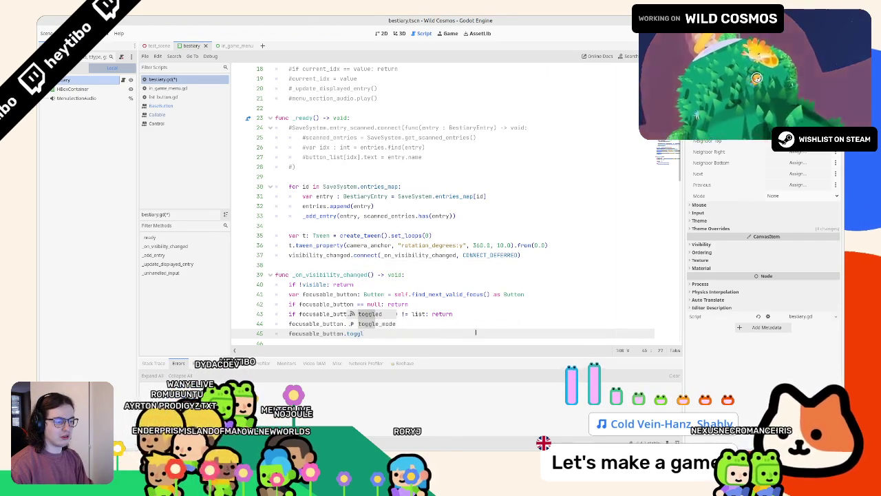
left_click(358, 333, "ctrl")
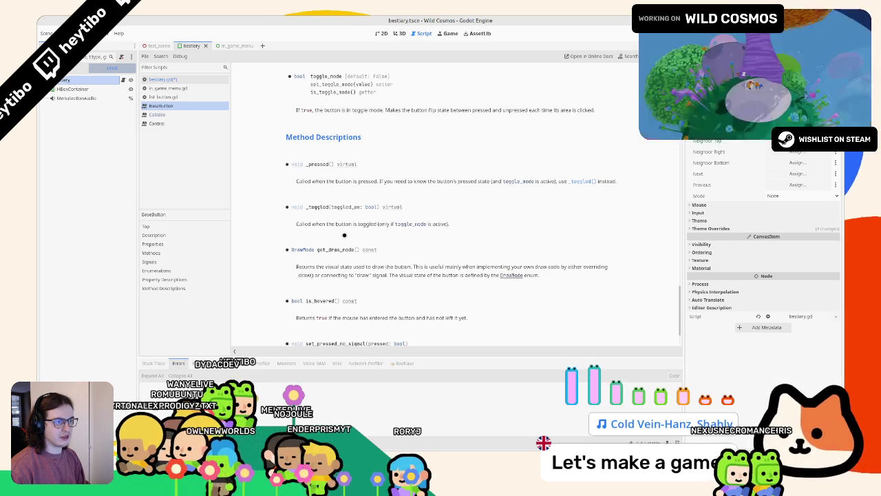
scroll(344, 235, "down", 1)
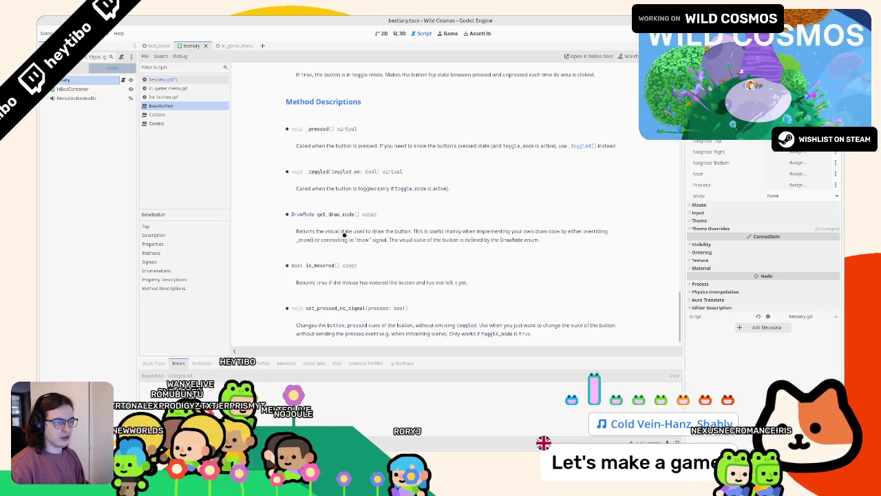
scroll(345, 235, "up", 15)
key("ctrl+f")
type("for")
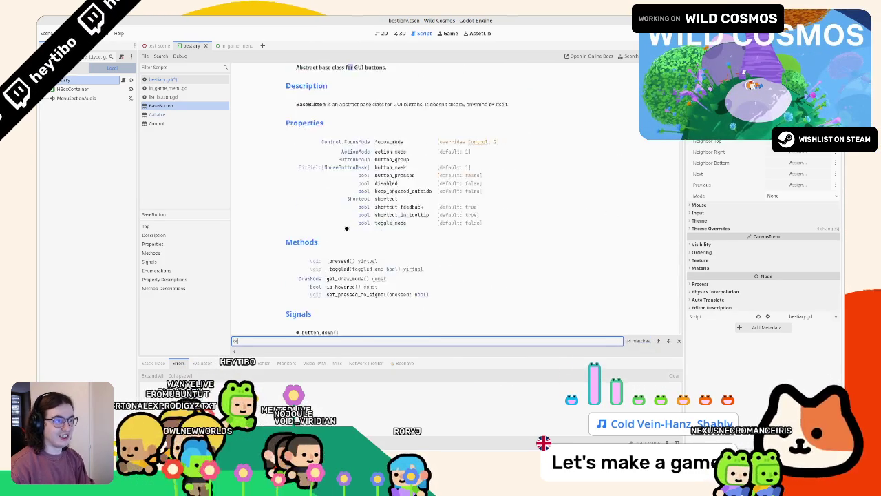
type("e")
key("BackSpace")
key("BackSpace")
key("BackSpace")
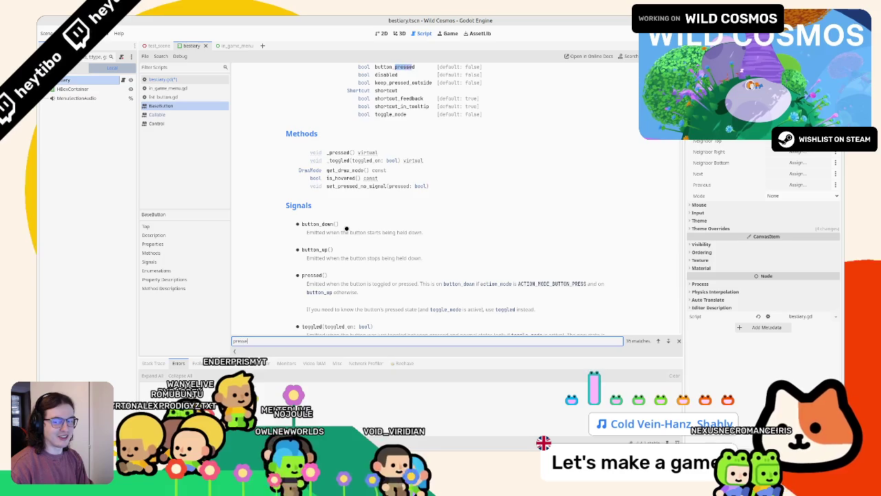
type("d")
key("Return")
key("Return")
key("Return")
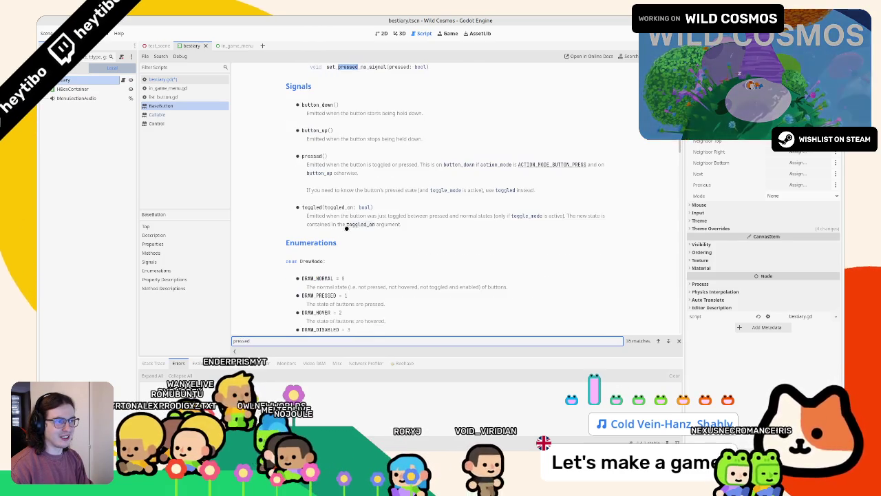
key("Return")
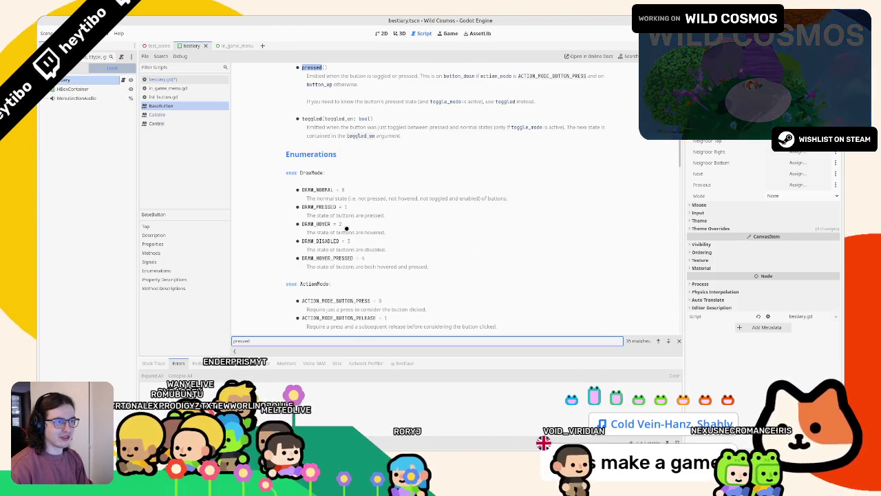
key("Return")
key("Return")
key("Return")
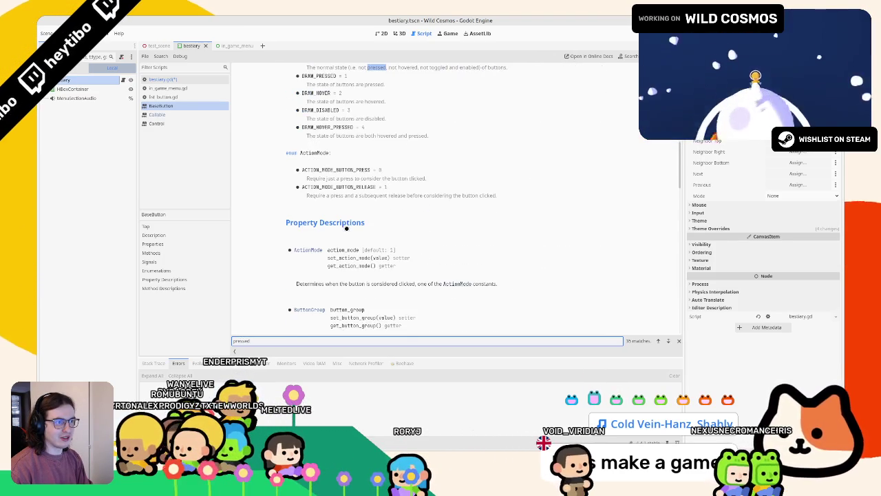
key("Return")
key("Return")
key("Return")
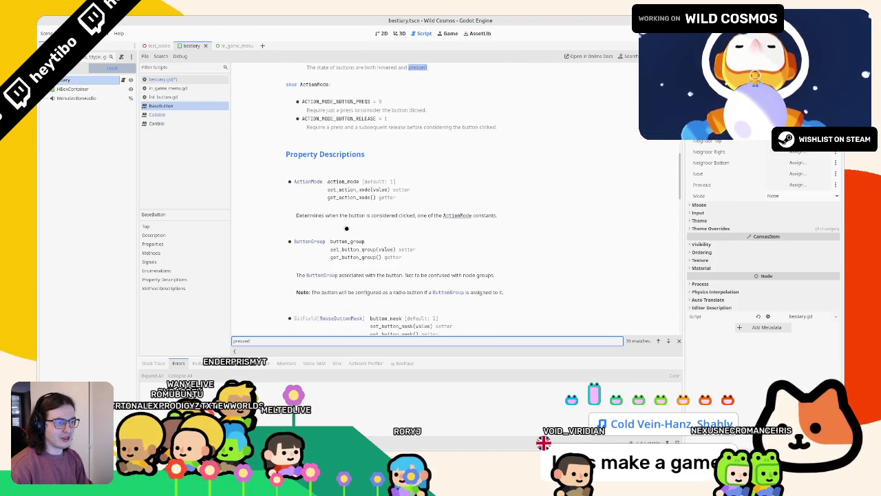
key("Return")
key("Escape")
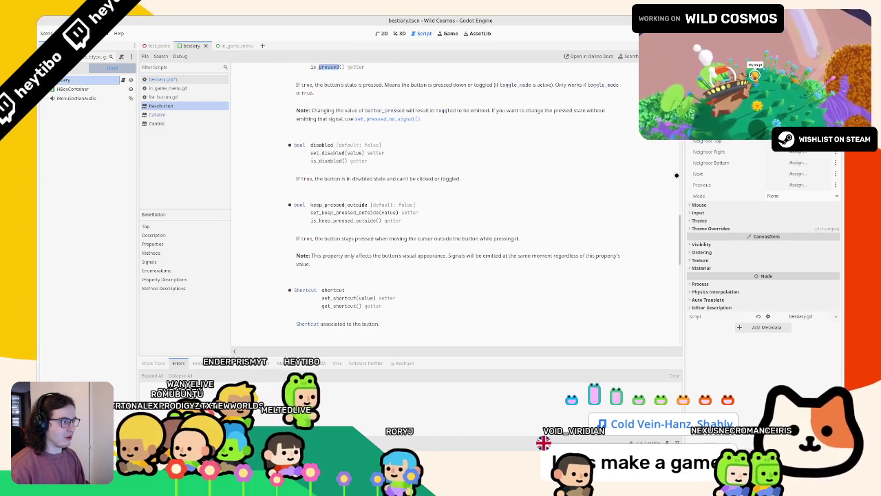
scroll(463, 183, "up", 15)
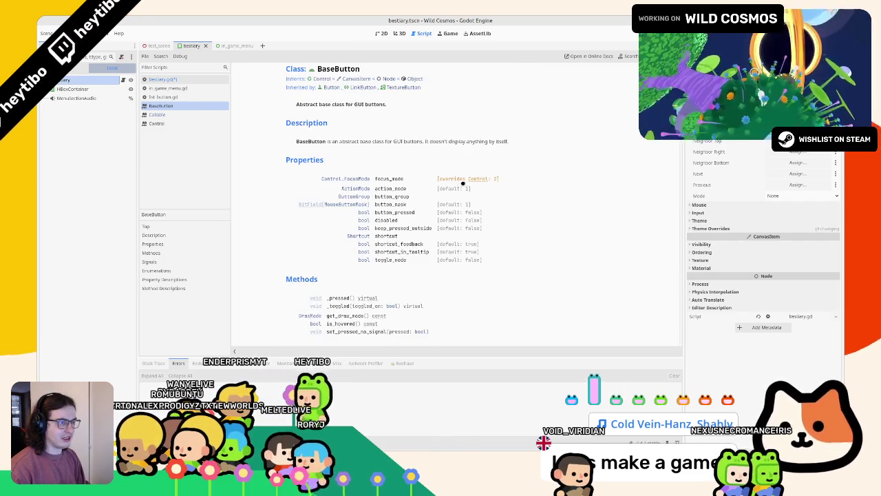
scroll(454, 145, "down", 1)
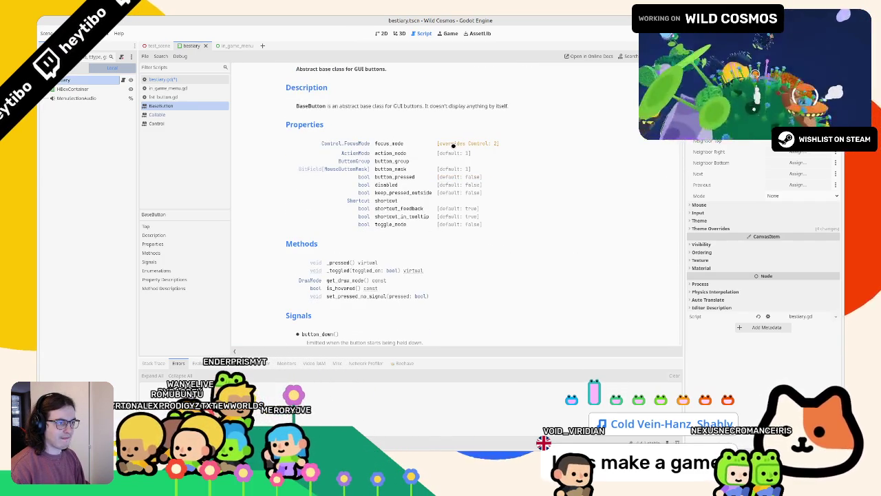
left_click(390, 177)
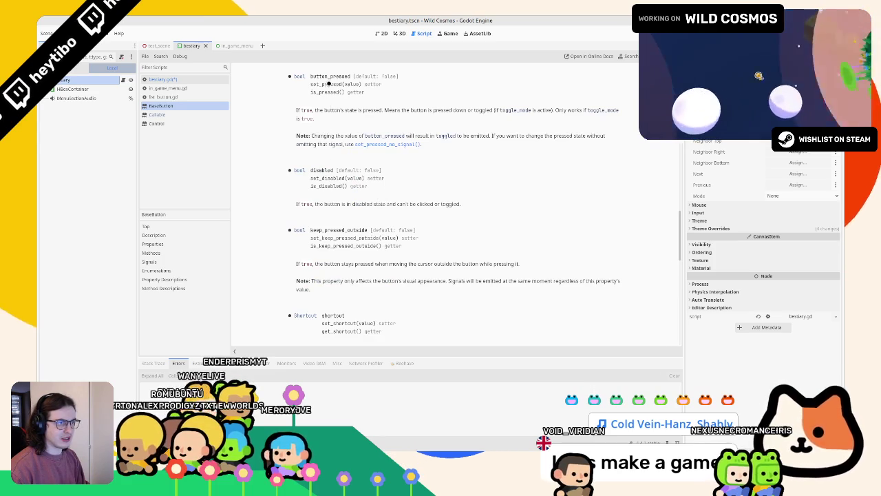
left_click(182, 78)
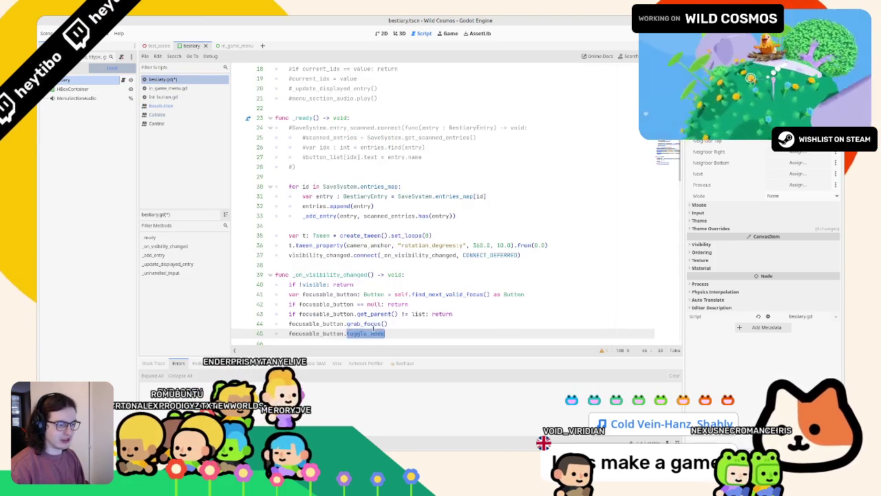
Step: Make line 45 call set_pressed(true) and check it in the running game
type("set_pressed")
key("Return")
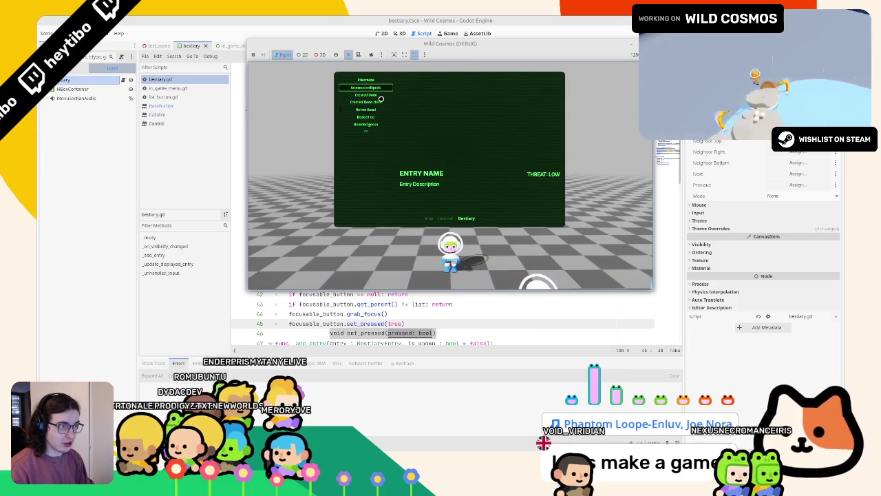
key("F8")
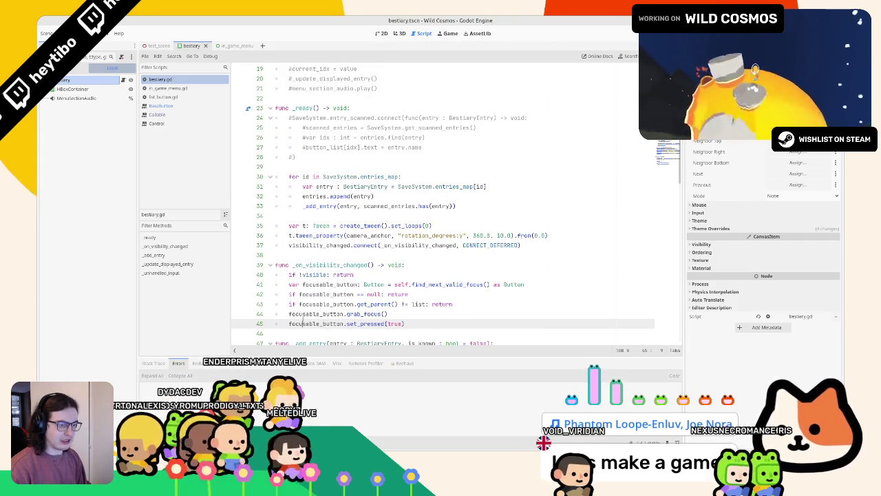
Step: Add a new line 46 for print(focusable_button) and relaunch the game
left_click(461, 320)
key("Return")
type("print(focusable_button)")
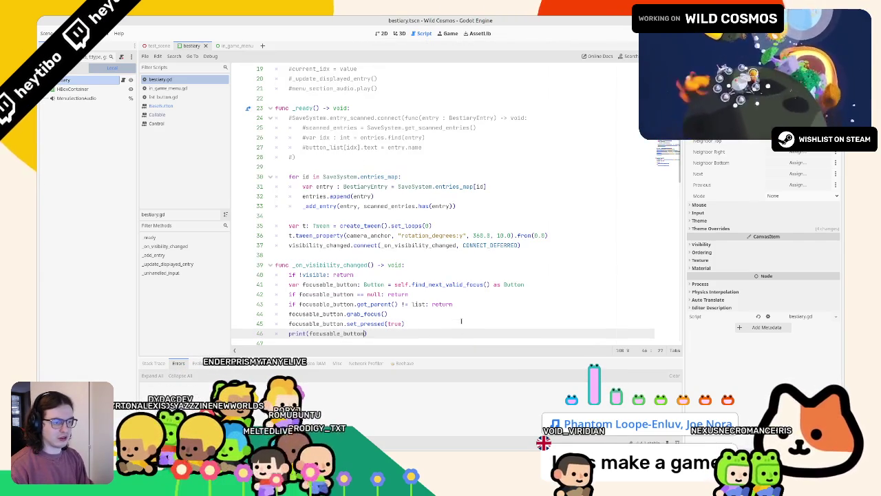
key("F5")
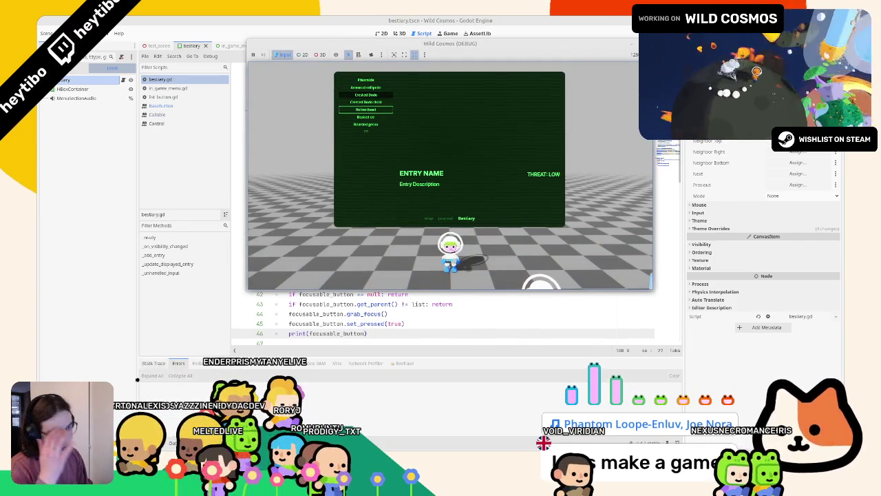